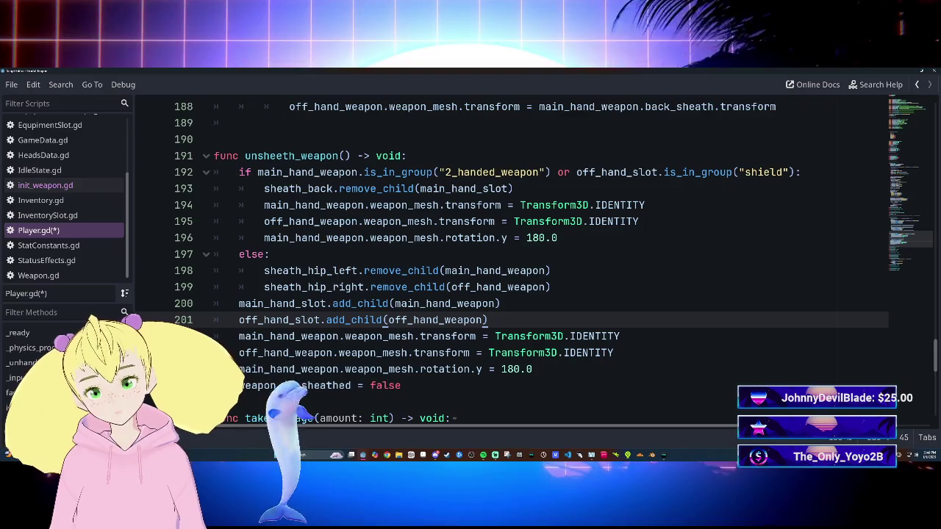
# Indent the else-branch add_child and transform lines (200–205) into the else block and save Player.gd.
pyautogui.moveTo(239, 304)
pyautogui.mouseDown()
pyautogui.moveTo(487, 321)
pyautogui.moveTo(585, 353)
pyautogui.moveTo(401, 385)
pyautogui.mouseUp()
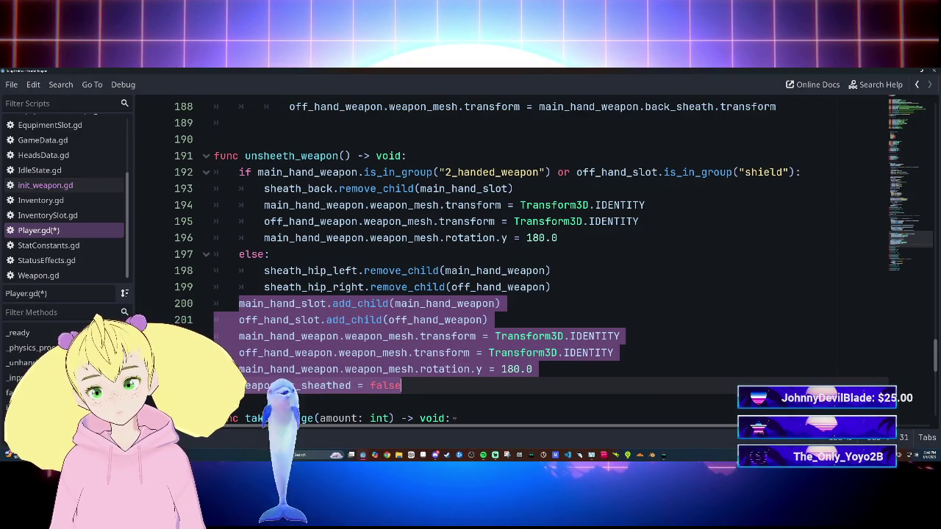
pyautogui.press('Tab')
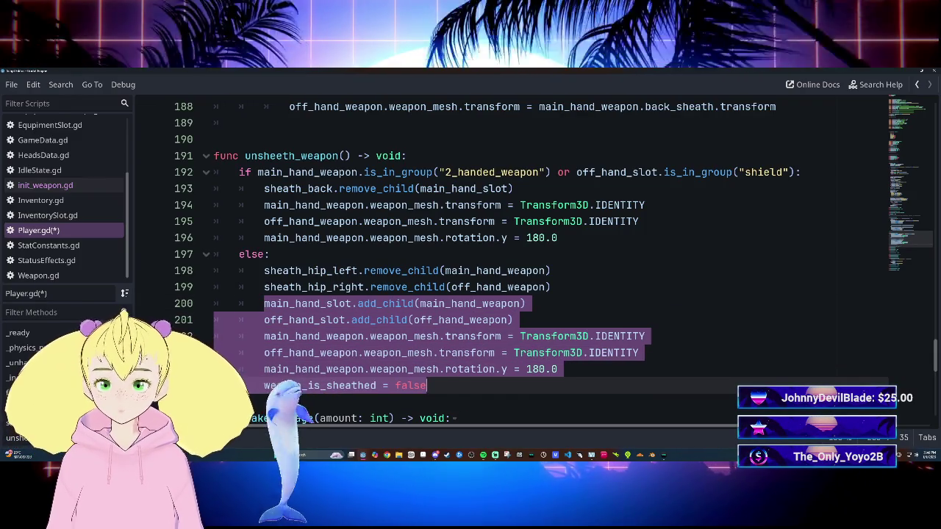
pyautogui.click(512, 321)
pyautogui.hotkey('ctrl', 's')
# Move weapon_is_sheathed = false back out to function level.
pyautogui.click(551, 271)
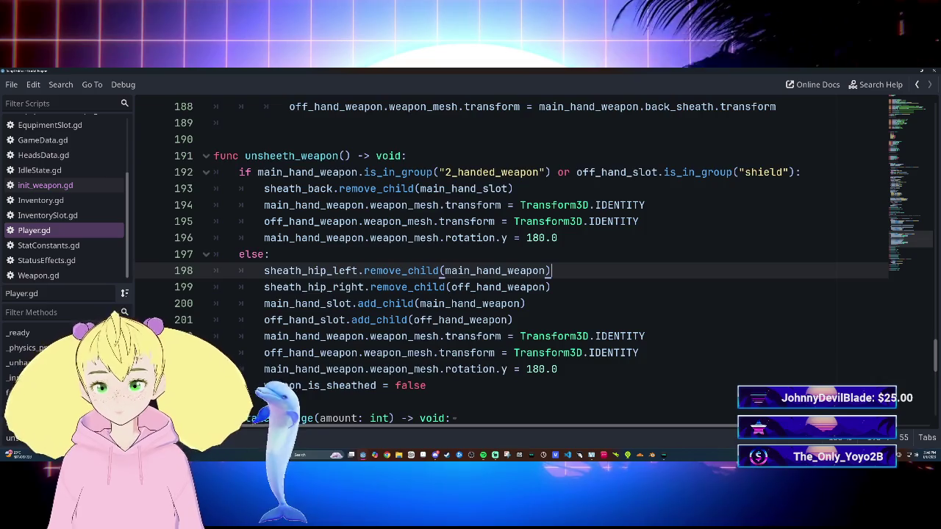
pyautogui.scroll(-2, 514, 258)
pyautogui.click(264, 287)
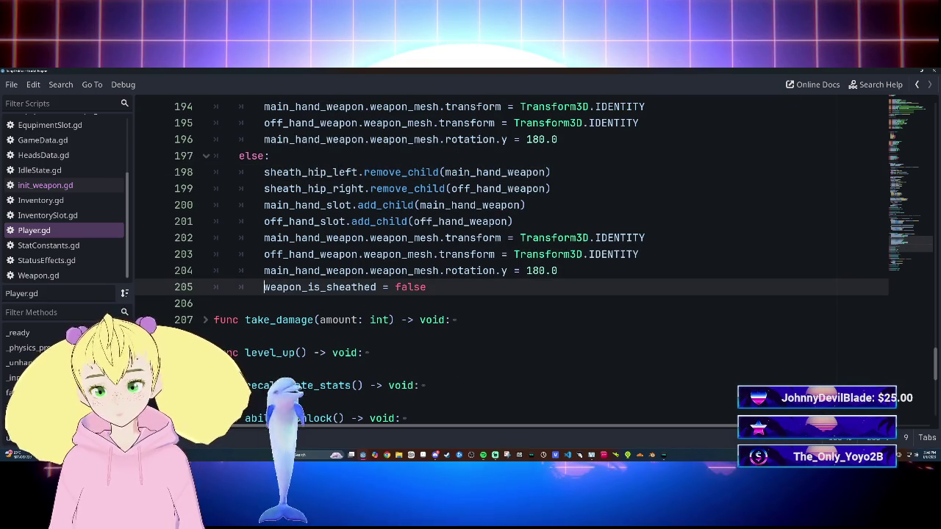
pyautogui.press('BackSpace')
# Select the main_hand_slot and off_hand_slot add_child lines in the else branch.
pyautogui.click(526, 205)
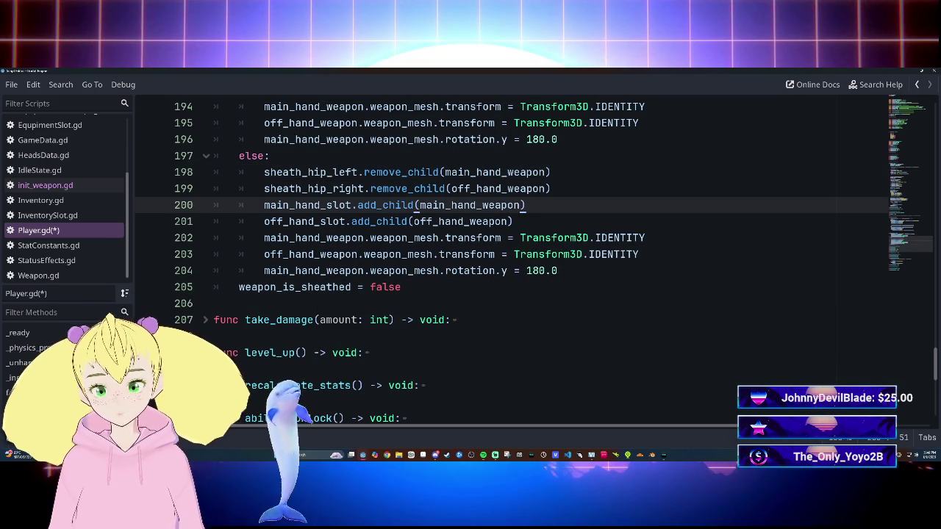
pyautogui.scroll(6, 515, 257)
pyautogui.scroll(-4, 515, 258)
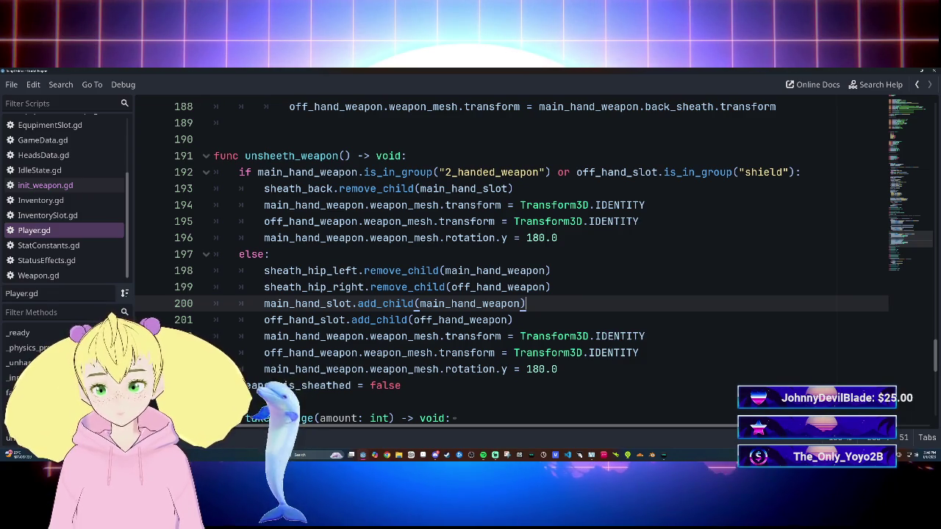
pyautogui.click(512, 320)
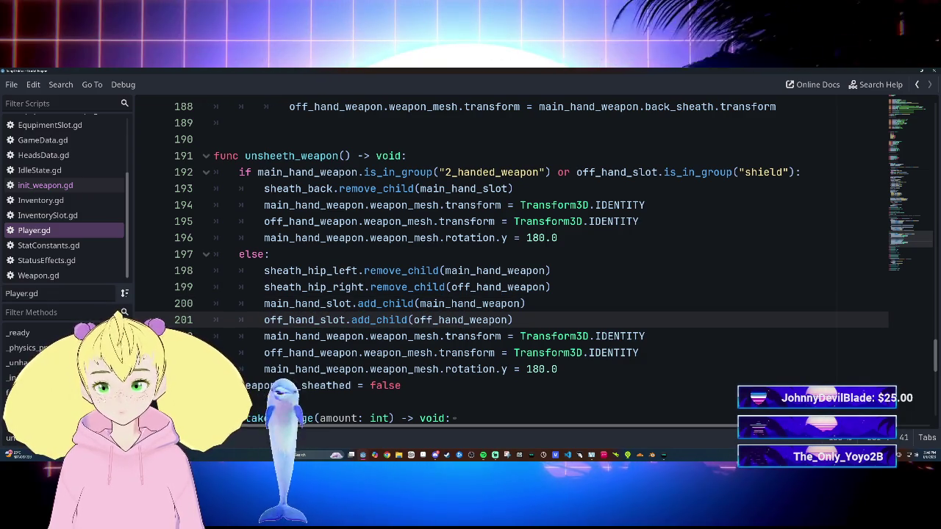
pyautogui.moveTo(512, 320); pyautogui.dragTo(264, 304)
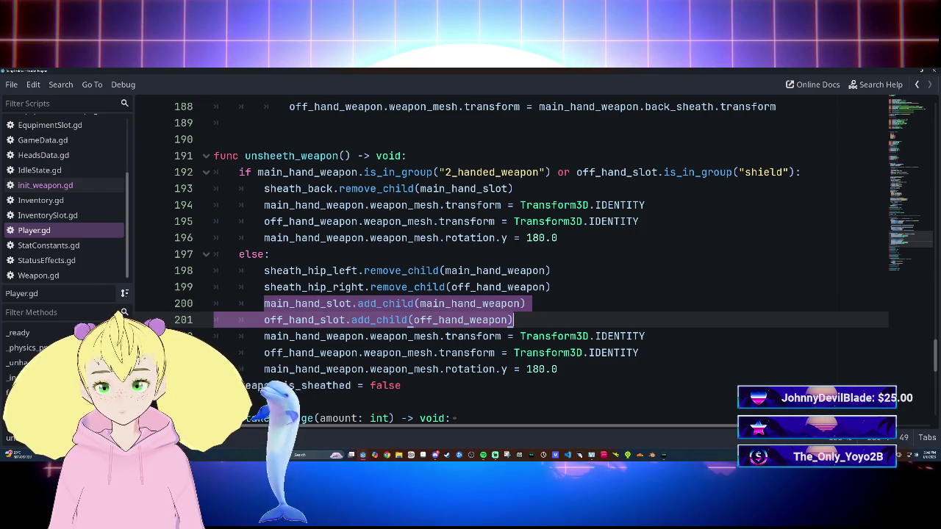
# Copy the sheath_hip_right.remove_child line and both add_child calls into the two-handed branch after line 193.
pyautogui.click(438, 320)
pyautogui.click(264, 287)
pyautogui.moveTo(528, 287); pyautogui.dragTo(513, 319)
pyautogui.hotkey('ctrl', 'c')
pyautogui.click(513, 188)
pyautogui.press('Return')
pyautogui.hotkey('ctrl', 'v')
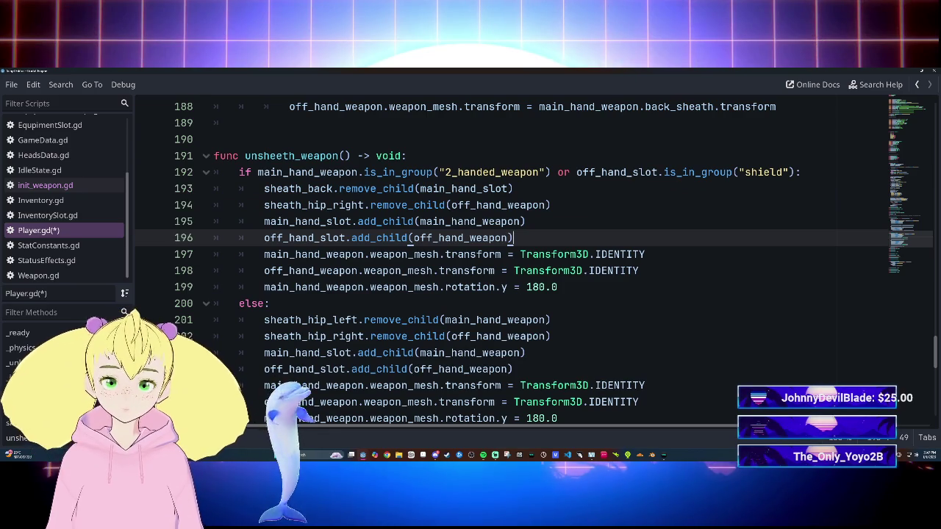
# Cut the else-branch add_child lines, then undo so they stay in place.
pyautogui.scroll(-2, 514, 258)
pyautogui.scroll(3, 514, 258)
pyautogui.scroll(-3, 515, 258)
pyautogui.scroll(1, 514, 258)
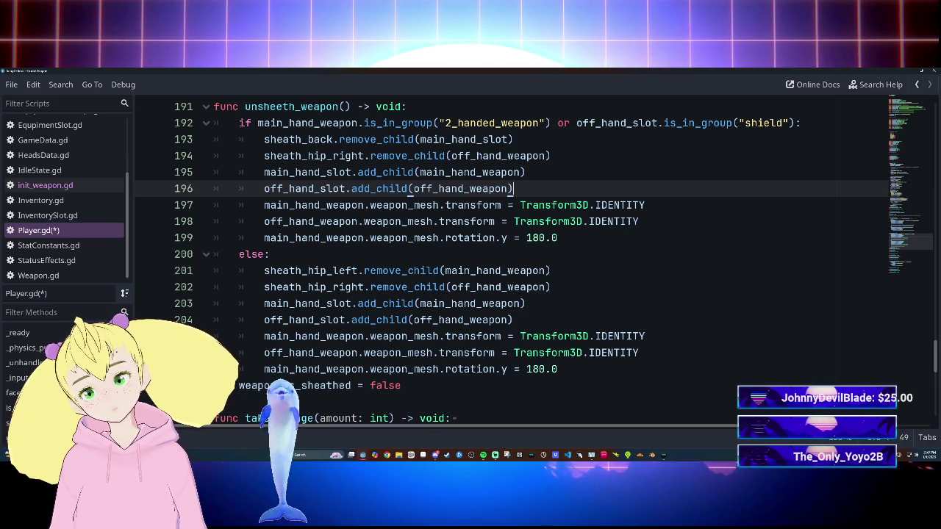
pyautogui.moveTo(264, 304)
pyautogui.mouseDown()
pyautogui.moveTo(214, 320)
pyautogui.moveTo(513, 320)
pyautogui.mouseUp()
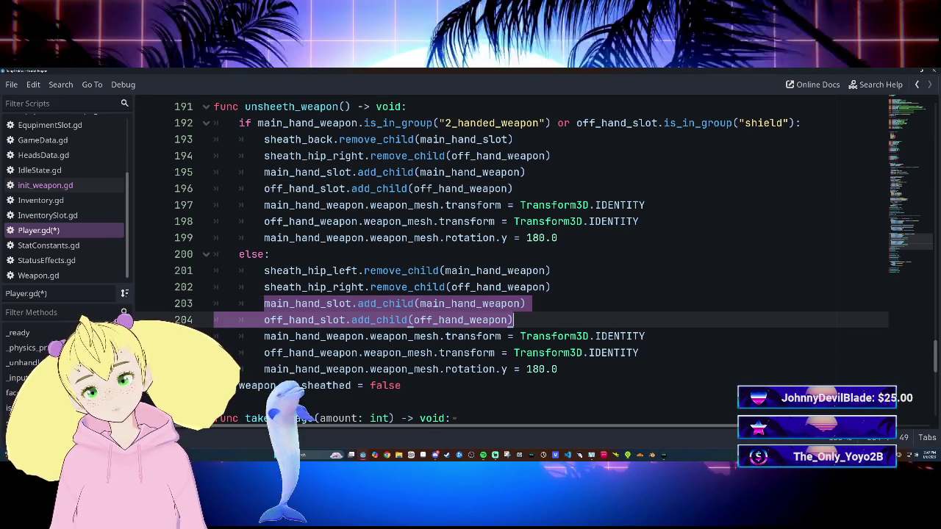
pyautogui.hotkey('ctrl', 'x')
pyautogui.hotkey('ctrl', 'z')
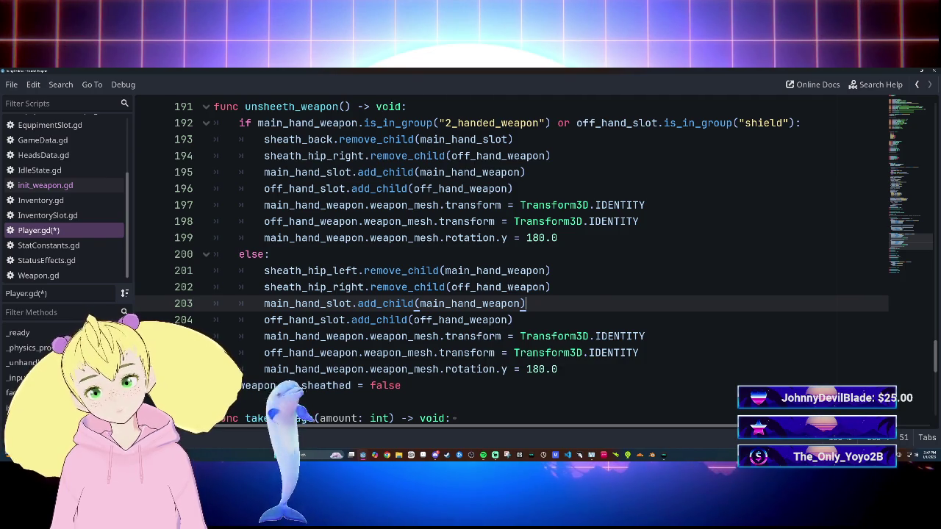
pyautogui.scroll(1, 345, 305)
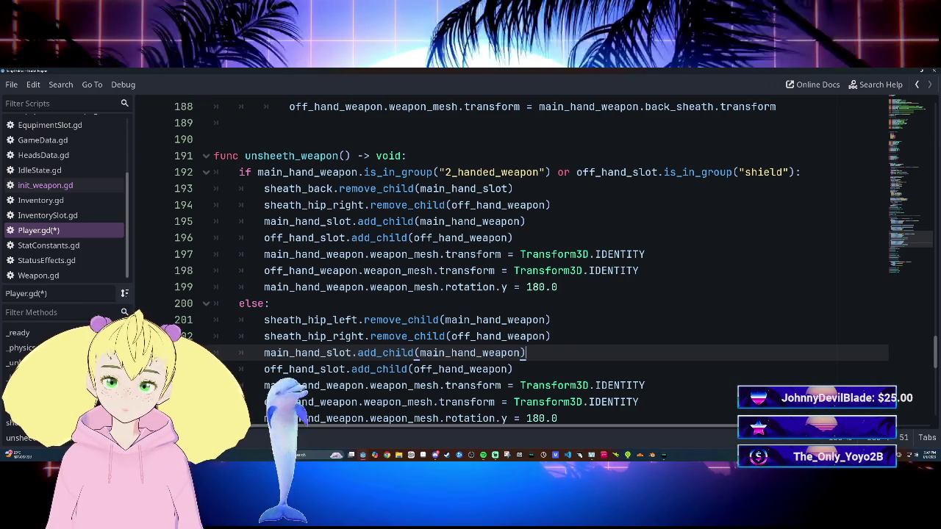
pyautogui.scroll(-1, 514, 294)
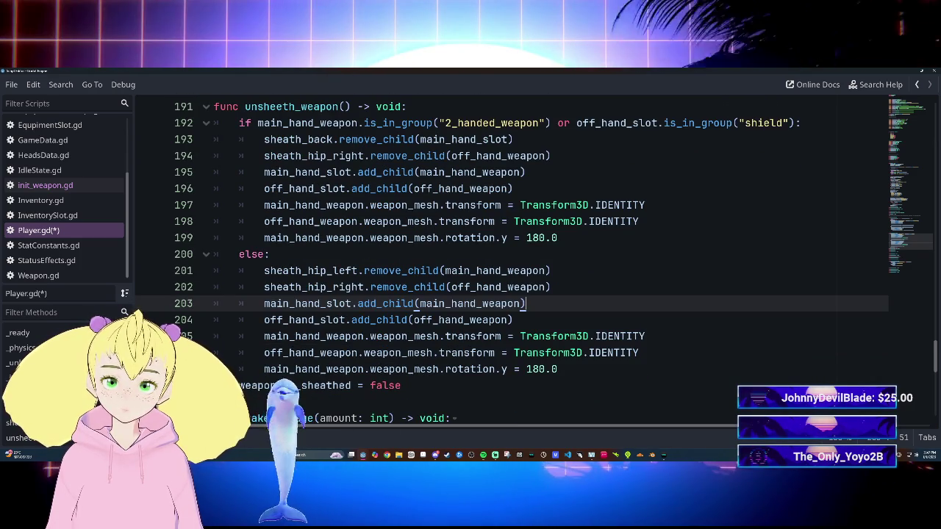
pyautogui.click(332, 320)
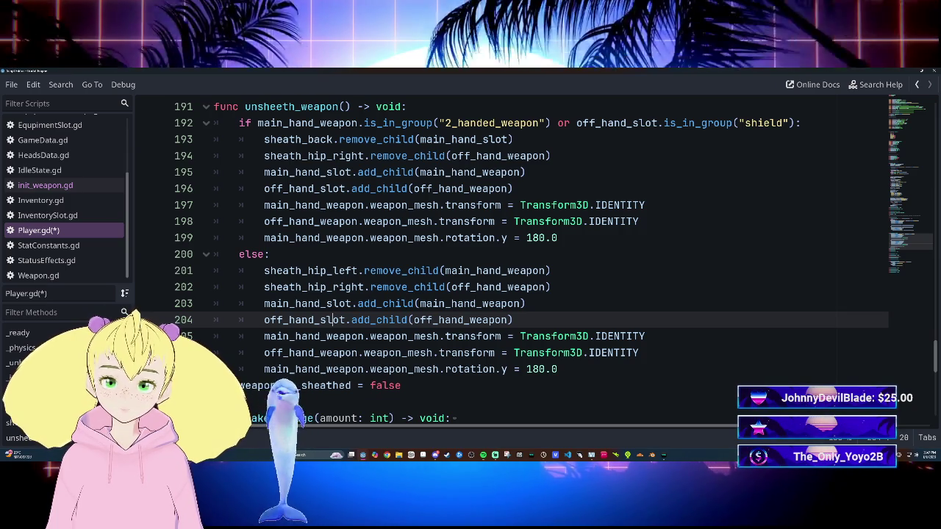
pyautogui.moveTo(334, 290)
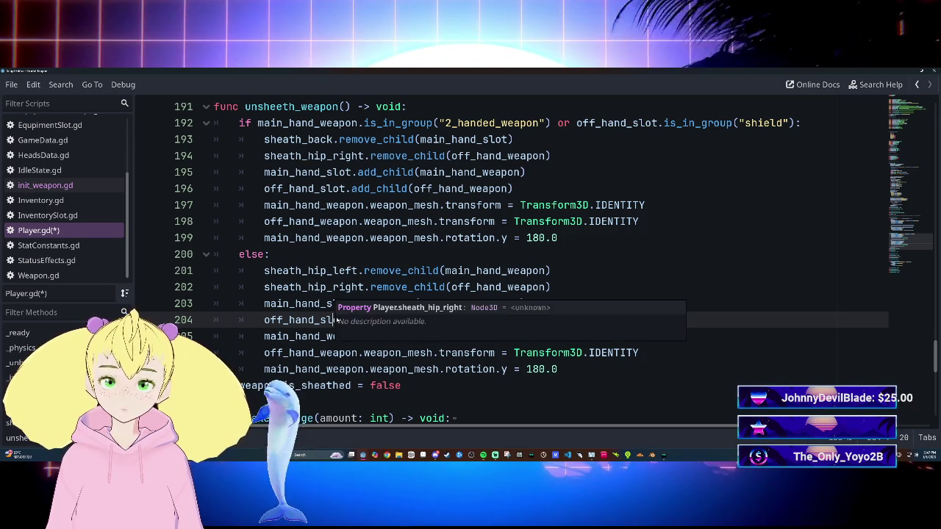
pyautogui.scroll(1, 334, 291)
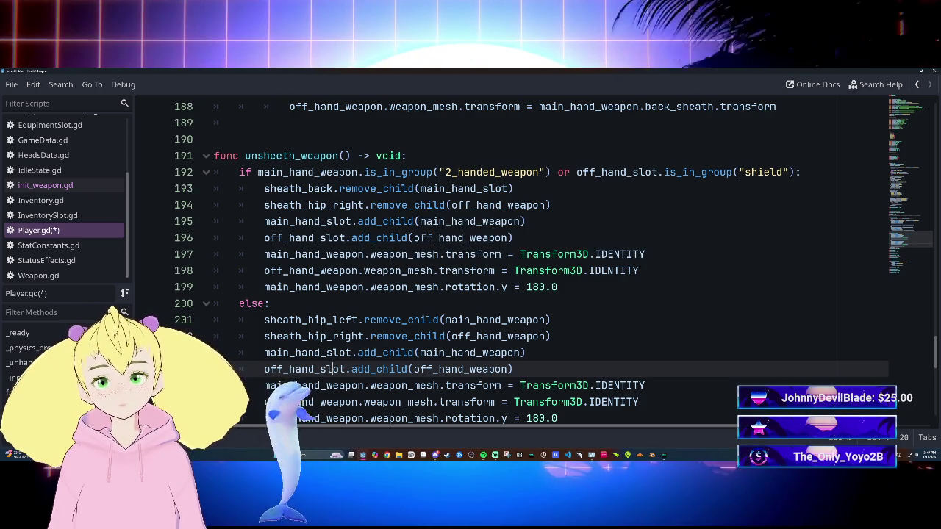
pyautogui.moveTo(397, 205)
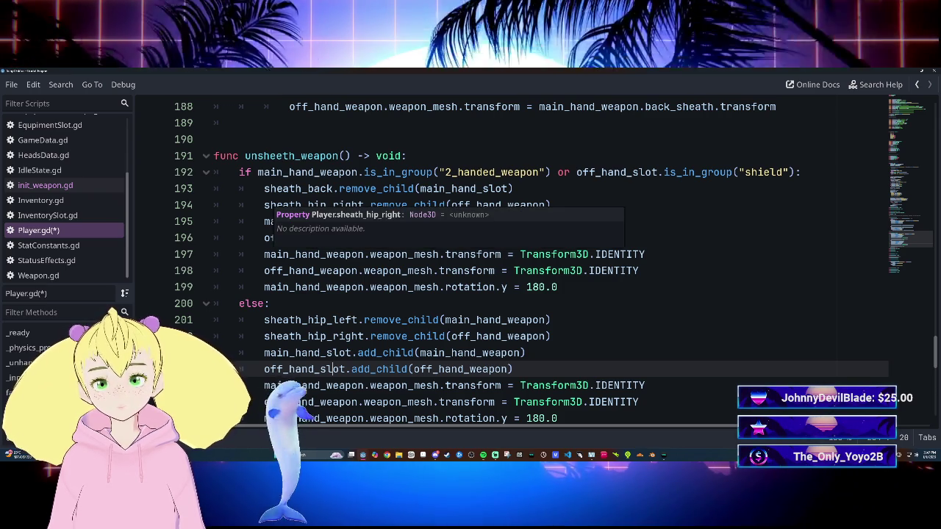
pyautogui.click(264, 205)
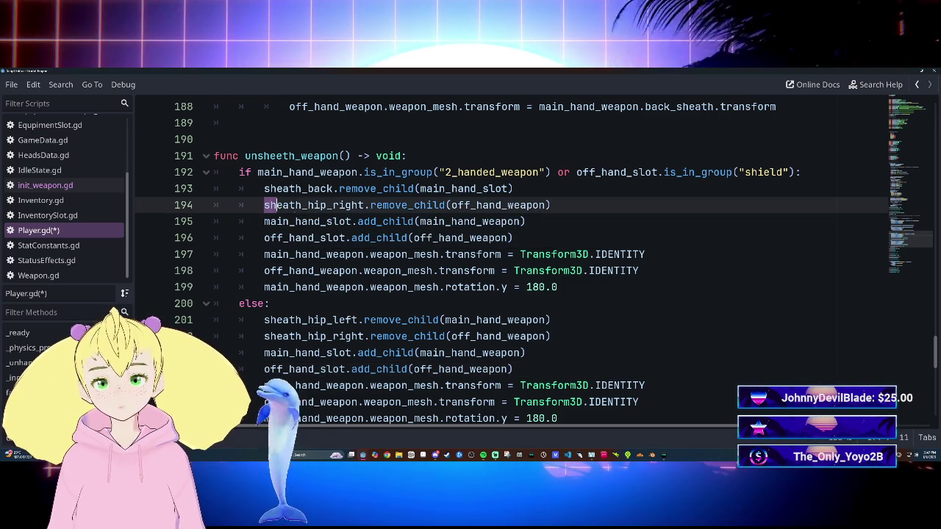
# Change sheath_hip_right to sheath_back in the two-handed branch's removal line 194.
pyautogui.moveTo(444, 205); pyautogui.dragTo(552, 205)
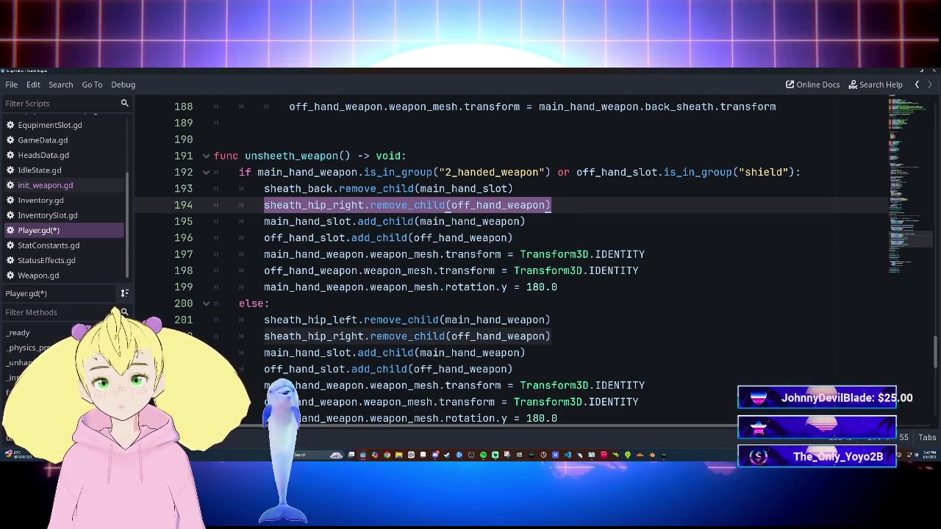
pyautogui.click(425, 221)
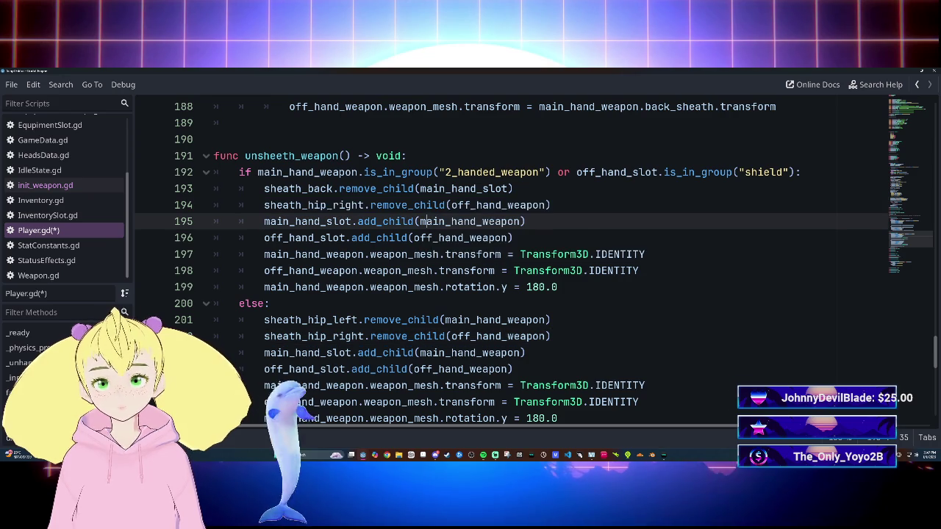
pyautogui.click(300, 205)
pyautogui.press('BackSpace')
pyautogui.press('BackSpace')
pyautogui.press('BackSpace')
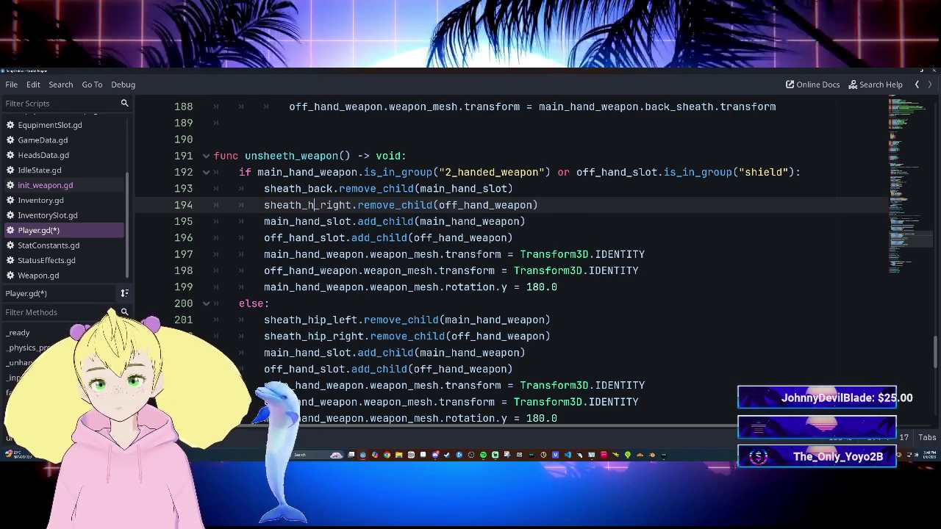
pyautogui.write('ba')
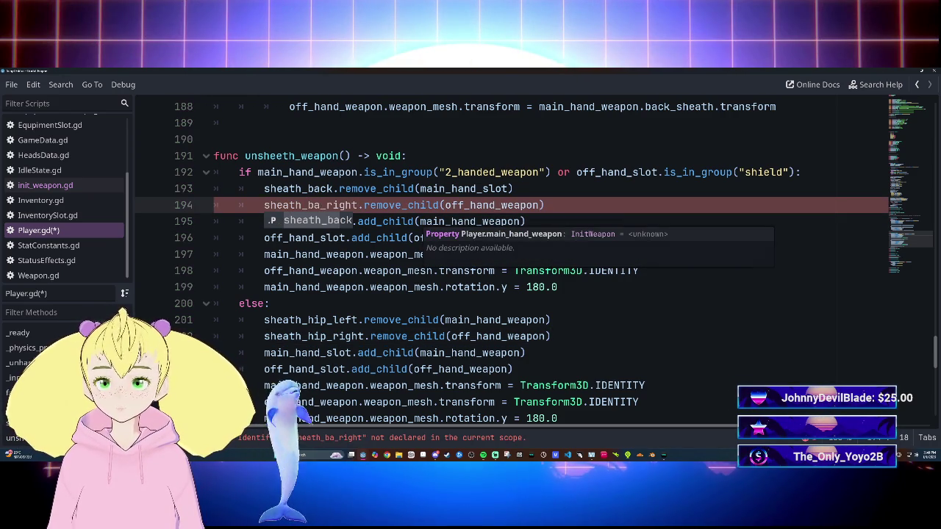
pyautogui.press('BackSpace')
pyautogui.press('BackSpace')
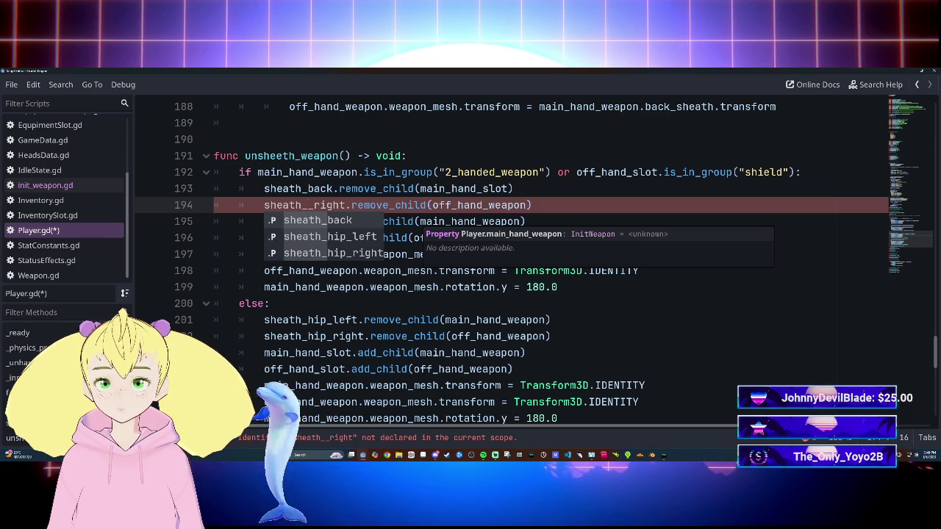
pyautogui.press('BackSpace')
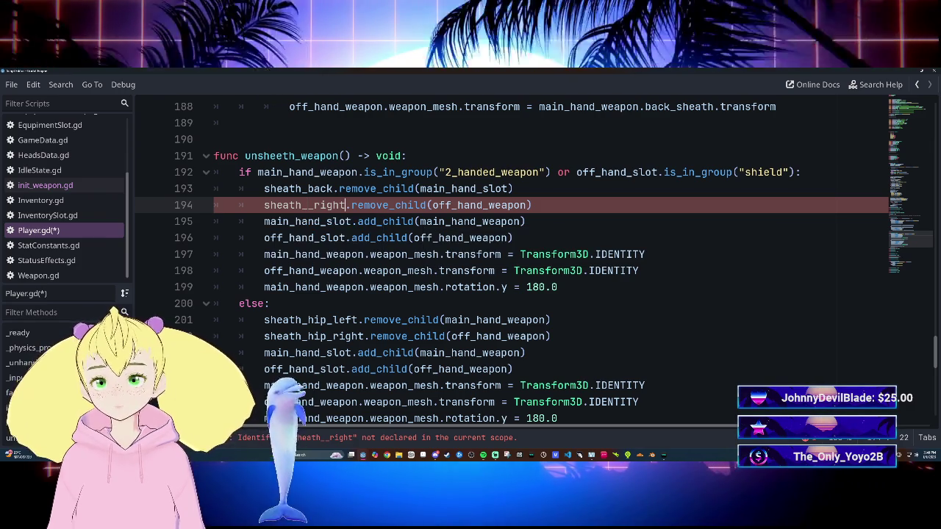
pyautogui.press('BackSpace')
pyautogui.press('BackSpace')
pyautogui.press('BackSpace')
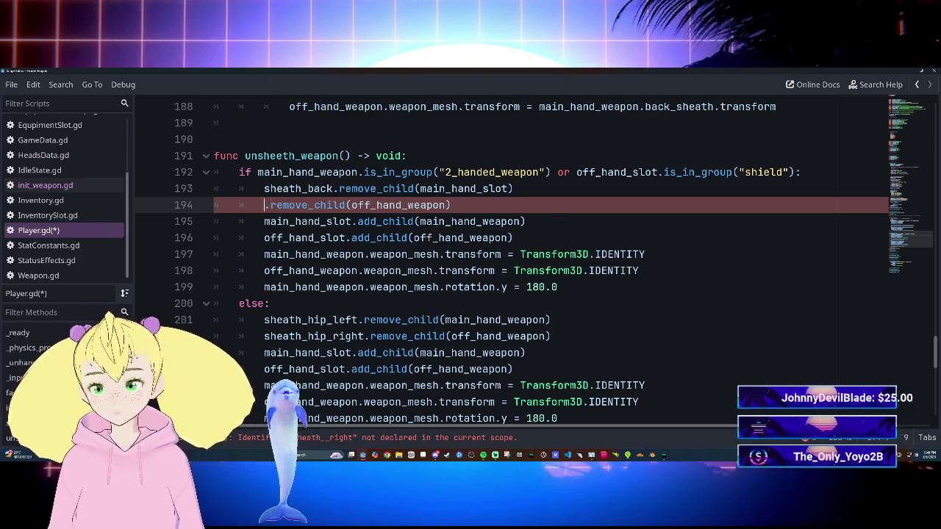
pyautogui.write('sh')
pyautogui.press('Return')
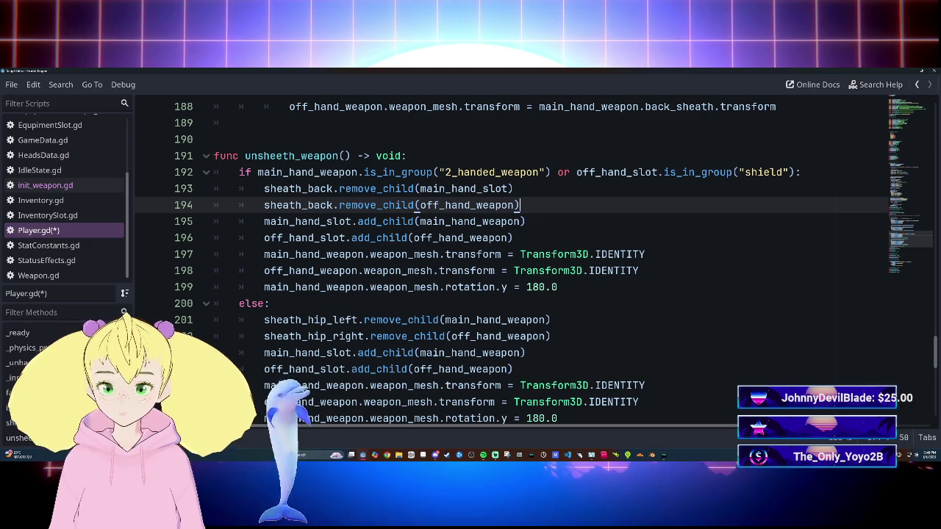
# Review unsheath_weapon's transform reset to identity and rotation.y = 180.0 lines.
pyautogui.scroll(1, 514, 257)
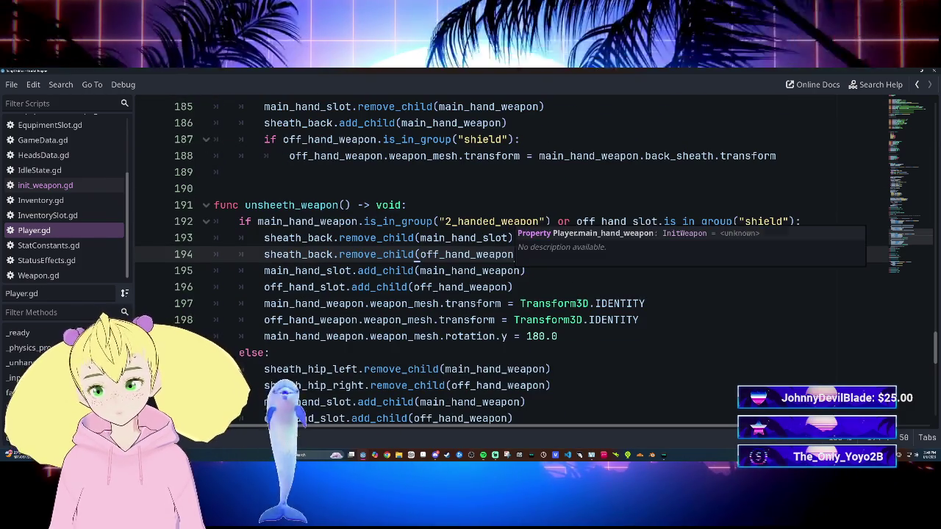
pyautogui.scroll(-3, 515, 257)
pyautogui.scroll(10, 515, 257)
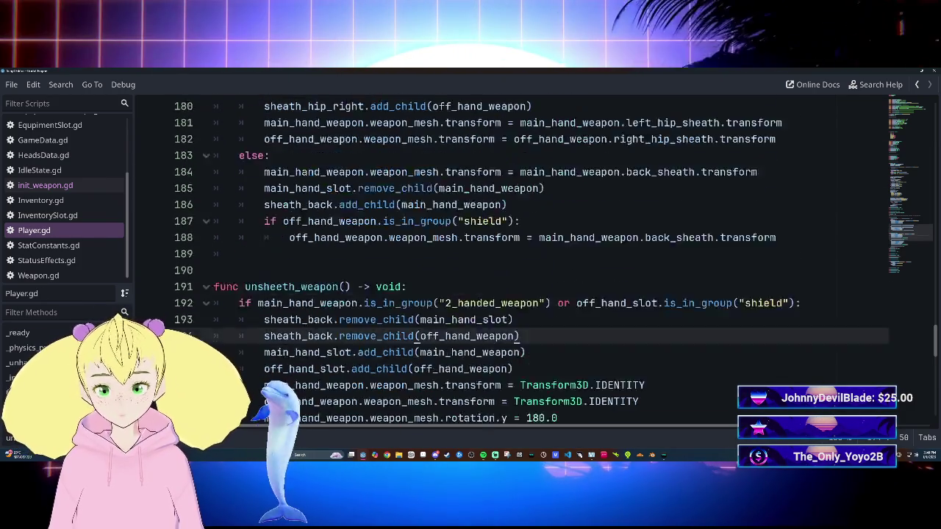
pyautogui.scroll(-8, 514, 258)
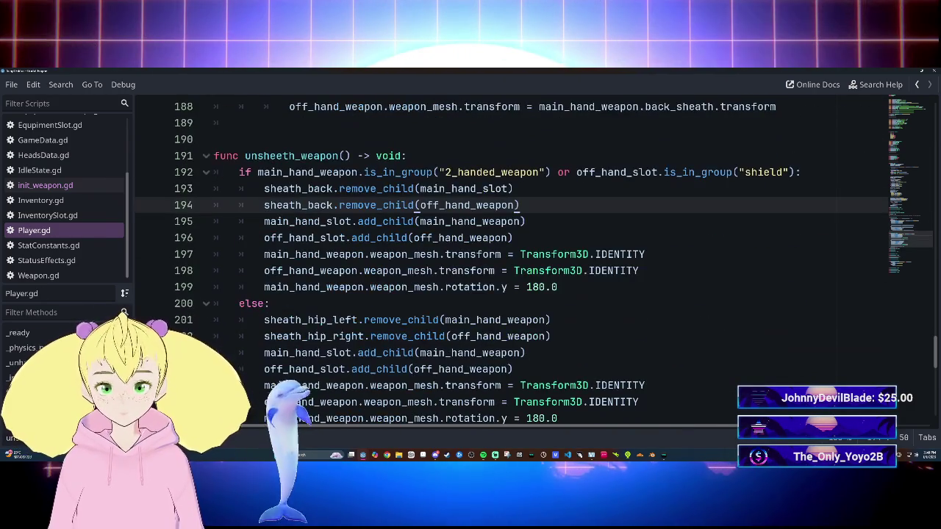
pyautogui.click(550, 320)
pyautogui.scroll(2, 514, 258)
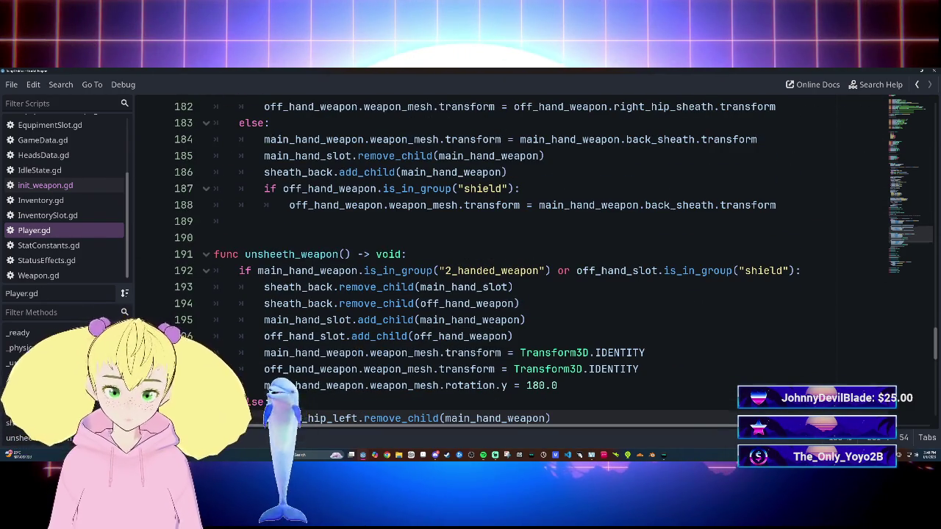
pyautogui.moveTo(463, 320)
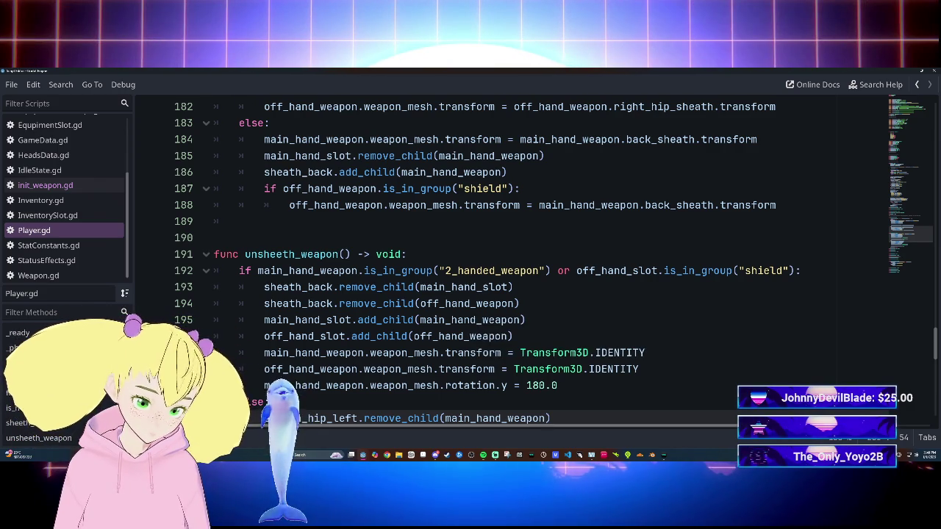
# Append 'or off_hand_weapon.is_in_group("relic")' to the unsheath condition on line 192.
pyautogui.click(795, 270)
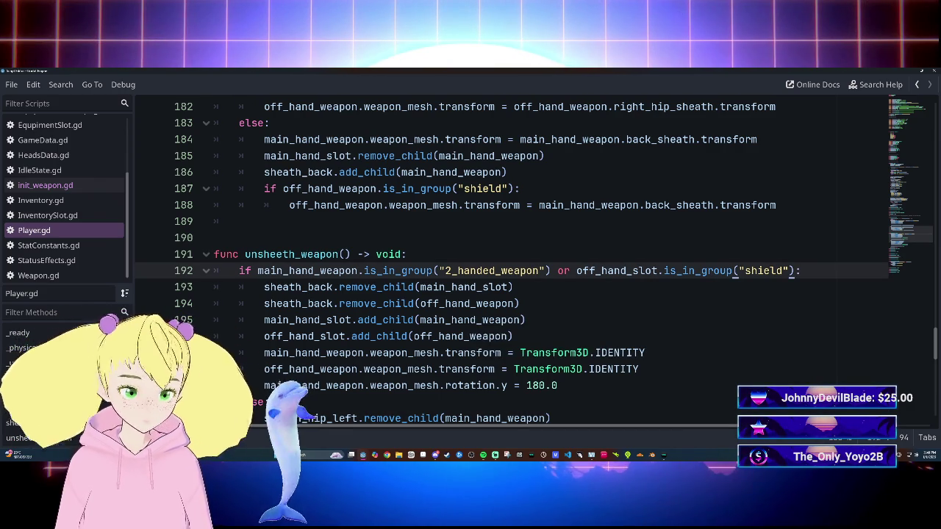
pyautogui.write('or off_')
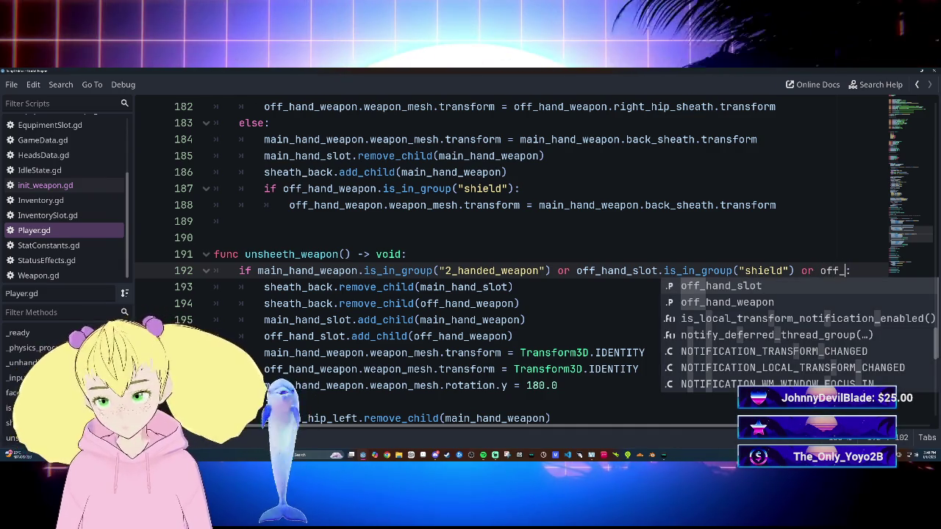
pyautogui.press('Down')
pyautogui.press('Return')
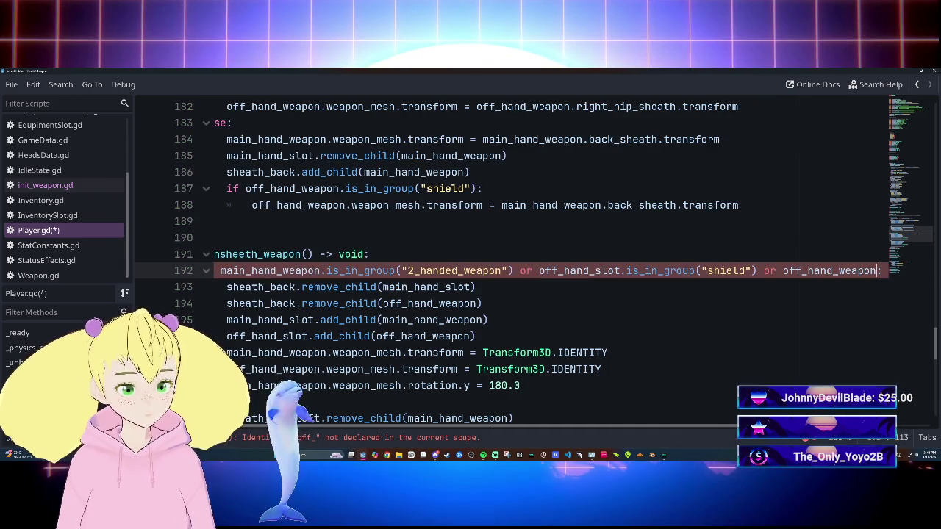
pyautogui.write('.is_')
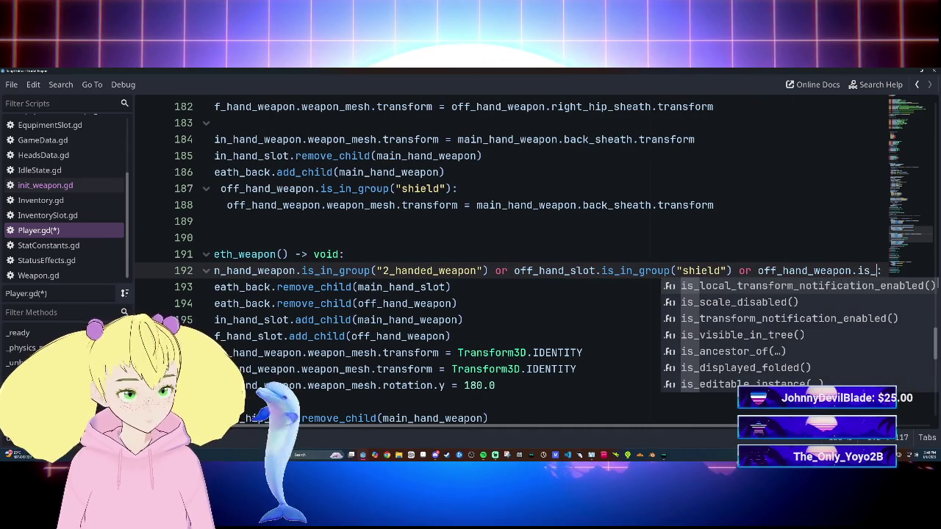
pyautogui.write('in')
pyautogui.press('Down')
pyautogui.press('Return')
pyautogui.write('"relixc')
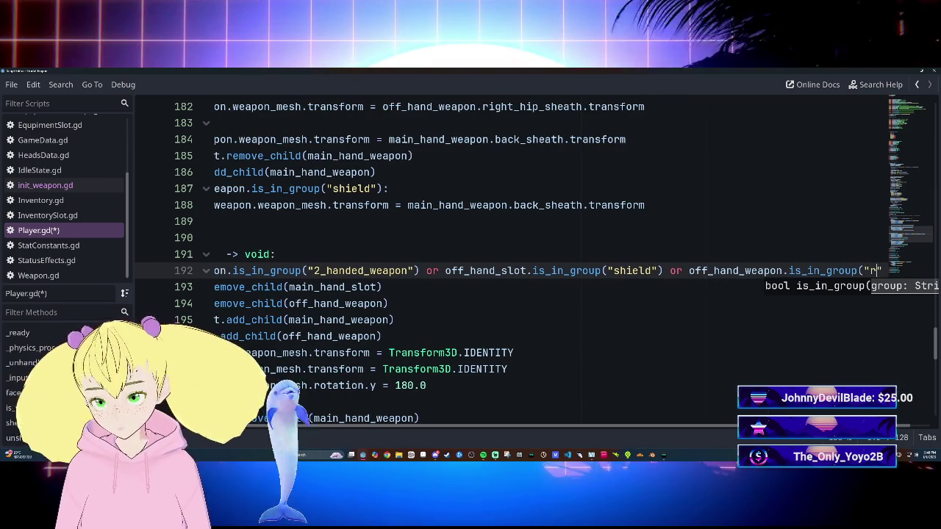
pyautogui.press('BackSpace')
pyautogui.press('BackSpace')
pyautogui.write('c')
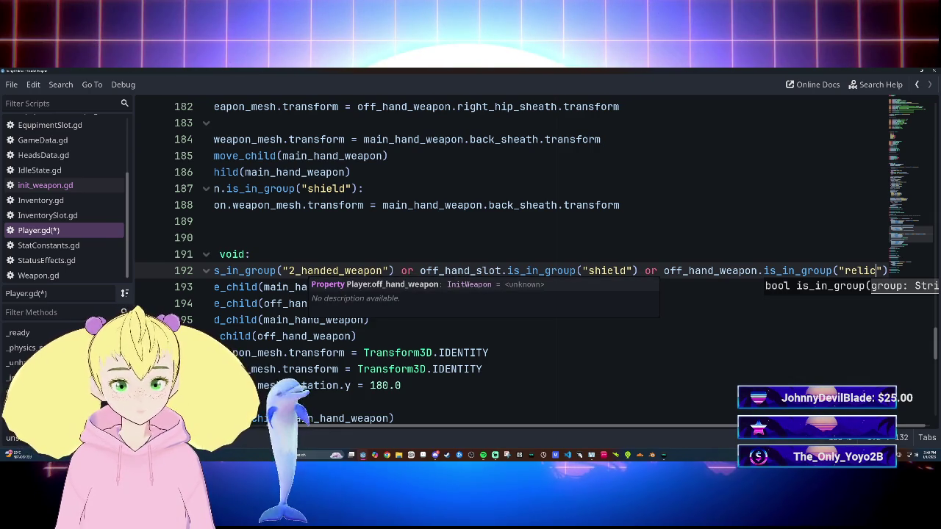
# Delete the added relic group check and save Player.gd.
pyautogui.click(664, 271)
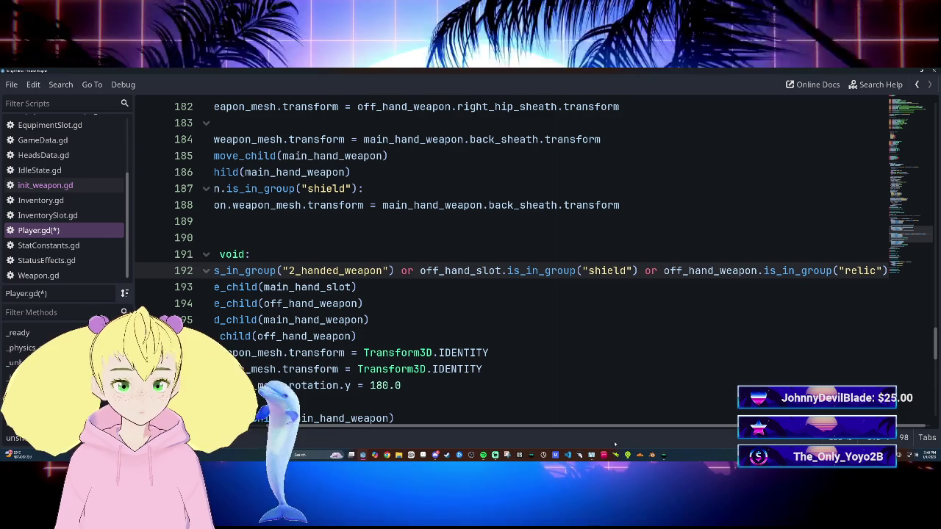
pyautogui.hotkey('ctrl', 'shift', 'Right')
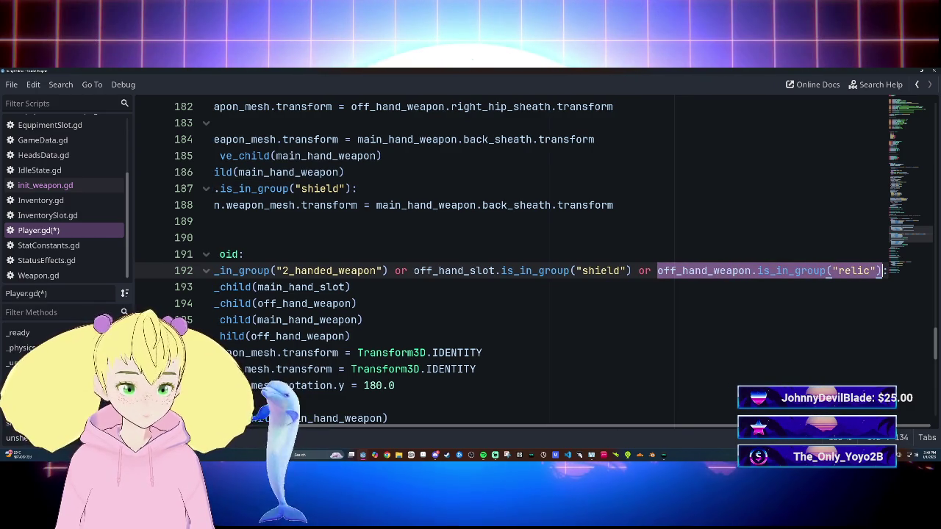
pyautogui.press('BackSpace')
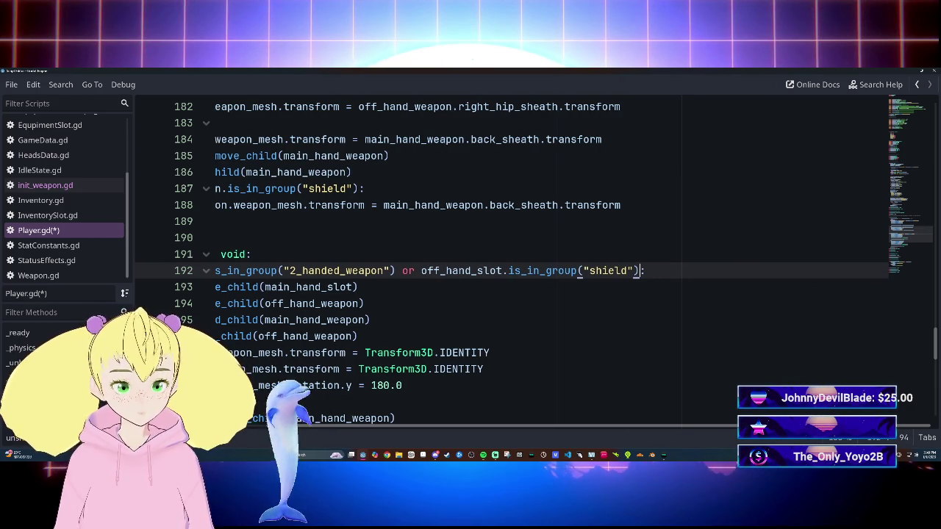
pyautogui.press('Down')
pyautogui.press('Down')
pyautogui.hotkey('ctrl', 's')
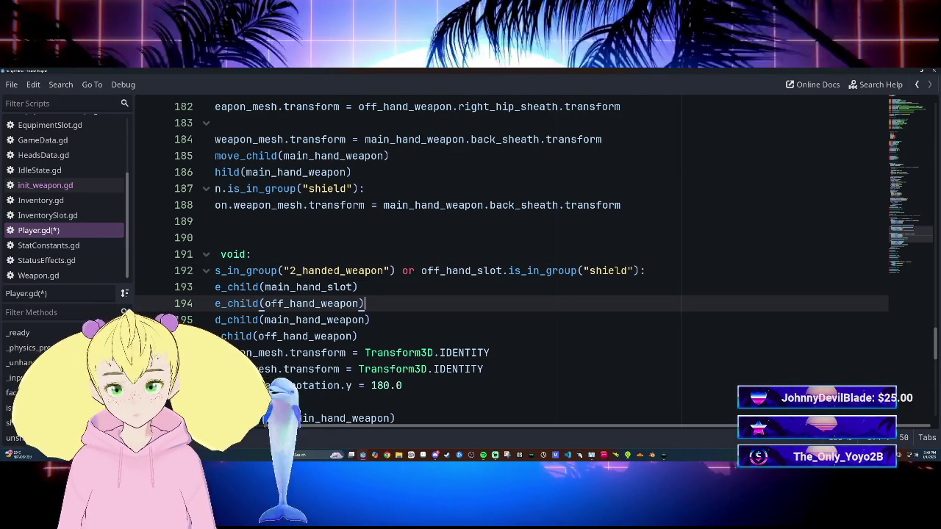
# Run the game with F5 to test the weapons.
pyautogui.hscroll(-3, 575, 427)
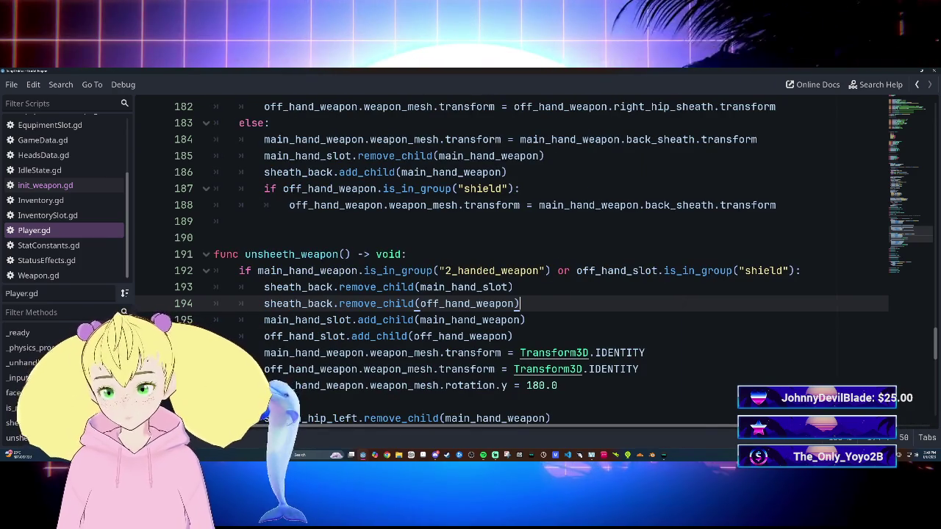
pyautogui.scroll(-3, 514, 258)
pyautogui.scroll(3, 514, 257)
pyautogui.press('F5')
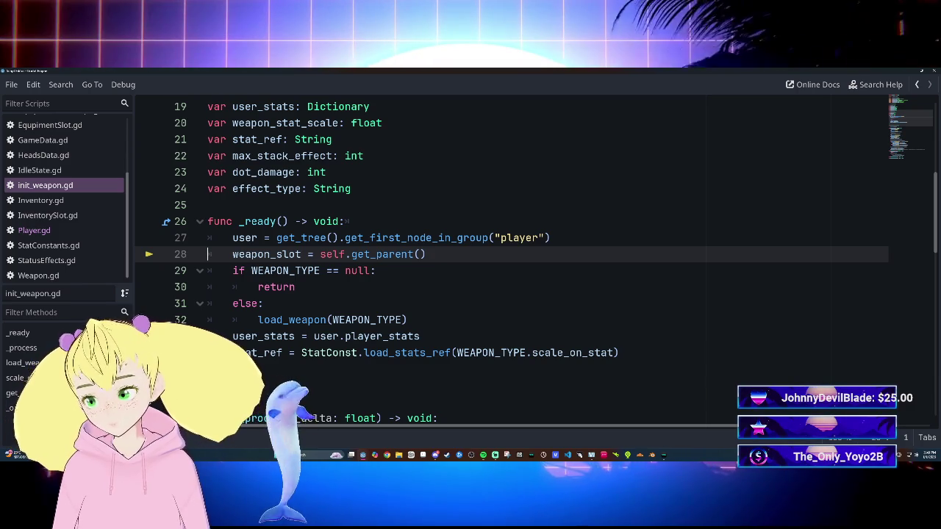
# Inspect the Window-to-Node3D error at init_weapon.gd line 28, then return to the editor.
pyautogui.scroll(2, 514, 257)
pyautogui.scroll(-3, 514, 257)
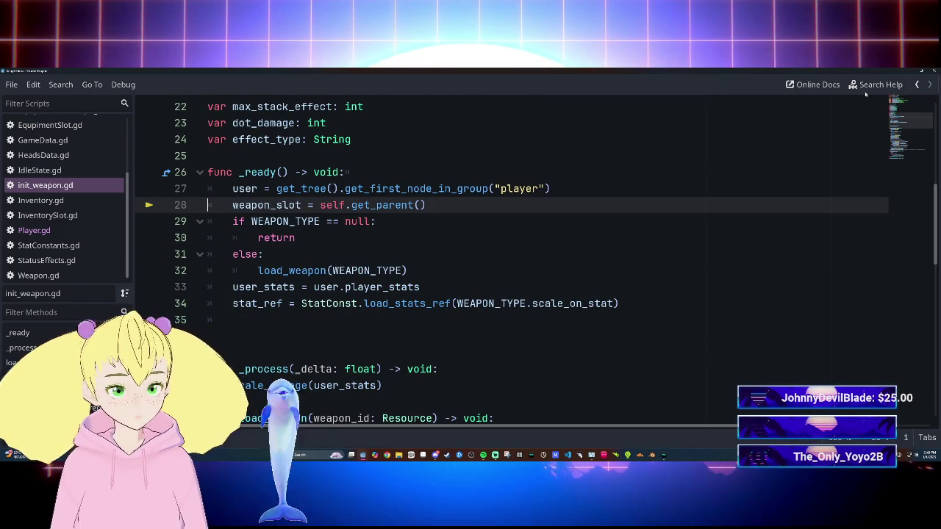
pyautogui.hotkey('alt', 'Tab')
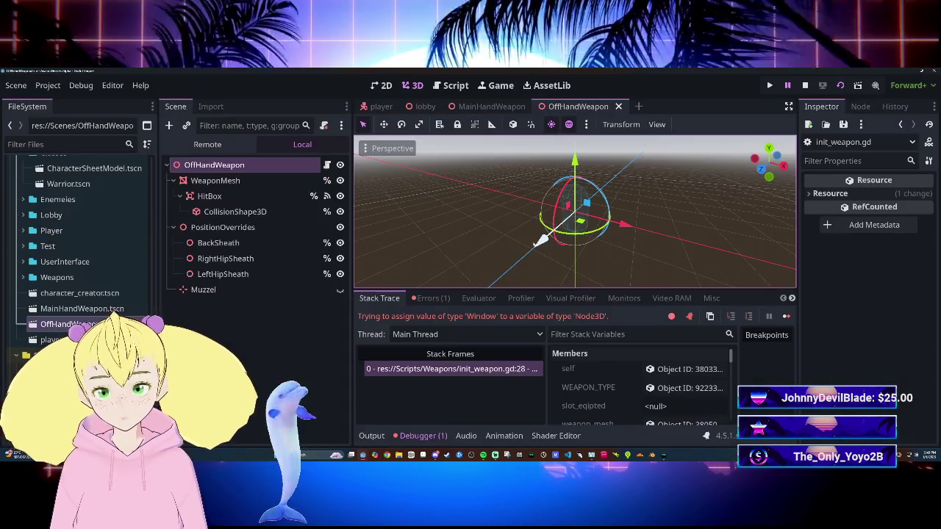
# Close the OffHandWeapon and MainHandWeapon tabs, save the lobby scene, and rerun the game.
pyautogui.click(251, 248)
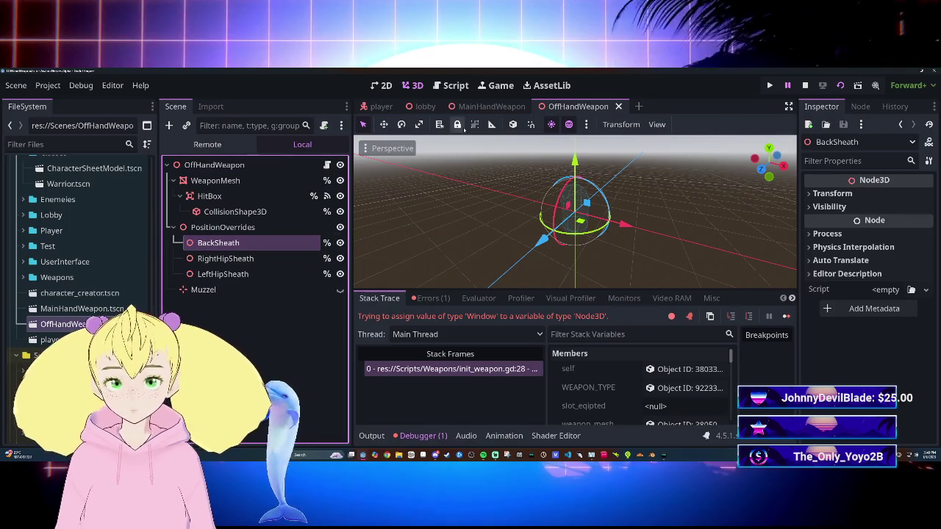
pyautogui.click(618, 106)
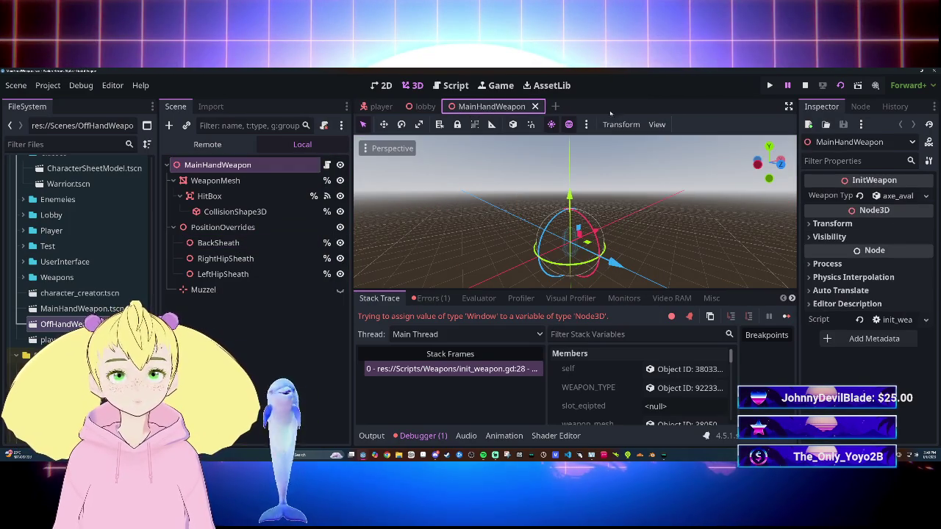
pyautogui.click(535, 106)
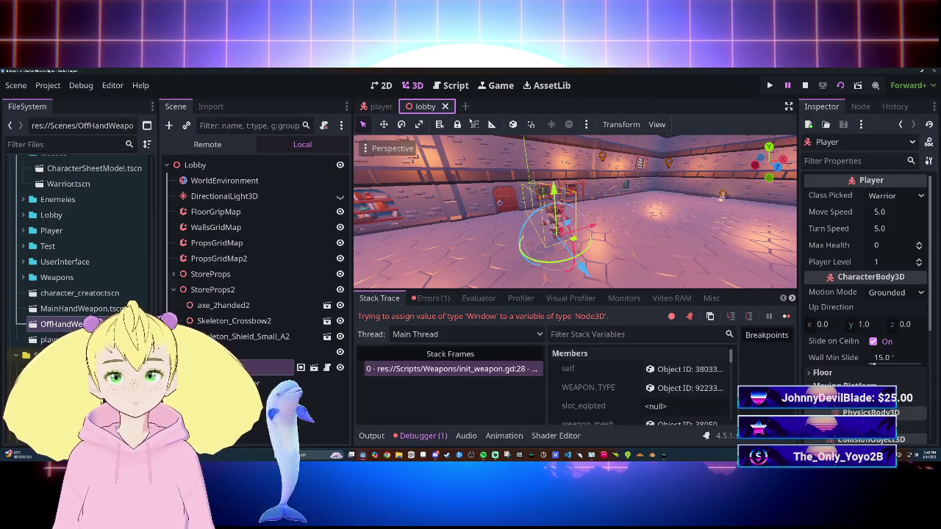
pyautogui.hotkey('ctrl', 's')
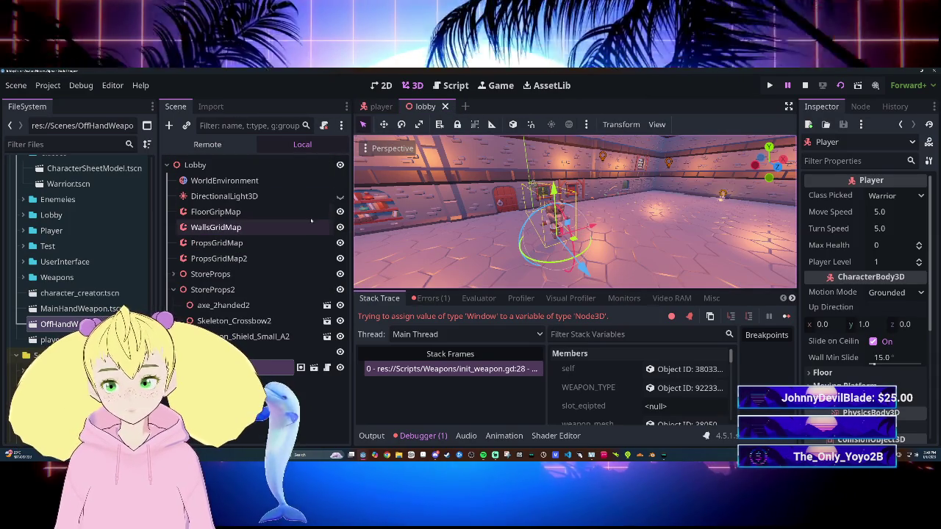
pyautogui.press('F5')
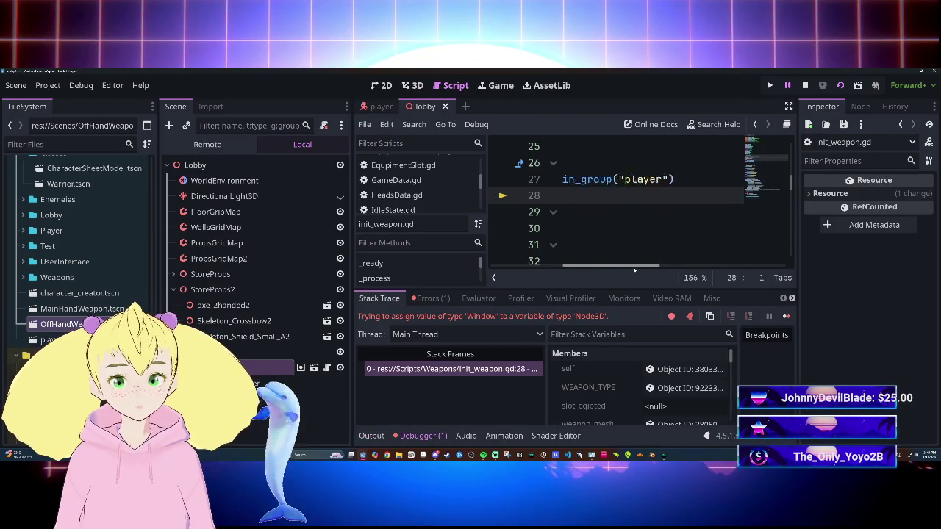
# View the error details, then collapse the debugger and narrow the scene tree to widen the code.
pyautogui.moveTo(577, 267); pyautogui.dragTo(546, 263)
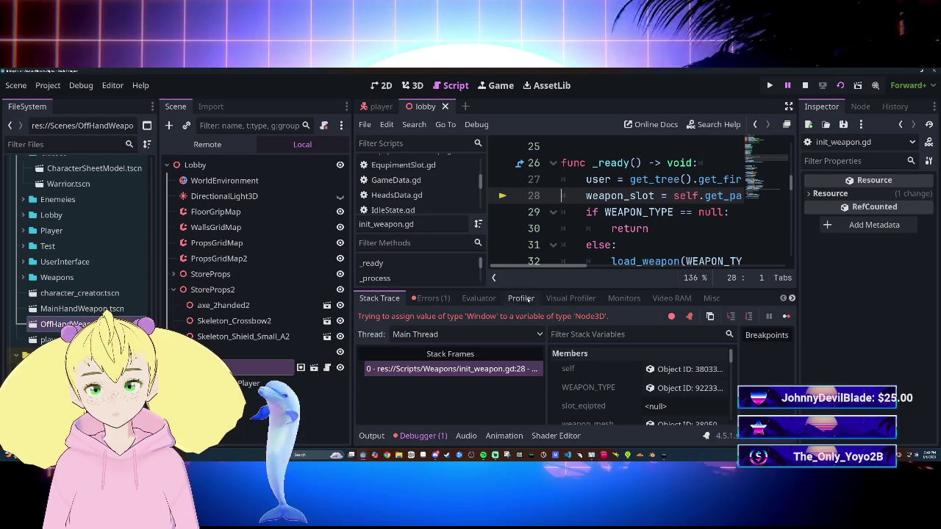
pyautogui.moveTo(526, 271); pyautogui.dragTo(567, 271)
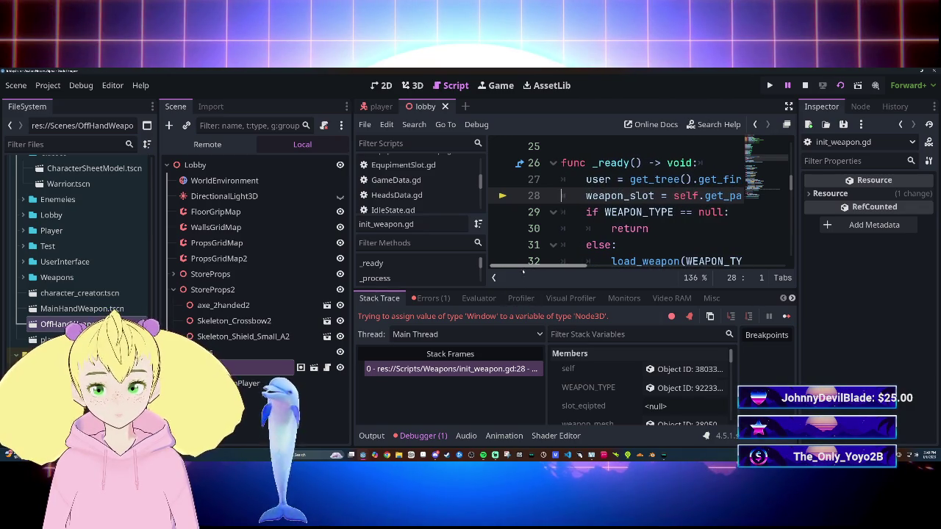
pyautogui.click(432, 298)
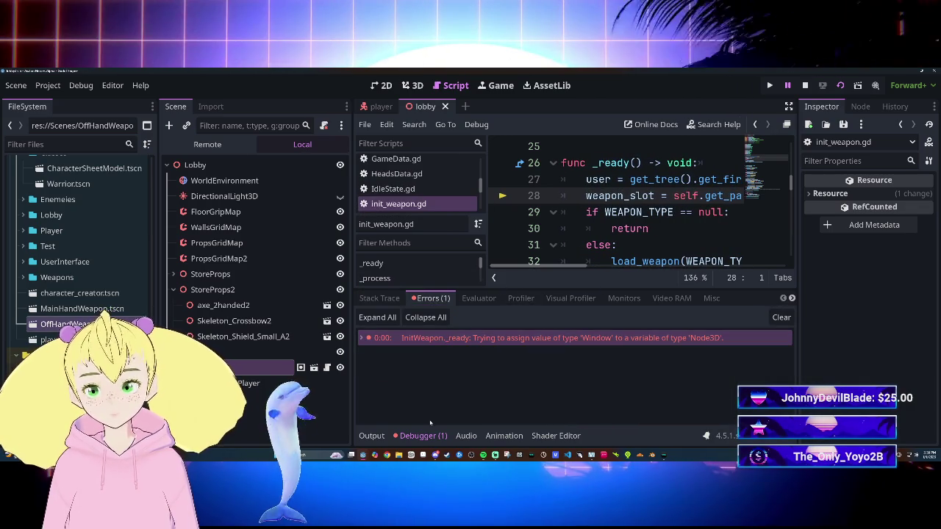
pyautogui.click(419, 435)
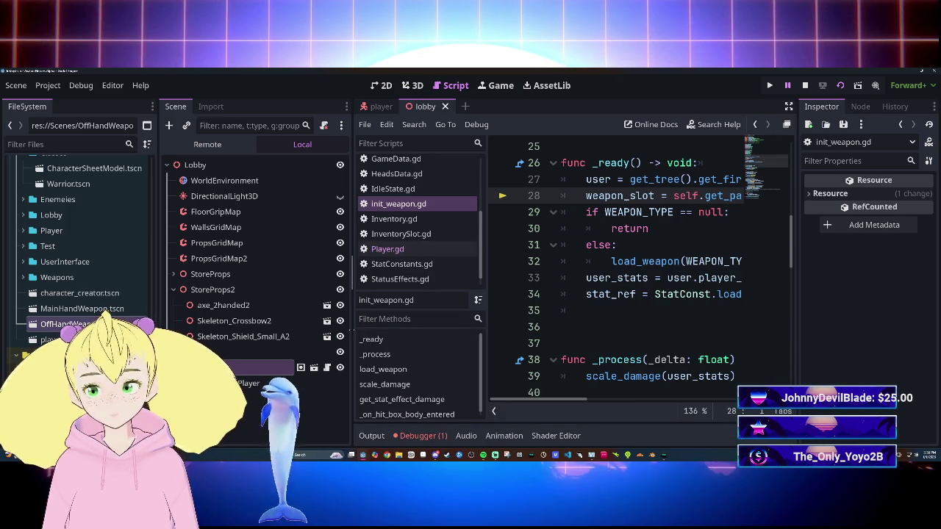
pyautogui.moveTo(352, 272); pyautogui.dragTo(253, 279)
pyautogui.moveTo(510, 406)
pyautogui.mouseDown()
pyautogui.moveTo(565, 404)
pyautogui.moveTo(509, 398)
pyautogui.mouseUp()
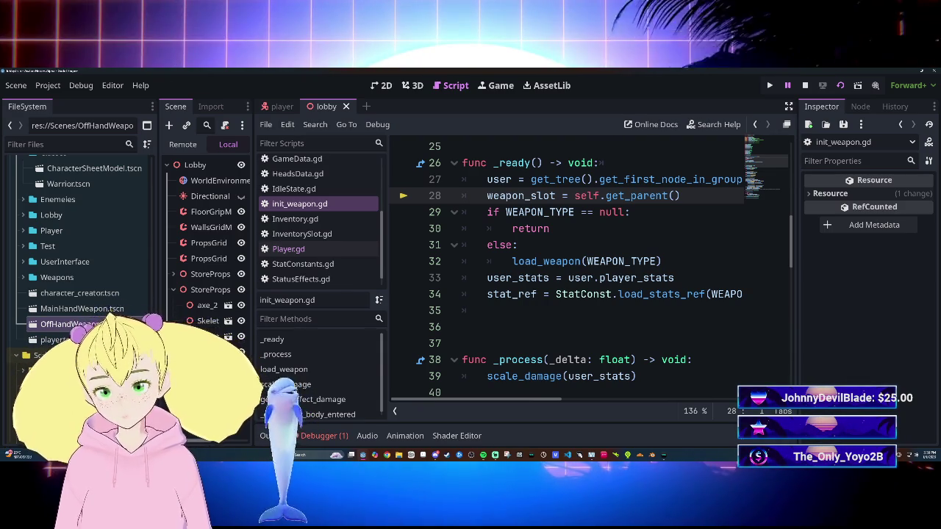
# Remove the self. prefix so line 28 reads weapon_slot = get_parent().
pyautogui.scroll(3, 588, 265)
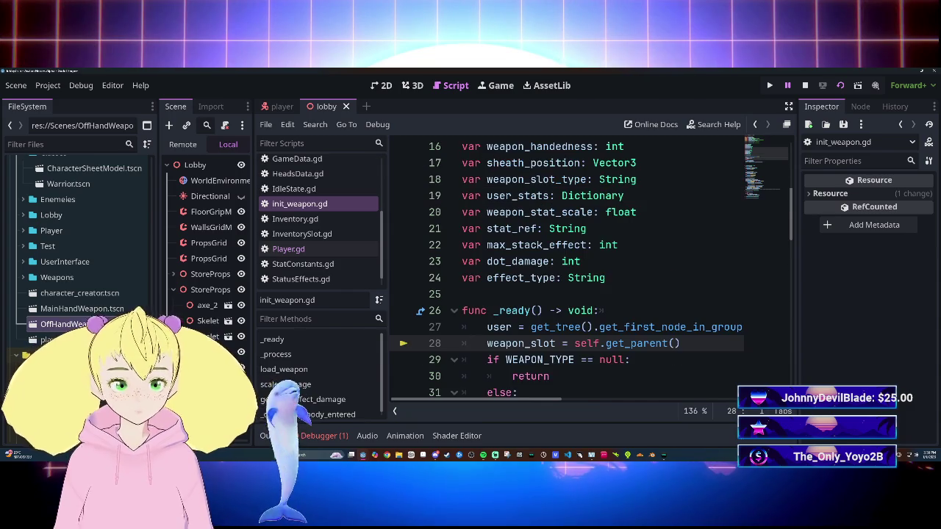
pyautogui.scroll(4, 588, 265)
pyautogui.scroll(1, 588, 265)
pyautogui.scroll(-7, 588, 265)
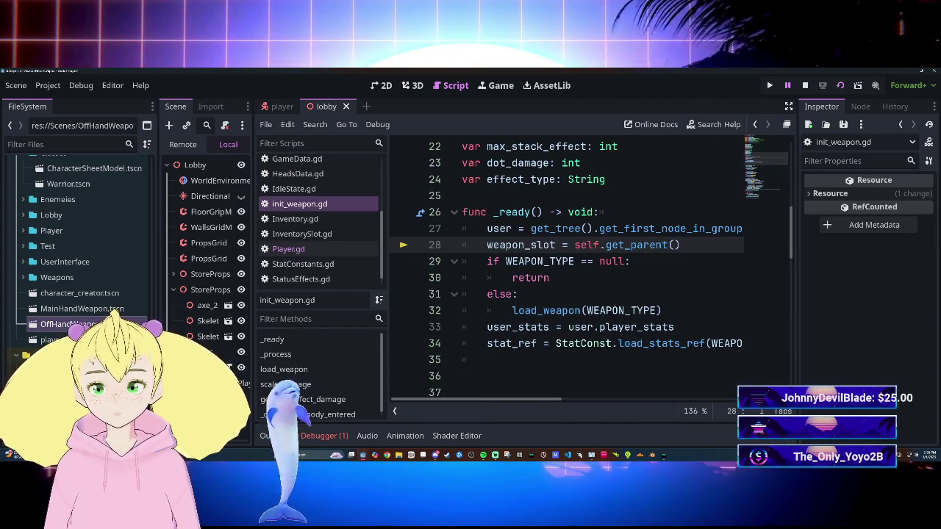
pyautogui.click(605, 244)
pyautogui.press('BackSpace')
pyautogui.press('BackSpace')
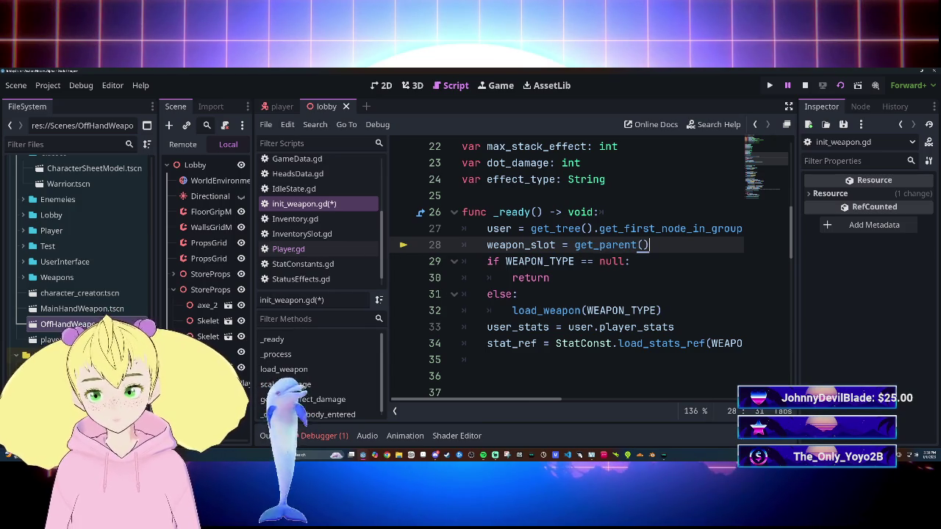
# Save init_weapon.gd with line 28 reading weapon_slot = get_parent().
pyautogui.hotkey('ctrl', 's')
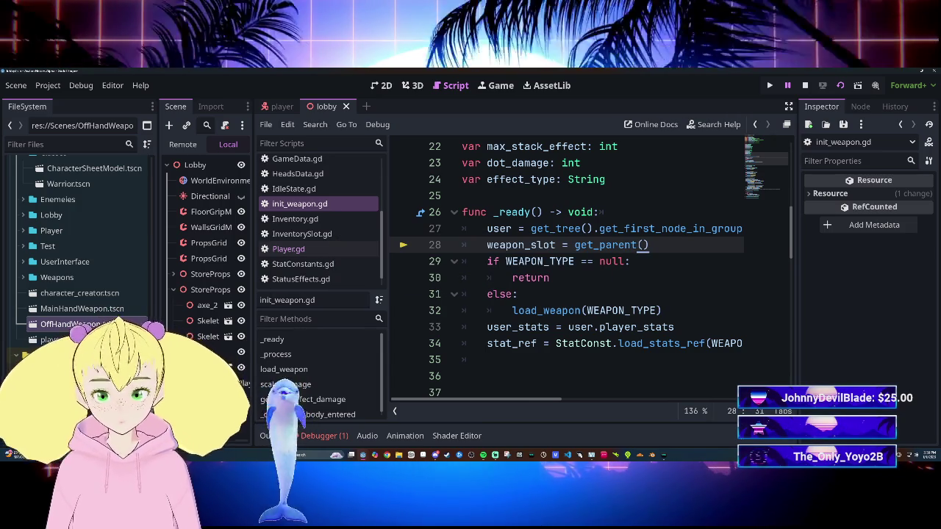
pyautogui.scroll(2, 588, 265)
pyautogui.scroll(1, 588, 264)
pyautogui.scroll(-3, 588, 264)
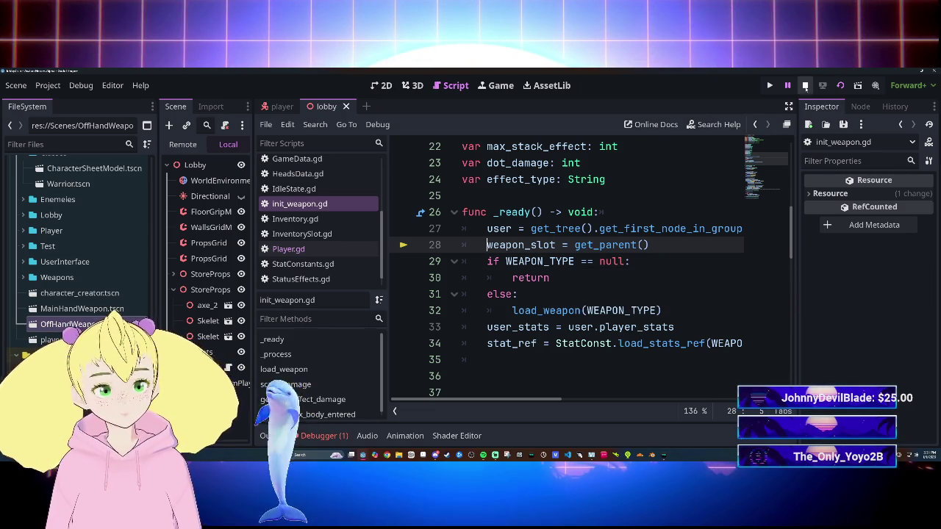
pyautogui.press('F8')
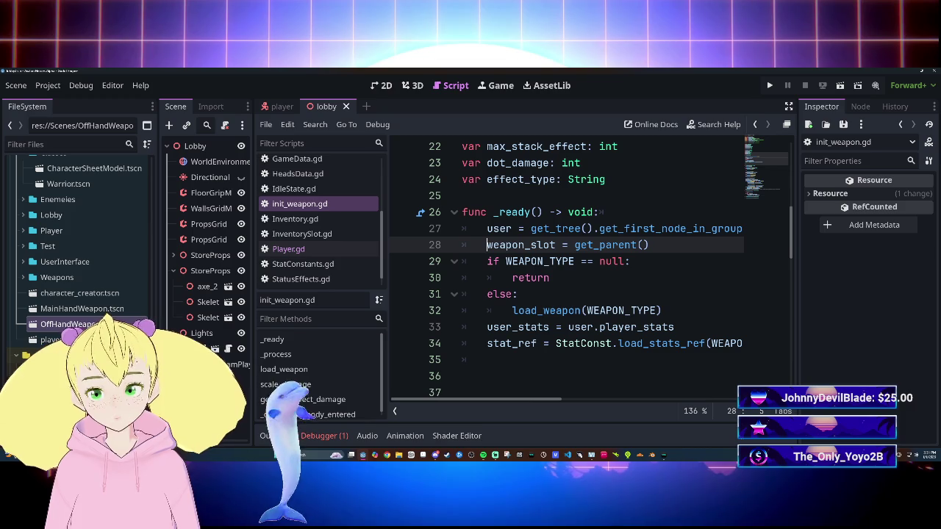
pyautogui.moveTo(485, 400)
pyautogui.mouseDown()
pyautogui.moveTo(516, 400)
pyautogui.moveTo(489, 402)
pyautogui.mouseUp()
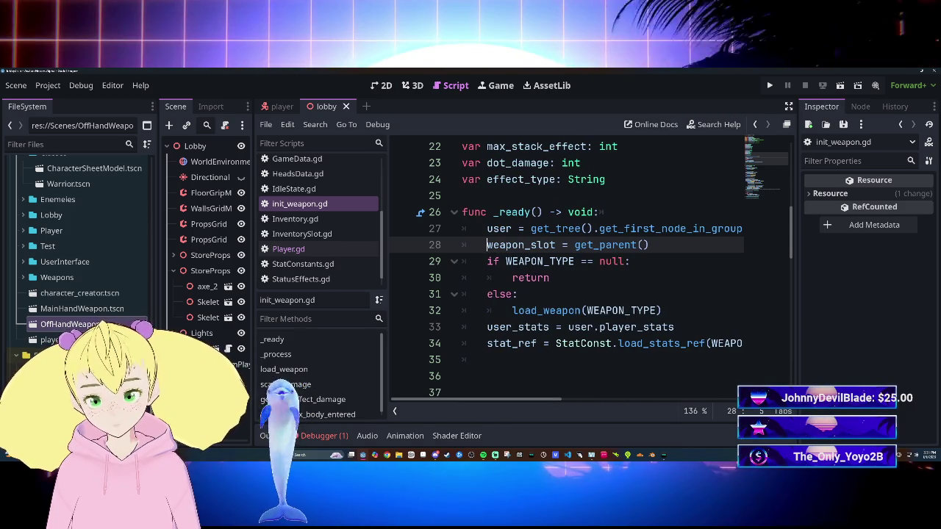
pyautogui.click(486, 245)
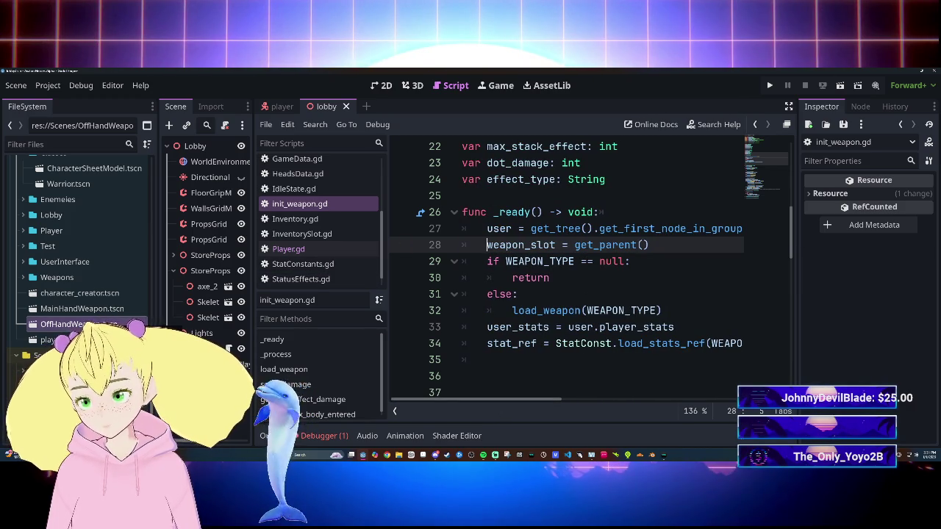
# Open the MainHandWeapon and OffHandWeapon scenes and review the last run's error.
pyautogui.doubleClick(82, 309)
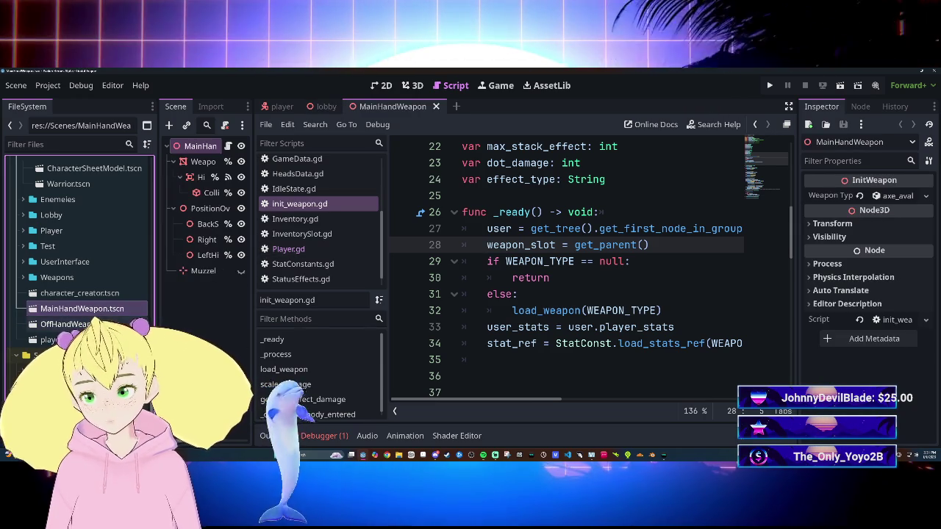
pyautogui.doubleClick(94, 323)
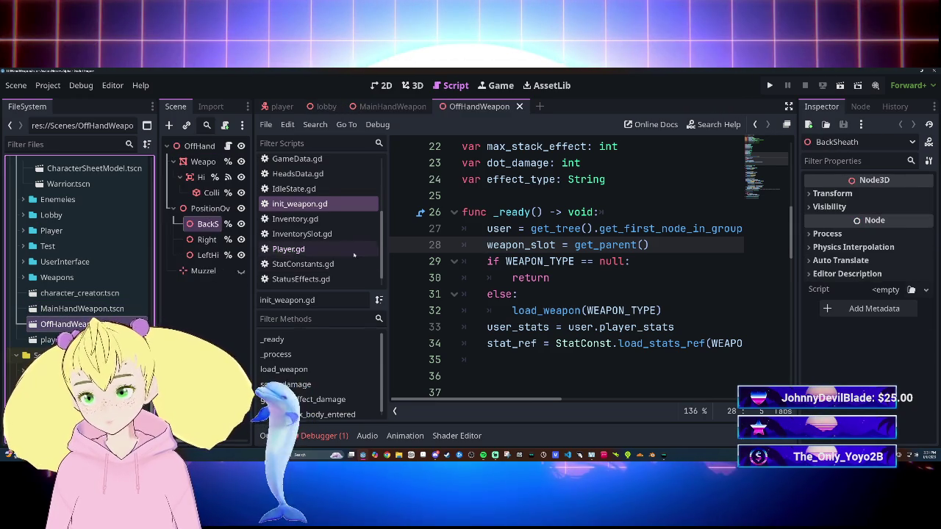
pyautogui.click(323, 436)
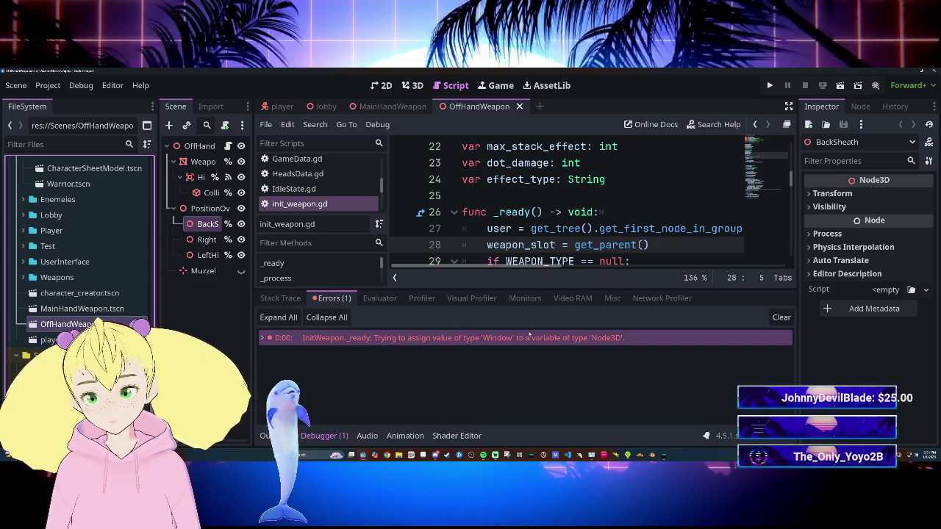
pyautogui.moveTo(577, 341)
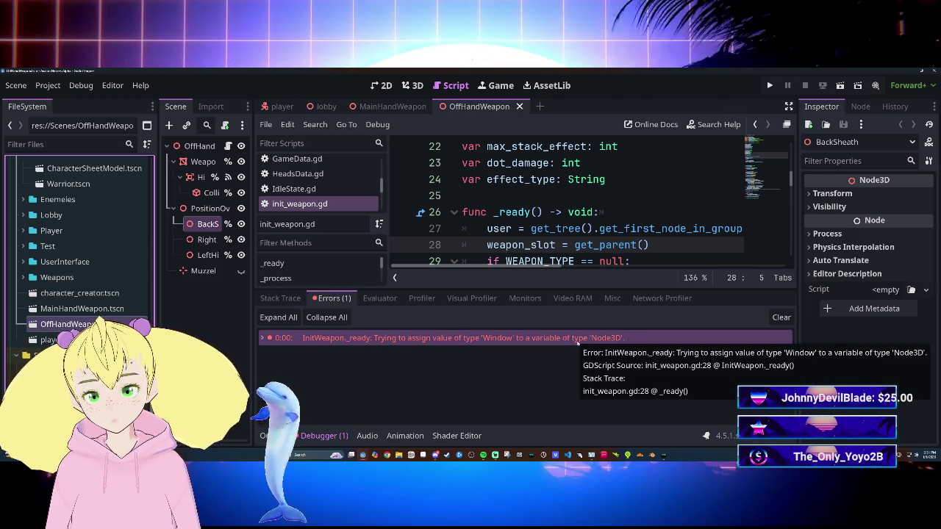
# Hide the error panel and go to the weapon_slot type declaration on line 13.
pyautogui.click(317, 436)
pyautogui.scroll(5, 588, 265)
pyautogui.scroll(-1, 588, 265)
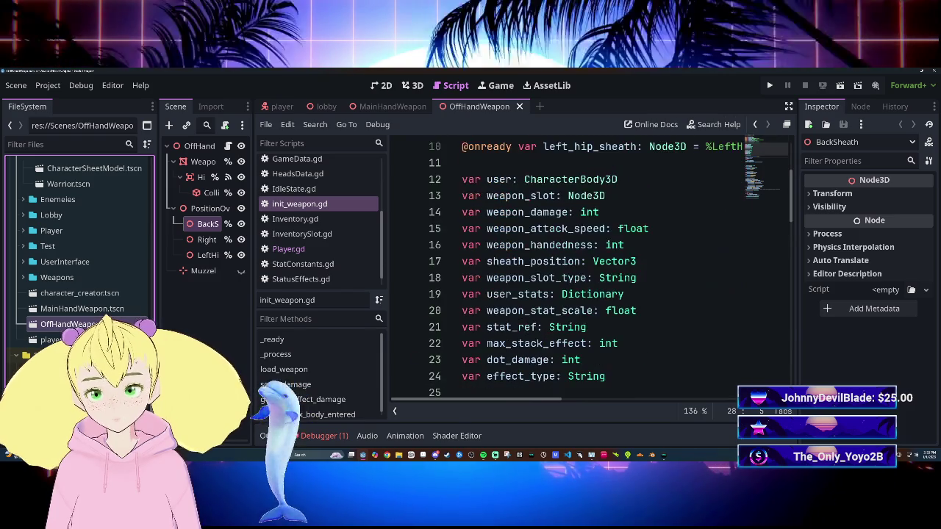
pyautogui.scroll(1, 588, 265)
pyautogui.scroll(-2, 588, 265)
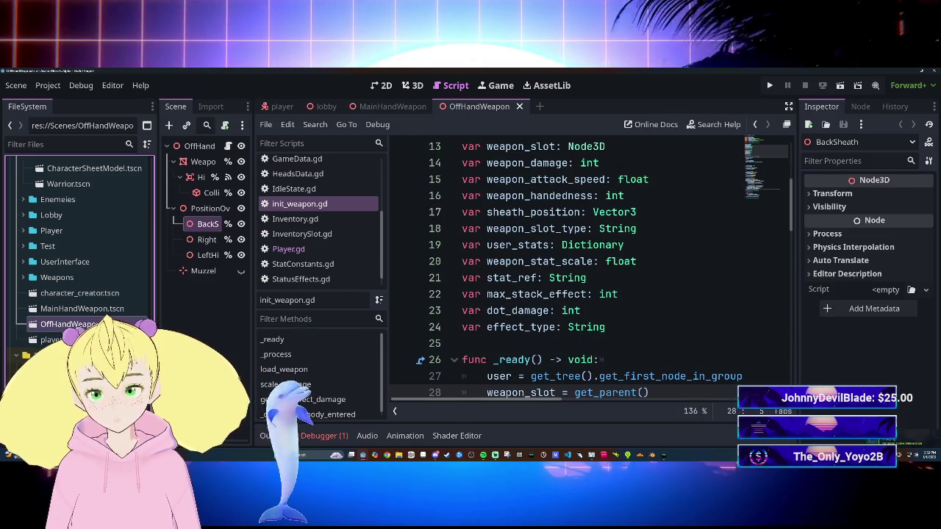
pyautogui.scroll(1, 588, 265)
pyautogui.click(605, 196)
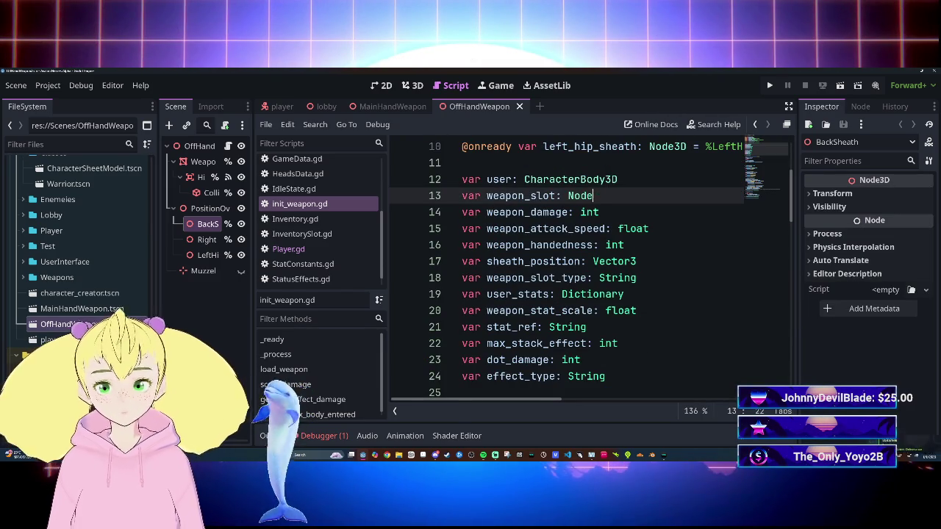
# Change weapon_slot's type from Node3D to BoneAttachment3D, save init_weapon.gd, and switch to the lobby.
pyautogui.write('Bon')
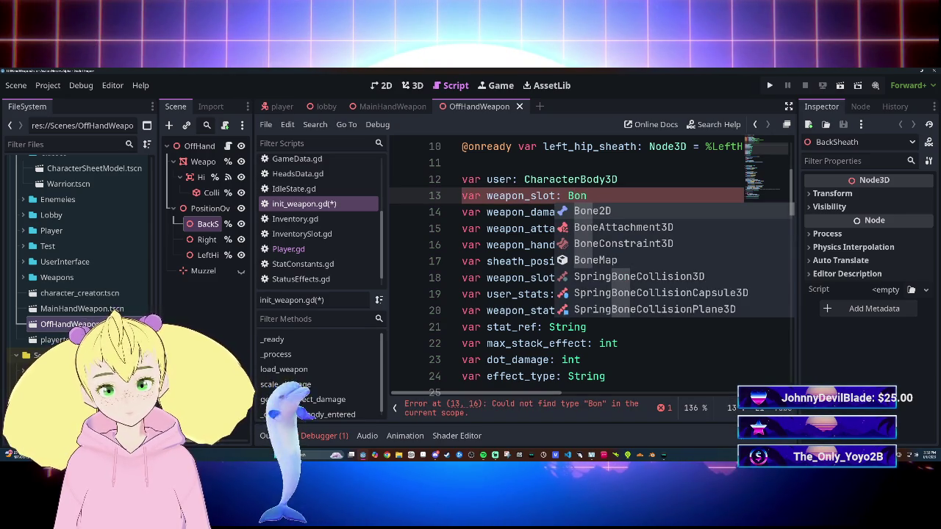
pyautogui.press('Down')
pyautogui.press('Return')
pyautogui.click(623, 294)
pyautogui.hotkey('ctrl', 's')
pyautogui.scroll(-4, 588, 268)
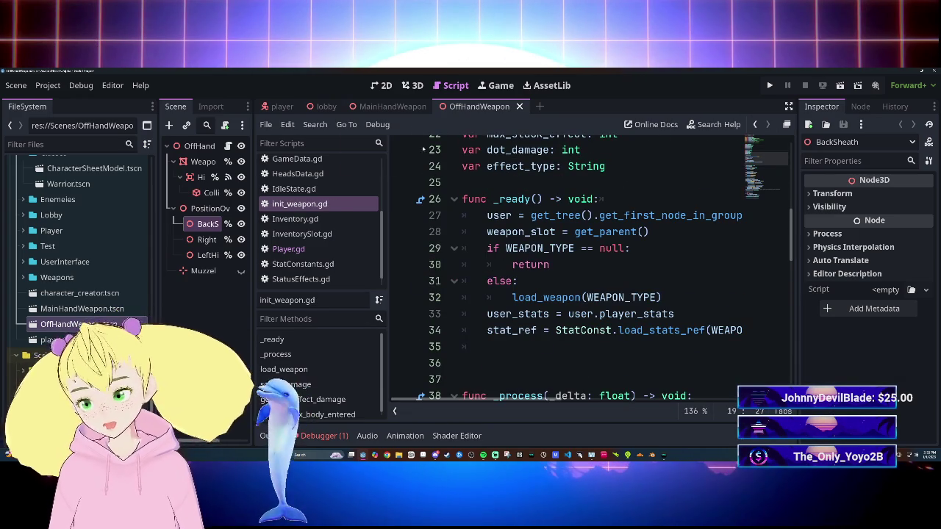
pyautogui.click(325, 107)
# Run the game, read the null is_in_group error at Player.gd line 89, and hide the debugger.
pyautogui.hotkey('ctrl', 's')
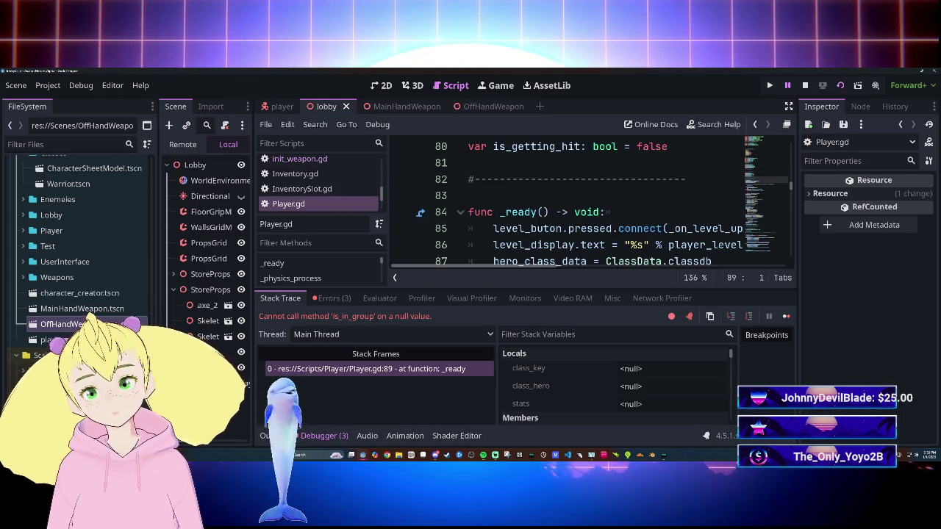
pyautogui.moveTo(505, 264)
pyautogui.mouseDown()
pyautogui.moveTo(635, 265)
pyautogui.moveTo(505, 264)
pyautogui.moveTo(551, 269)
pyautogui.mouseUp()
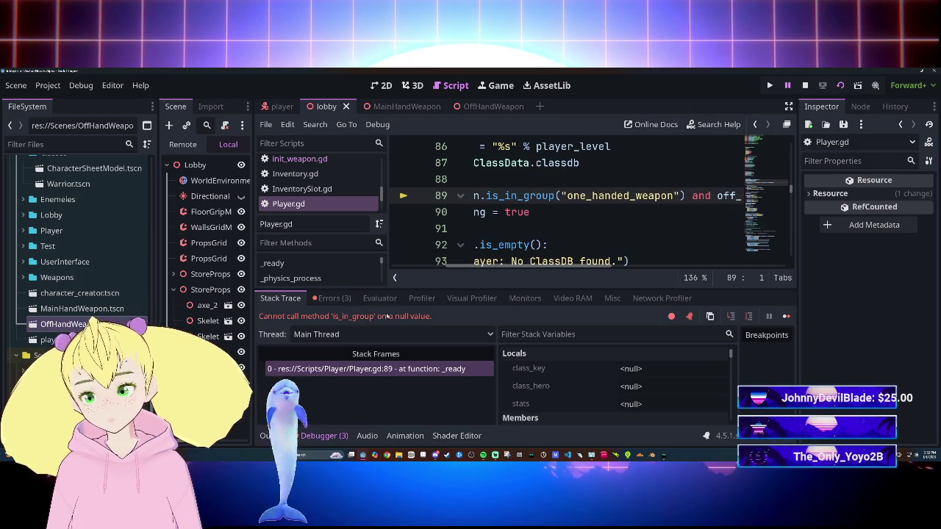
pyautogui.moveTo(481, 266)
pyautogui.mouseDown()
pyautogui.moveTo(434, 270)
pyautogui.moveTo(513, 270)
pyautogui.moveTo(426, 273)
pyautogui.mouseUp()
pyautogui.click(339, 435)
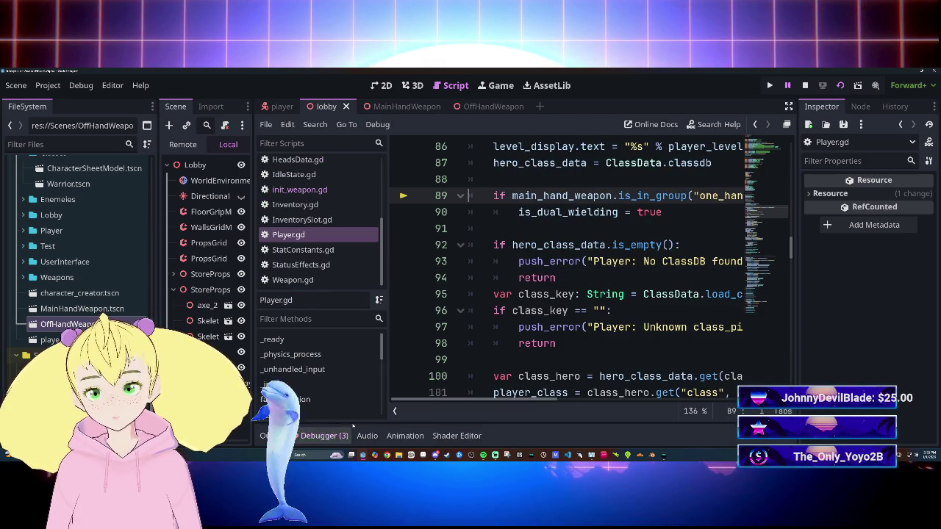
# Widen the code editor and select the dual-wielding check on Player.gd lines 89–90.
pyautogui.scroll(-4, 486, 397)
pyautogui.scroll(5, 492, 397)
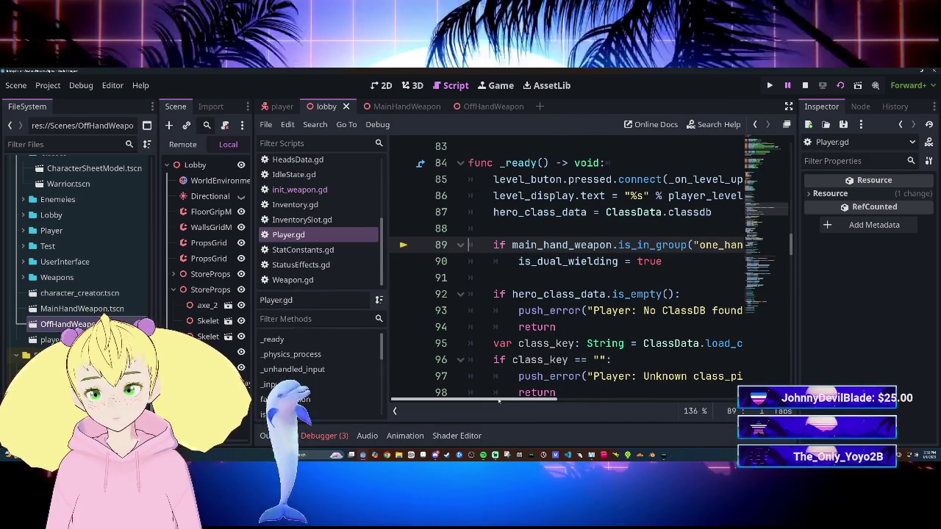
pyautogui.moveTo(498, 401)
pyautogui.mouseDown()
pyautogui.moveTo(529, 400)
pyautogui.moveTo(497, 400)
pyautogui.mouseUp()
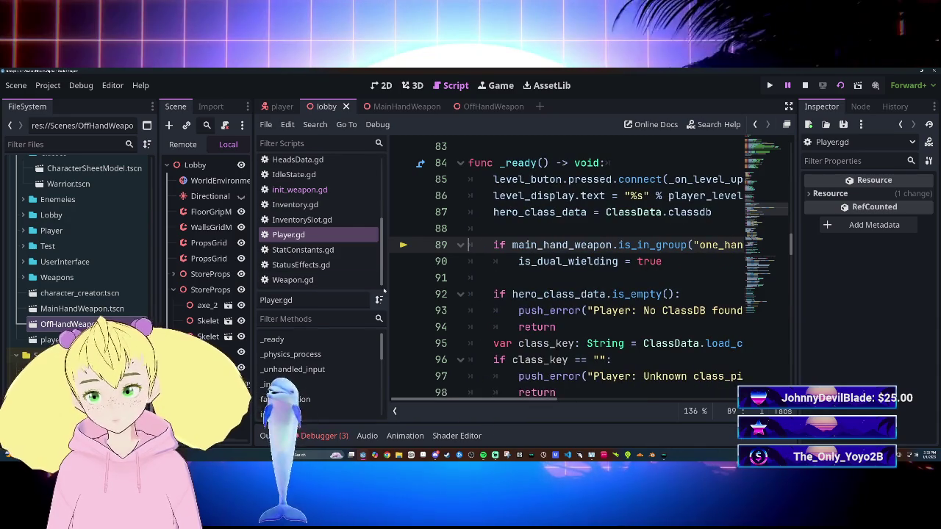
pyautogui.moveTo(388, 280); pyautogui.dragTo(312, 280)
pyautogui.scroll(2, 529, 272)
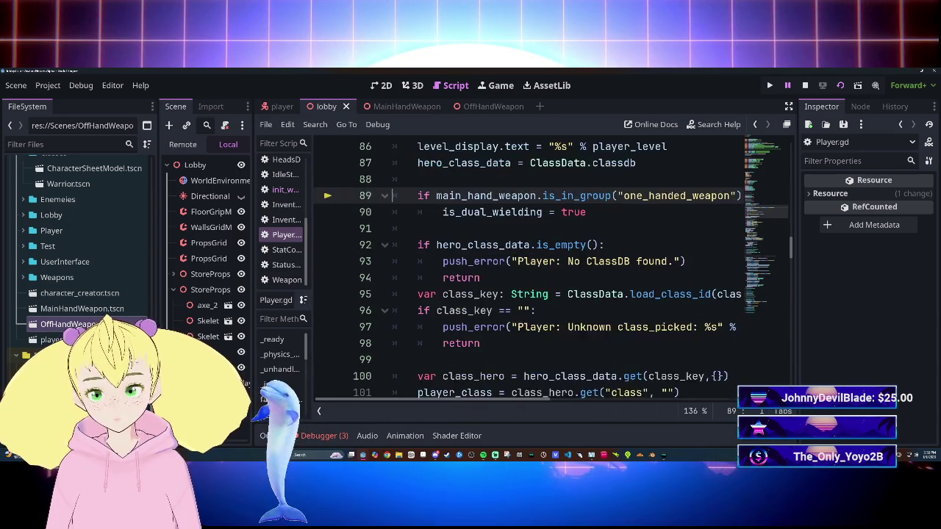
pyautogui.moveTo(524, 401)
pyautogui.mouseDown()
pyautogui.moveTo(732, 401)
pyautogui.moveTo(519, 399)
pyautogui.mouseUp()
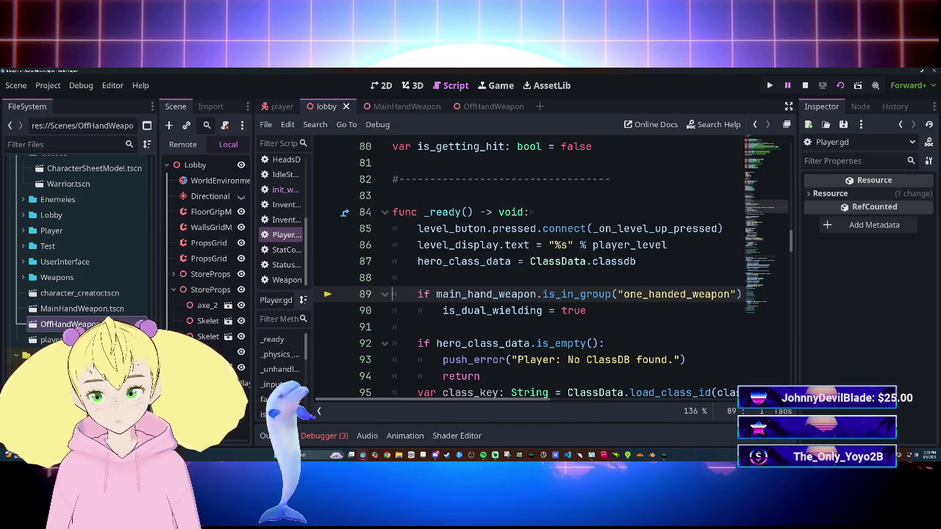
pyautogui.moveTo(417, 294); pyautogui.dragTo(586, 311)
pyautogui.hotkey('ctrl', 'c')
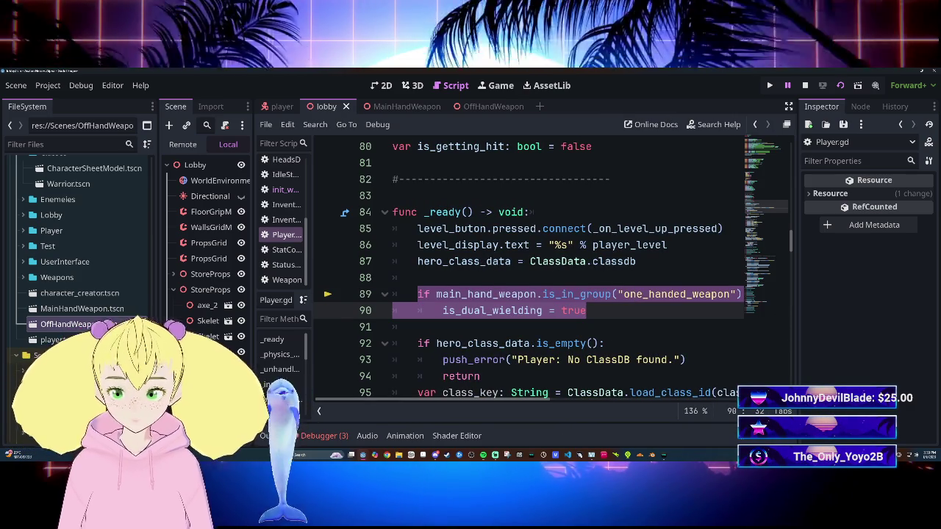
pyautogui.click(417, 326)
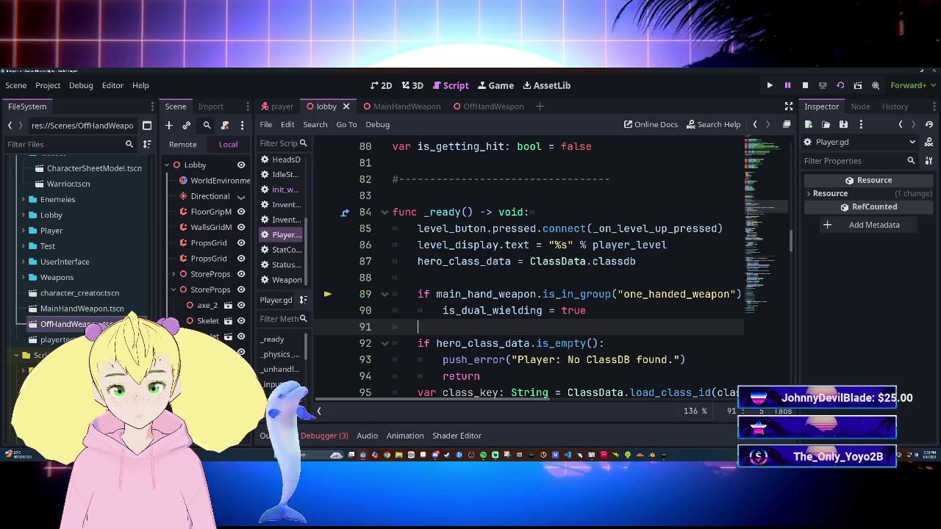
pyautogui.hotkey('ctrl', 'z')
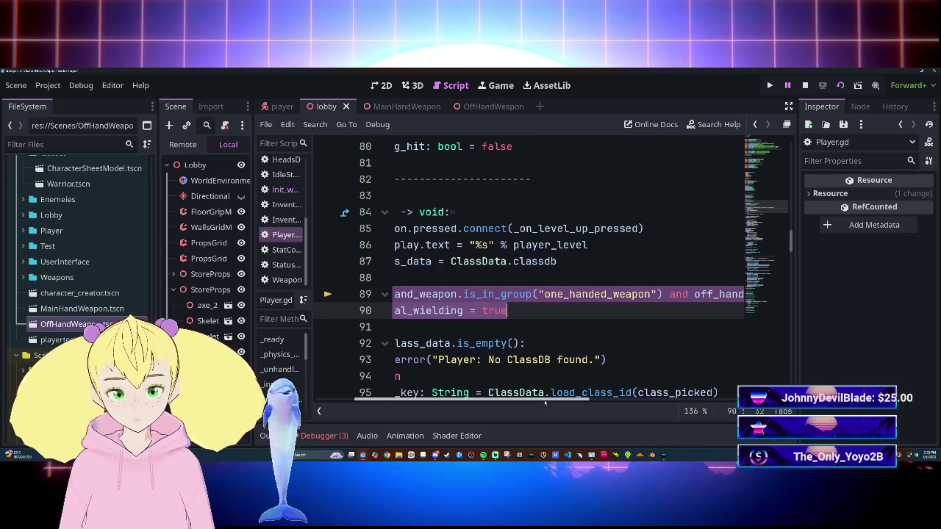
pyautogui.hscroll(-5, 545, 402)
pyautogui.hotkey('ctrl', 'z')
pyautogui.hotkey('ctrl', 'y')
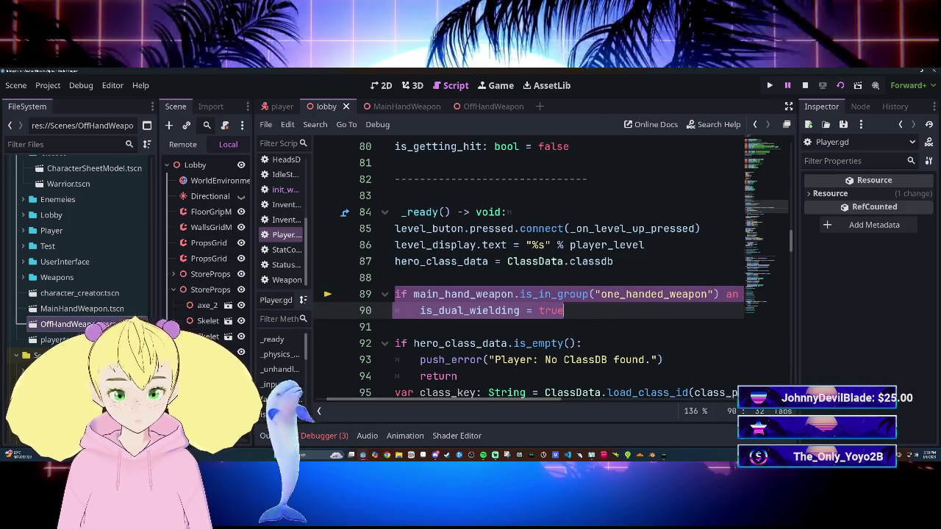
pyautogui.press('BackSpace')
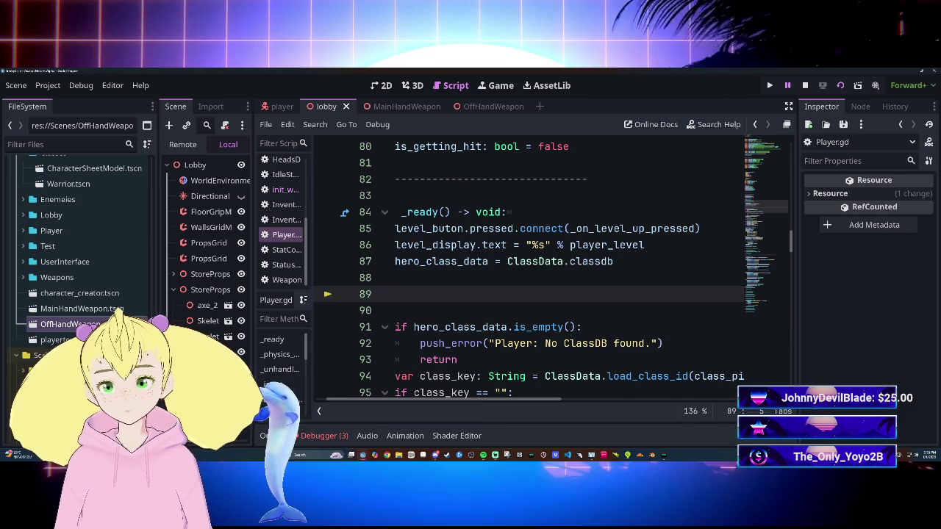
pyautogui.click(394, 310)
pyautogui.press('BackSpace')
pyautogui.press('BackSpace')
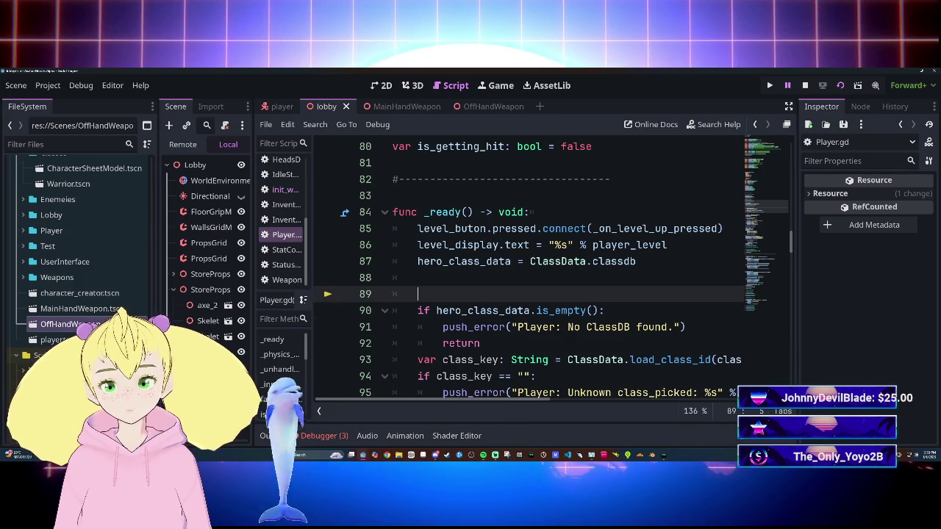
pyautogui.scroll(-13, 529, 264)
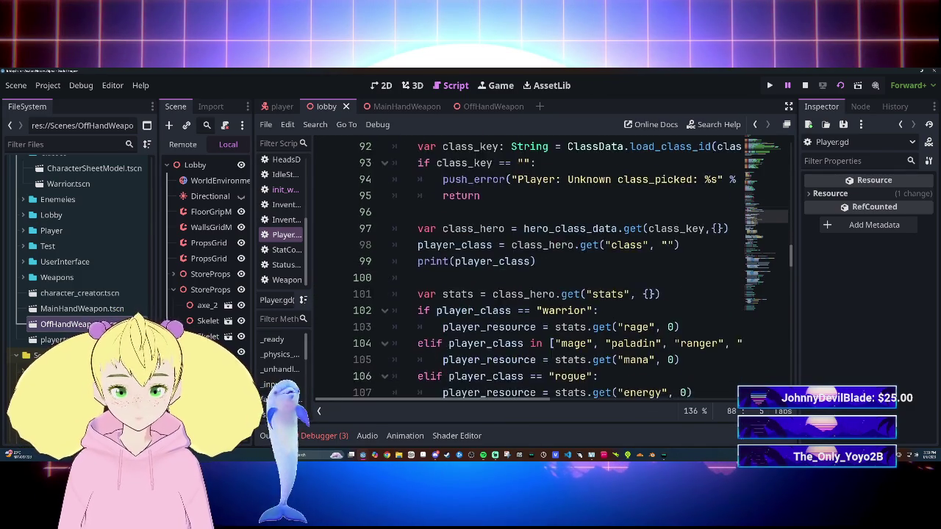
pyautogui.scroll(-10, 569, 309)
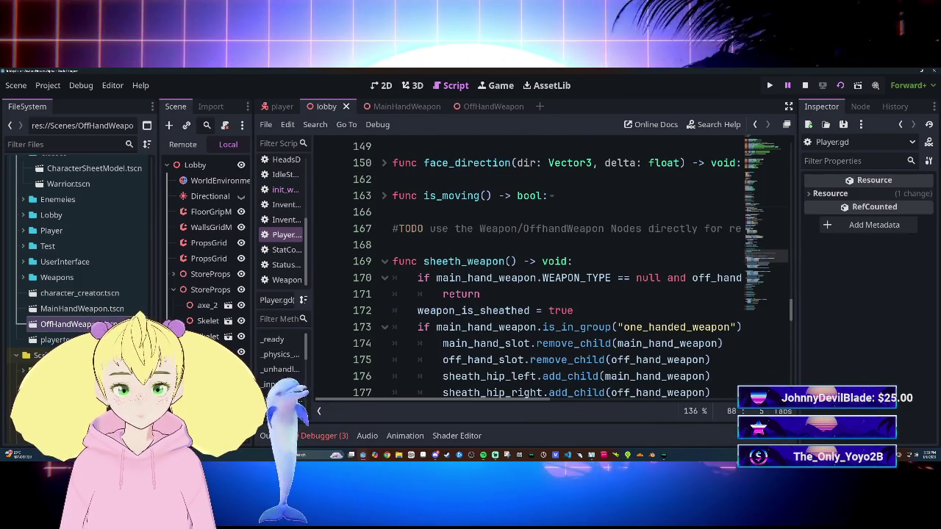
pyautogui.scroll(-2, 529, 264)
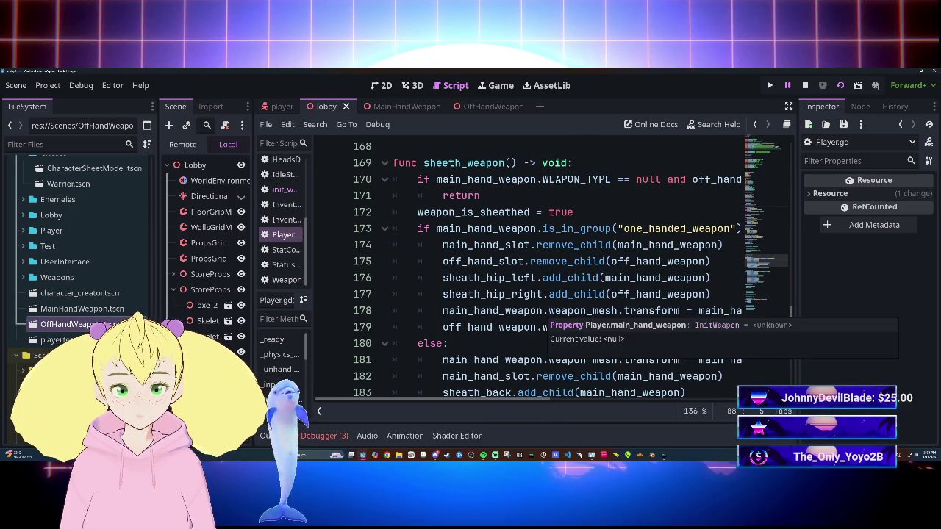
pyautogui.scroll(4, 581, 323)
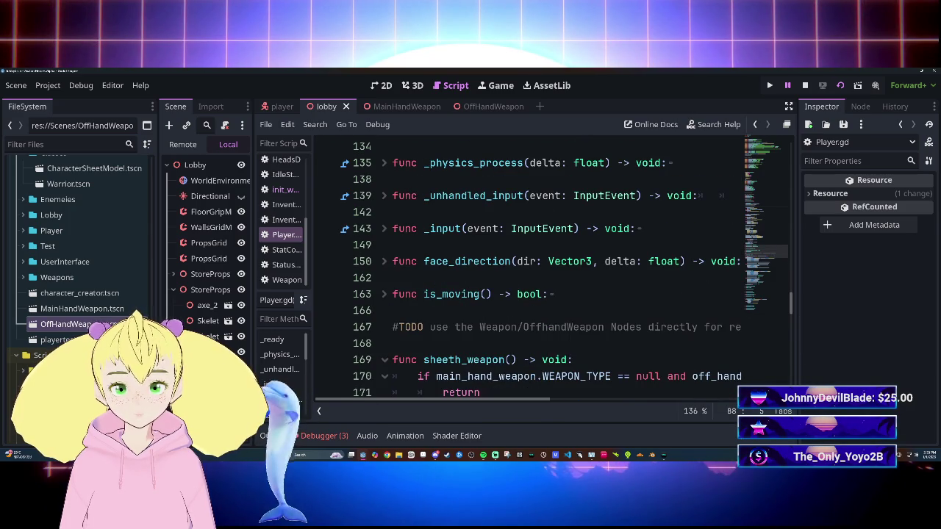
pyautogui.scroll(5, 566, 265)
pyautogui.scroll(-1, 566, 265)
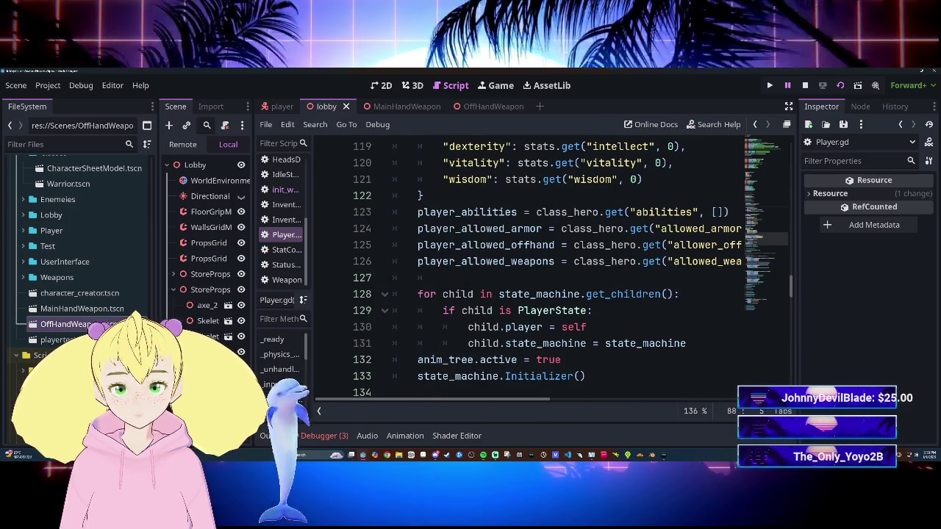
pyautogui.scroll(-2, 566, 264)
pyautogui.scroll(1, 566, 264)
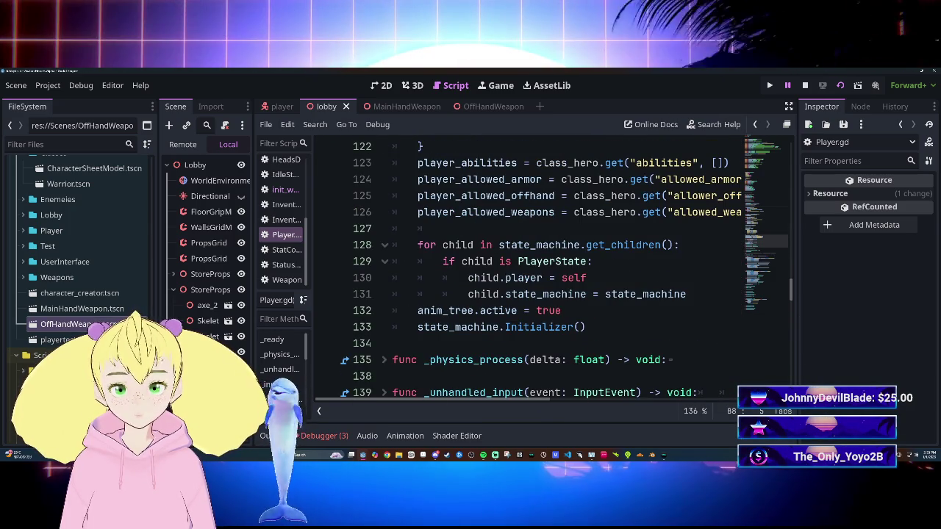
# Paste the one_handed_weapon dual-wielding check after line 132 and save Player.gd.
pyautogui.scroll(3, 508, 323)
pyautogui.scroll(-3, 508, 323)
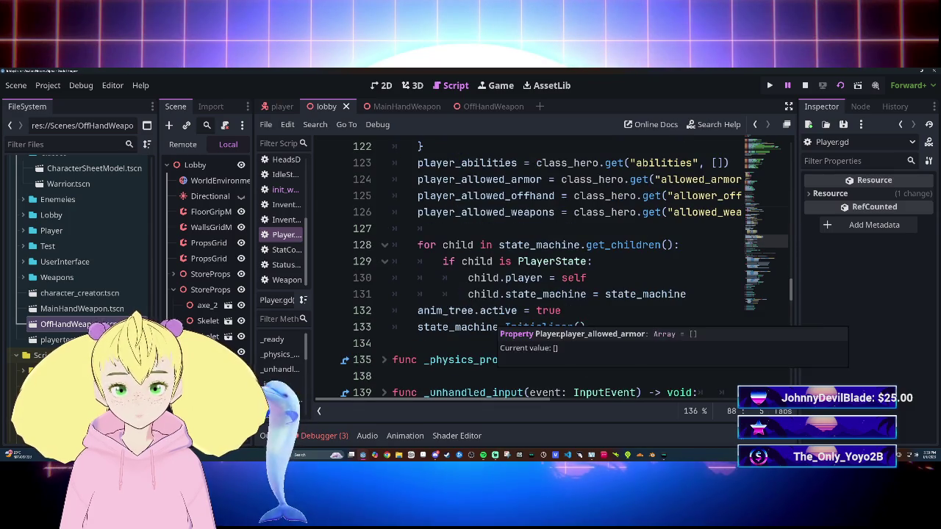
pyautogui.click(561, 311)
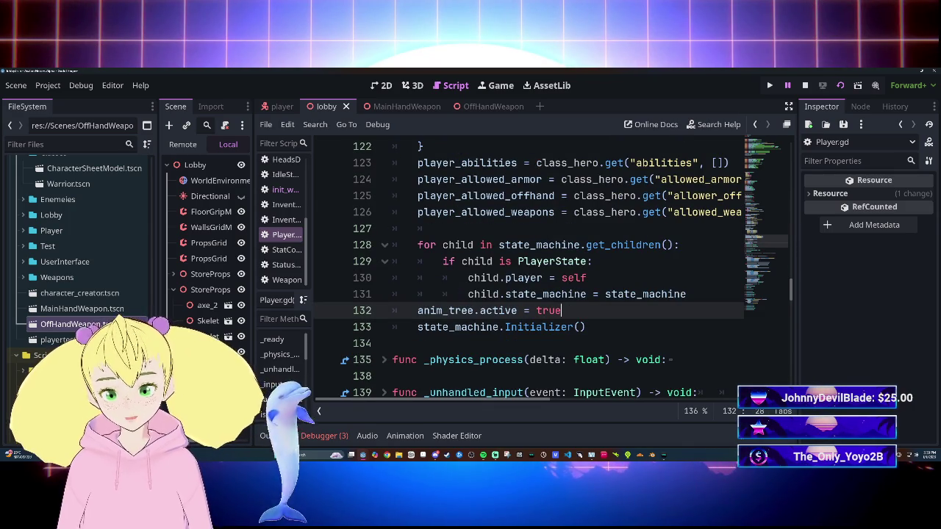
pyautogui.press('Return')
pyautogui.hotkey('ctrl', 'v')
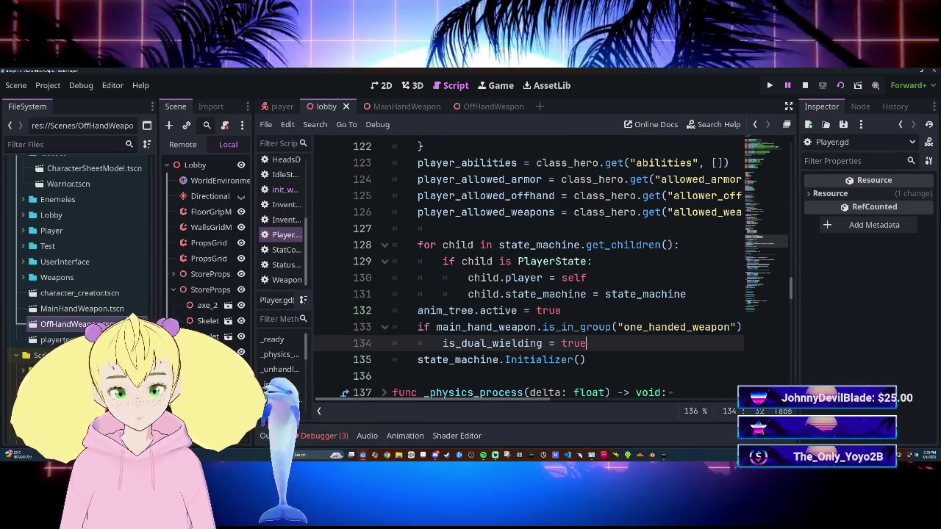
pyautogui.hotkey('ctrl', 's')
# Rerun the game with F5, which halts at line 133 on a null value.
pyautogui.scroll(15, 529, 269)
pyautogui.scroll(-14, 529, 269)
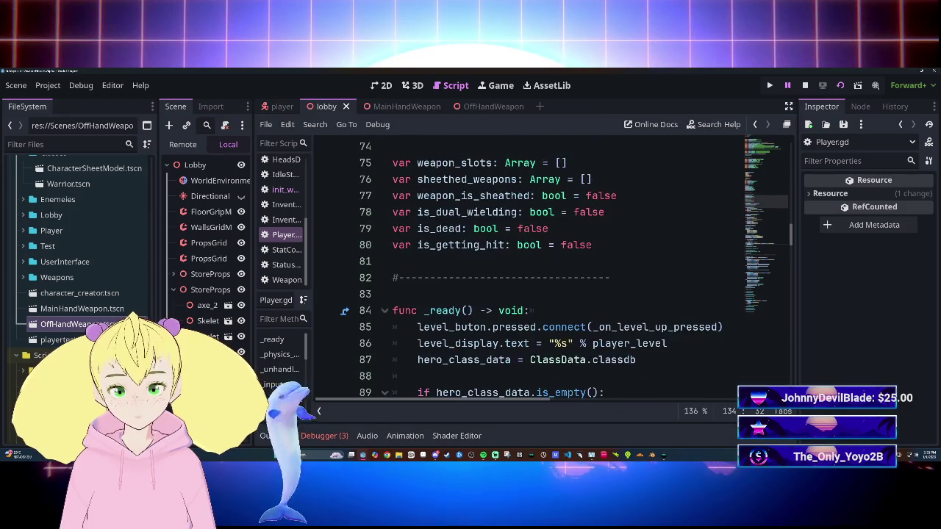
pyautogui.press('F5')
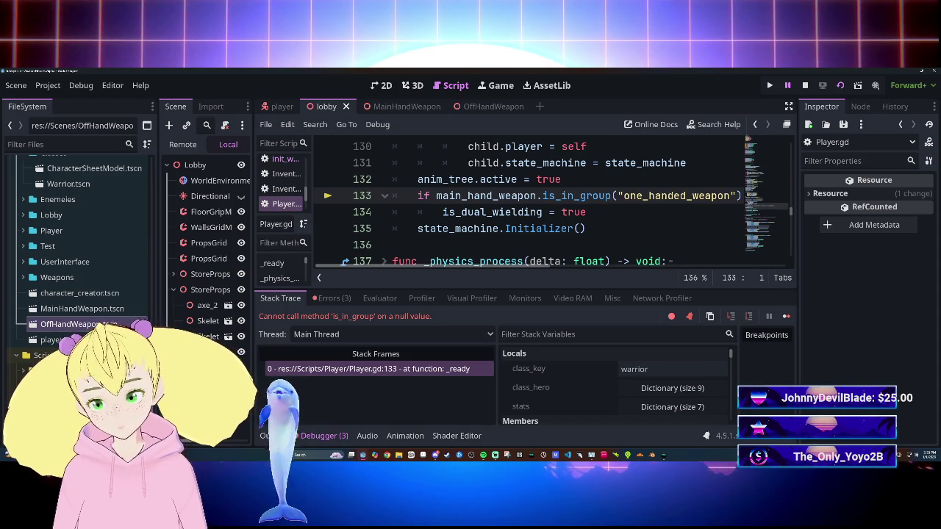
# Open the player scene and save the script.
pyautogui.moveTo(544, 229)
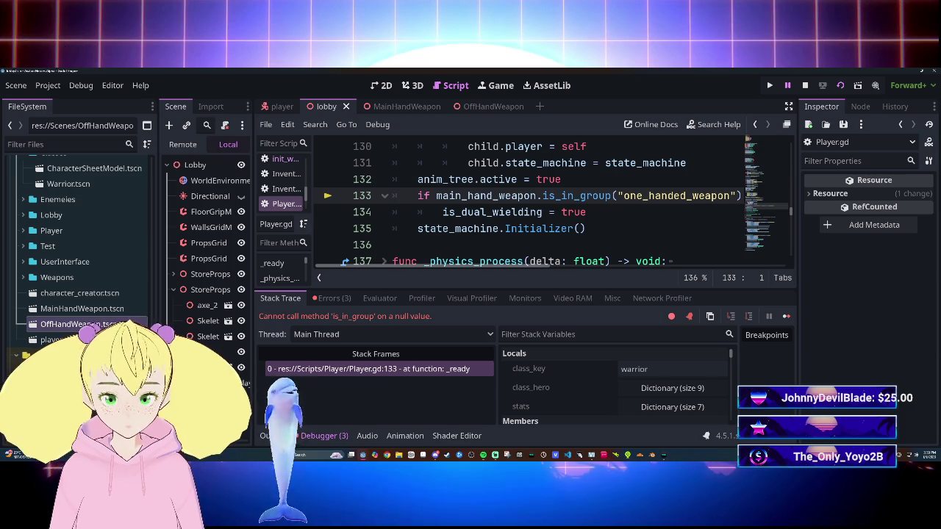
pyautogui.click(297, 107)
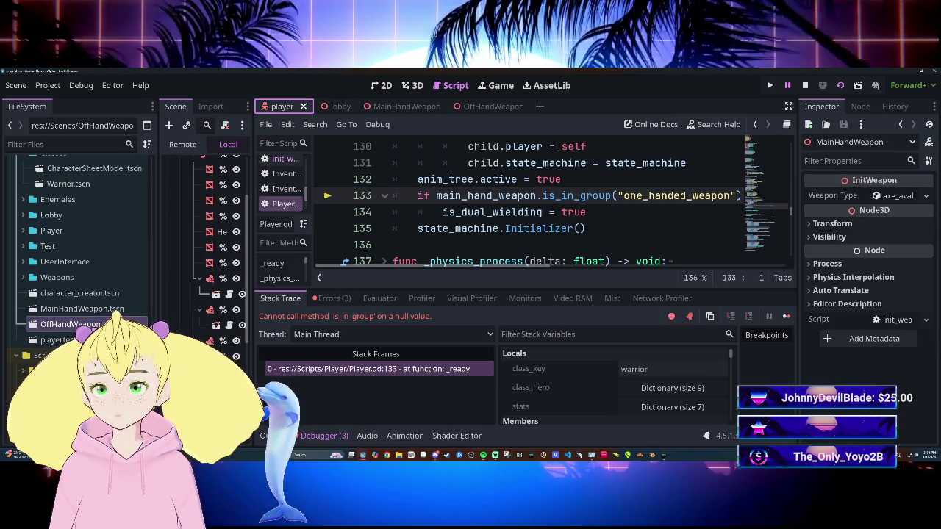
pyautogui.click(561, 212)
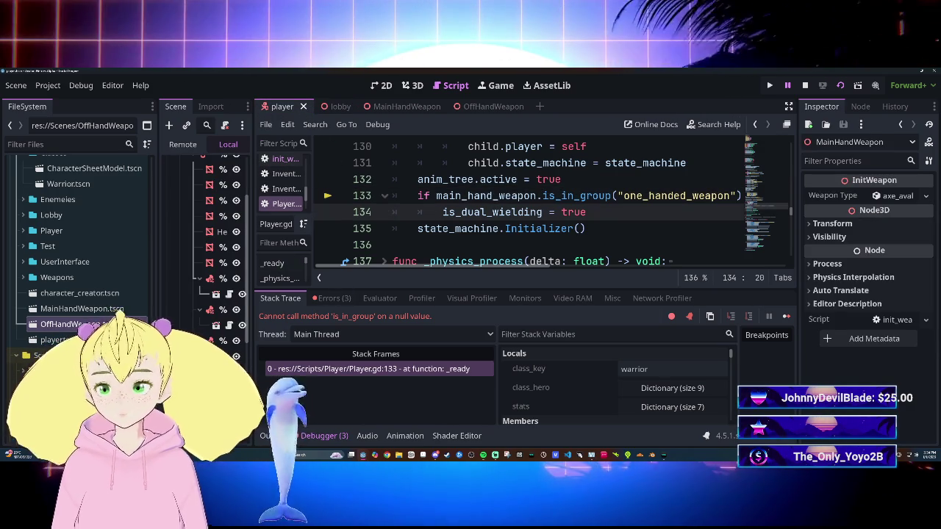
pyautogui.hotkey('ctrl', 's')
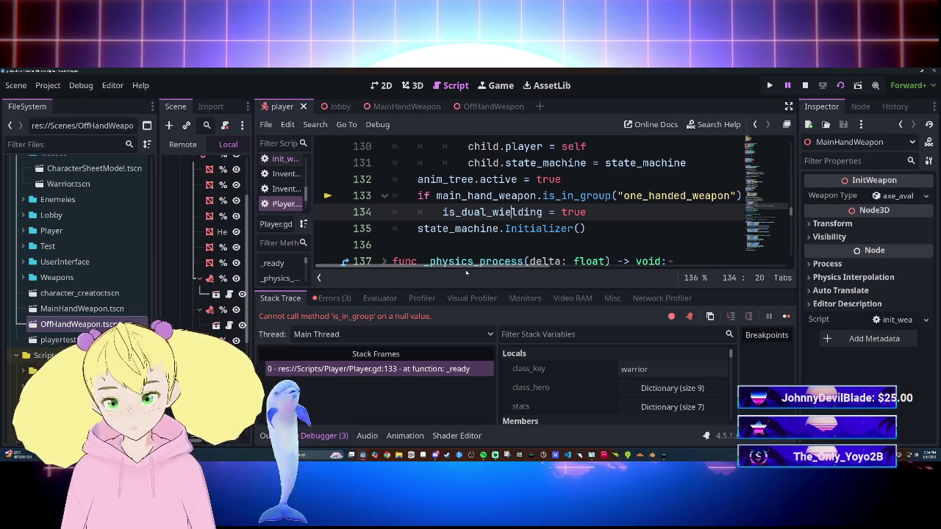
# List the three runtime errors and jump to the OffHandWeapon node-not-found error at line 31.
pyautogui.hscroll(3, 466, 268)
pyautogui.hscroll(-3, 461, 268)
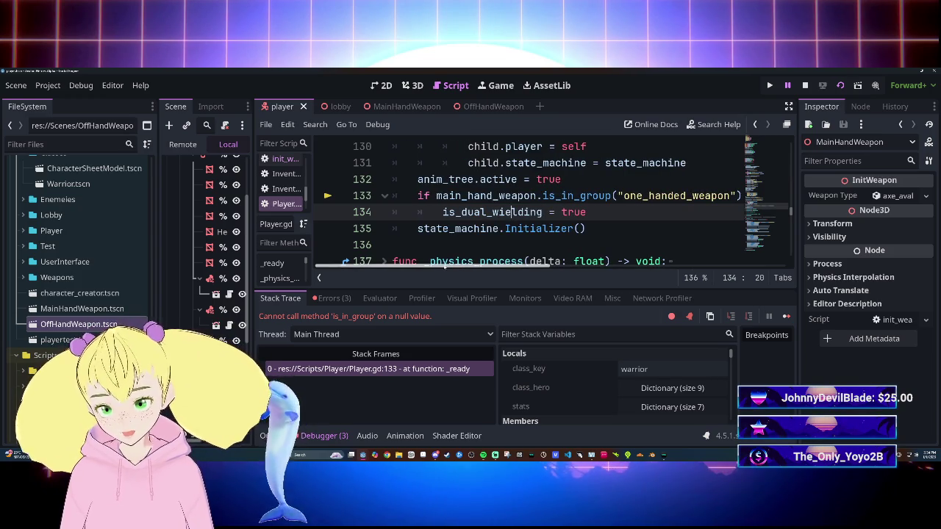
pyautogui.click(338, 436)
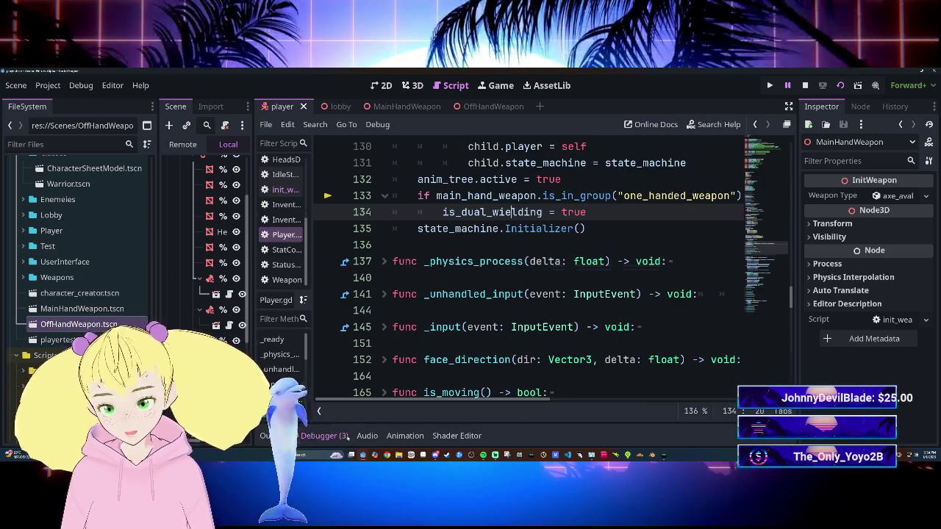
pyautogui.click(338, 436)
pyautogui.click(332, 297)
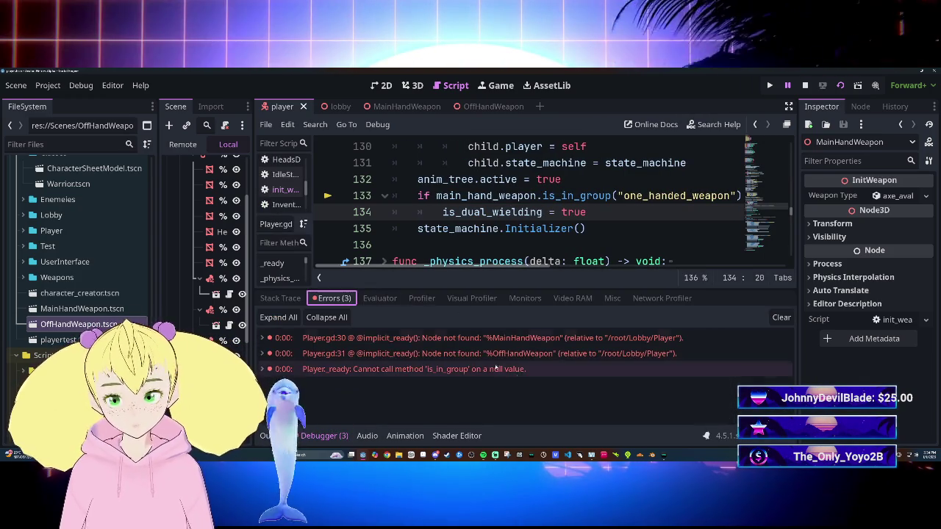
pyautogui.moveTo(527, 345)
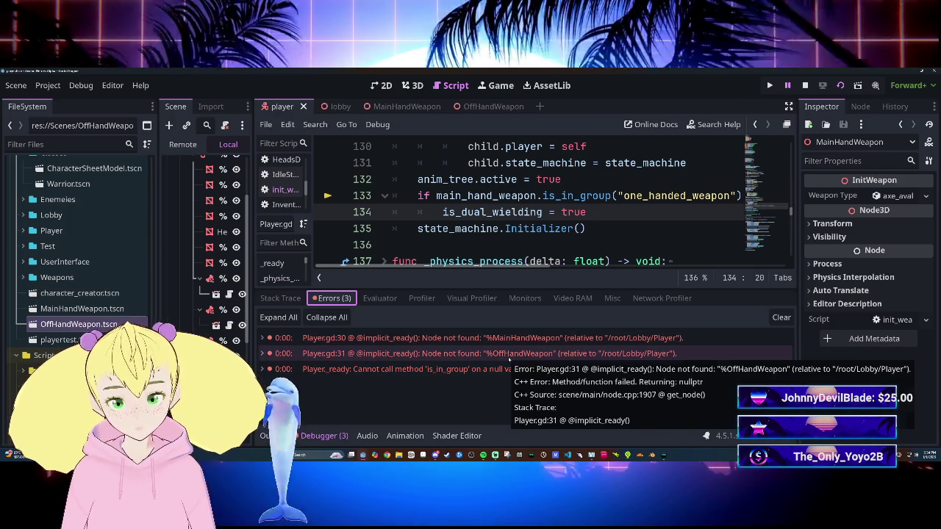
pyautogui.click(509, 357)
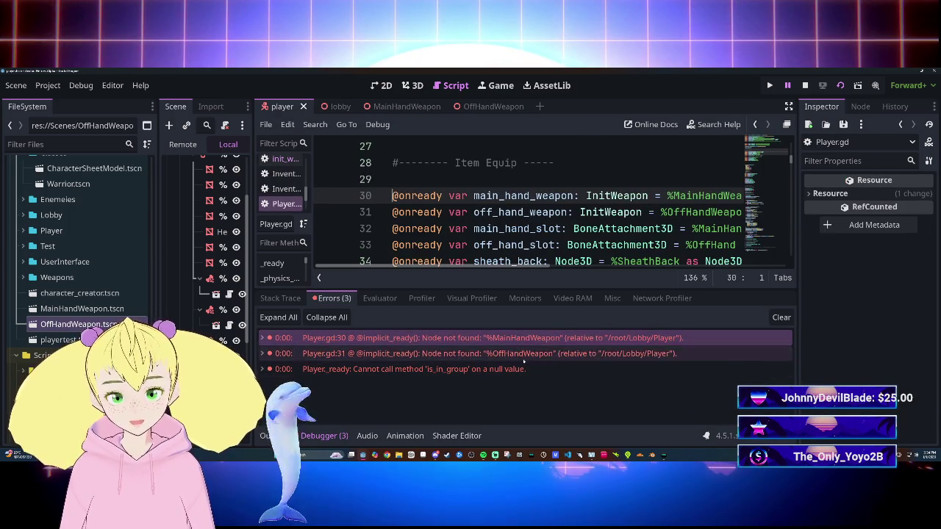
# Give MainHandWeapon and OffHandWeapon unique names via Access as Unique Name.
pyautogui.moveTo(253, 272)
pyautogui.mouseDown()
pyautogui.moveTo(395, 266)
pyautogui.moveTo(371, 262)
pyautogui.mouseUp()
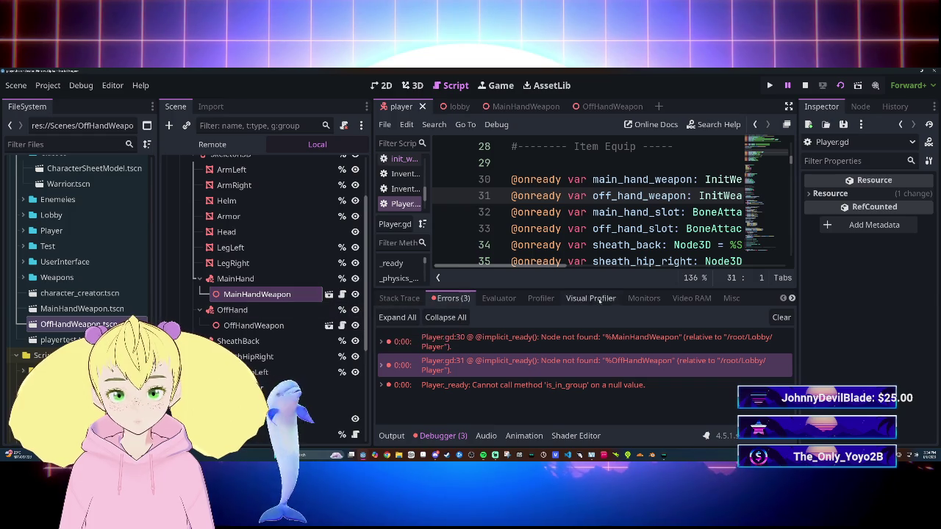
pyautogui.click(453, 435)
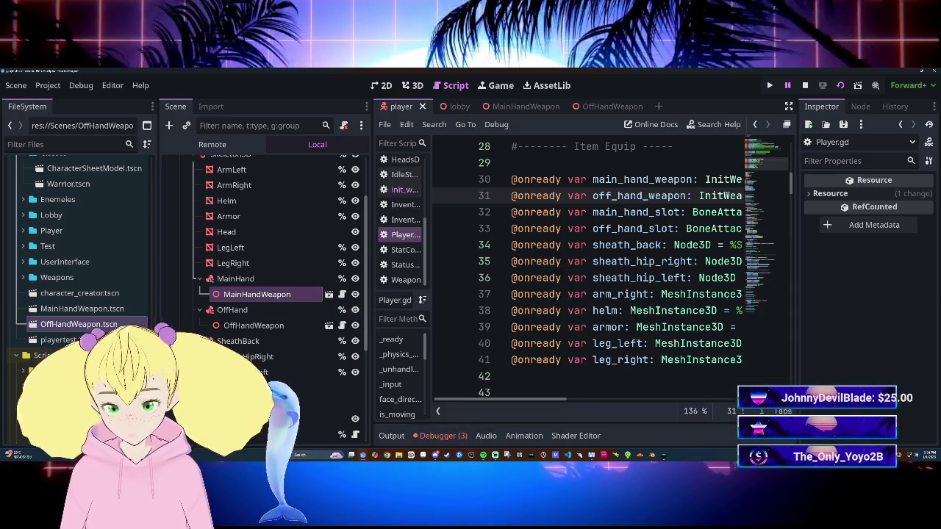
pyautogui.hscroll(5, 493, 397)
pyautogui.hscroll(-5, 492, 397)
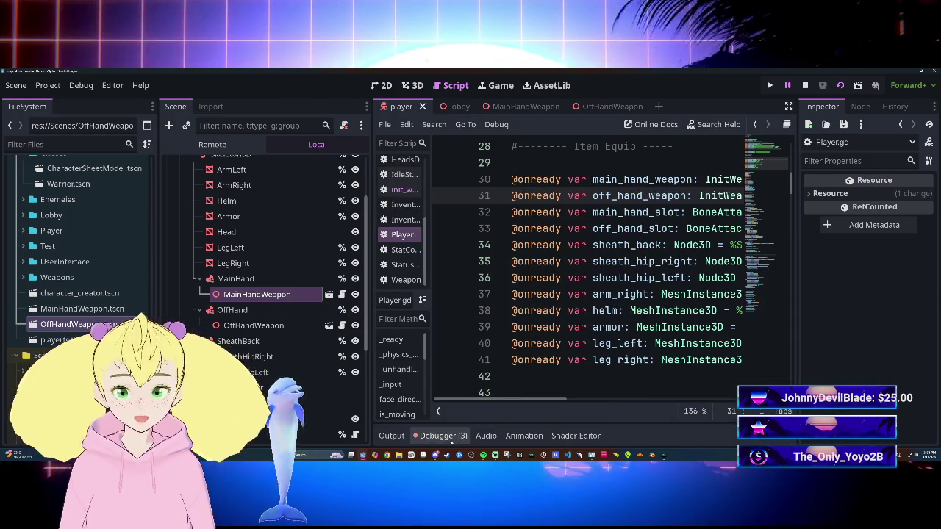
pyautogui.click(443, 436)
pyautogui.keyDown('ctrl'); pyautogui.click(295, 327); pyautogui.keyUp('ctrl')
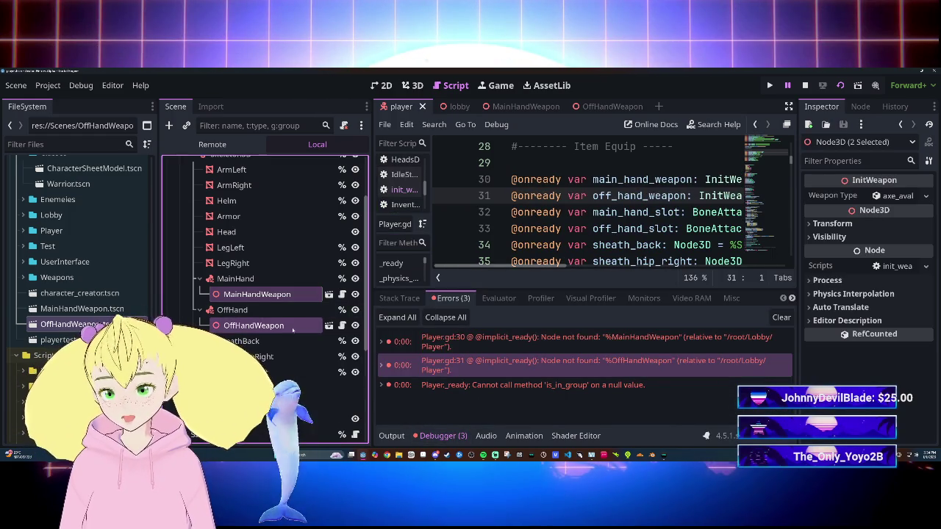
pyautogui.rightClick(303, 328)
pyautogui.click(359, 378)
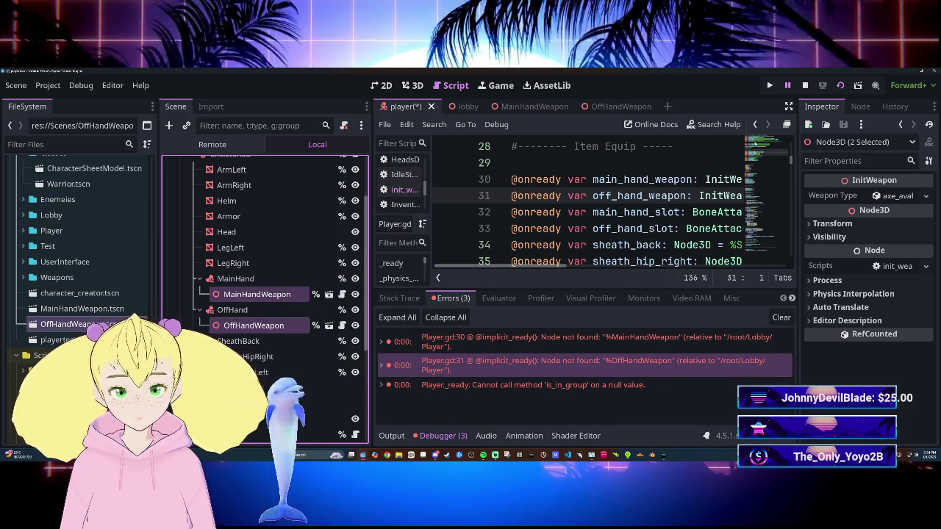
# Stop the game, clear the old error list, and run the game again.
pyautogui.press('F8')
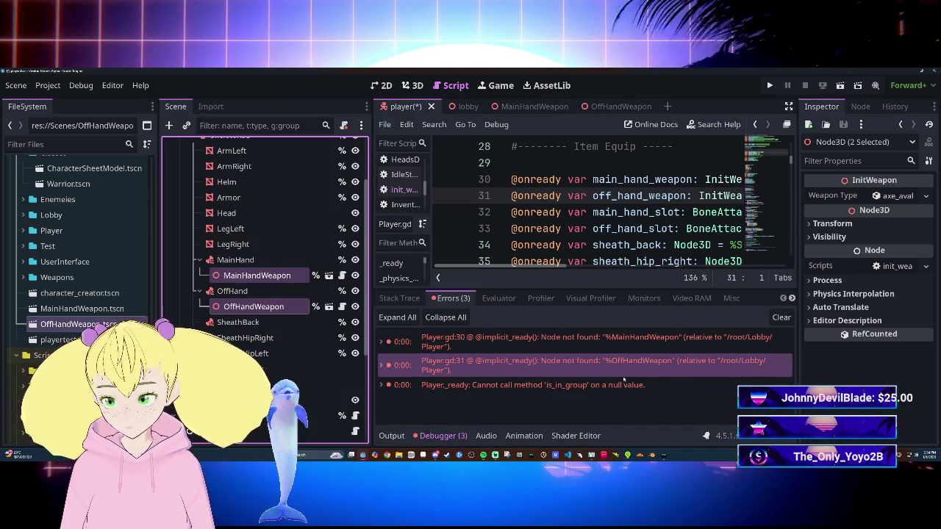
pyautogui.click(637, 386)
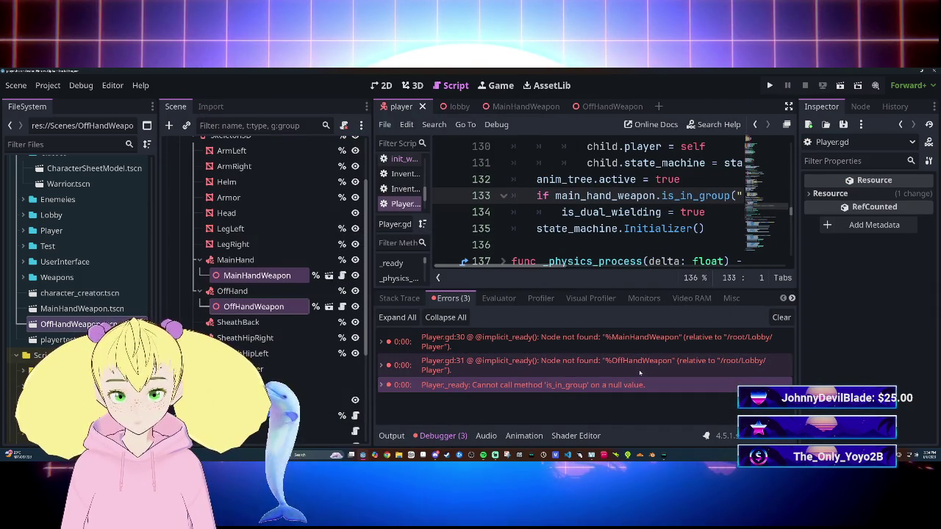
pyautogui.click(781, 317)
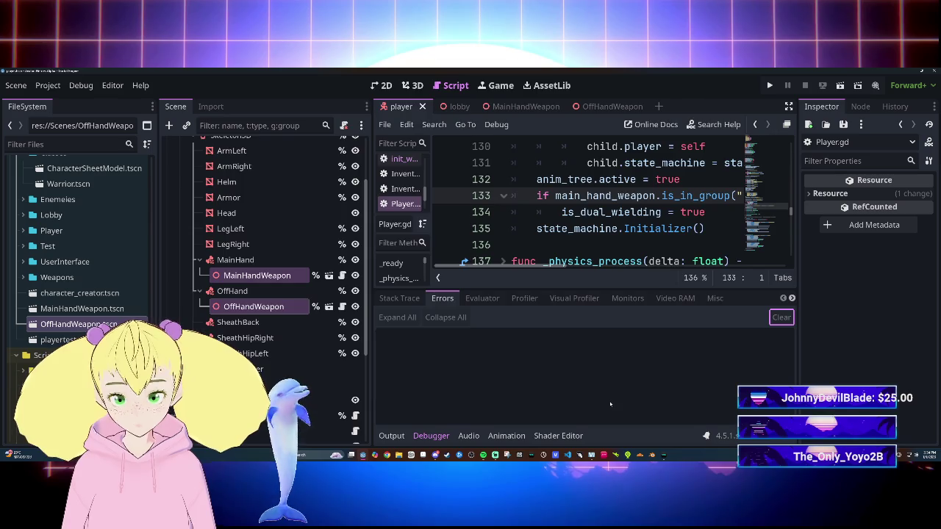
pyautogui.press('F5')
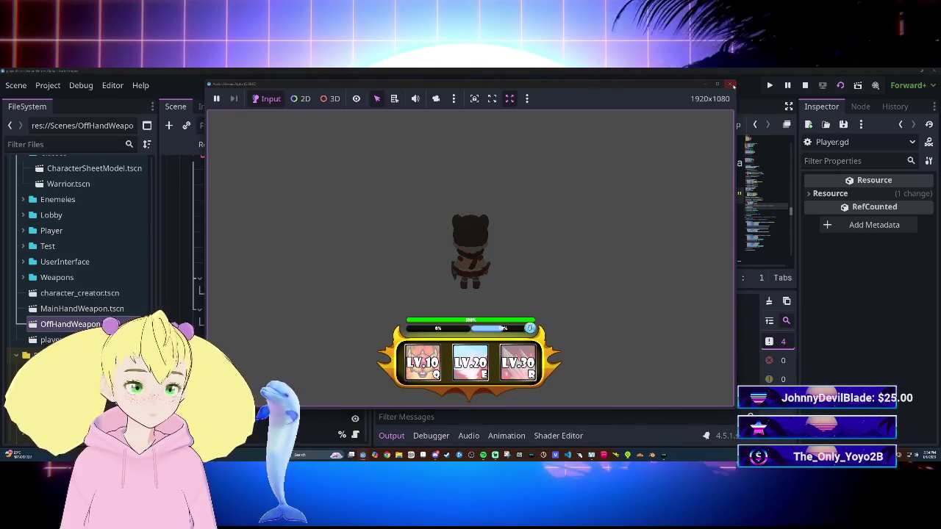
# Stop the game, then save the lobby scene and run it with F6.
pyautogui.press('F8')
pyautogui.click(591, 107)
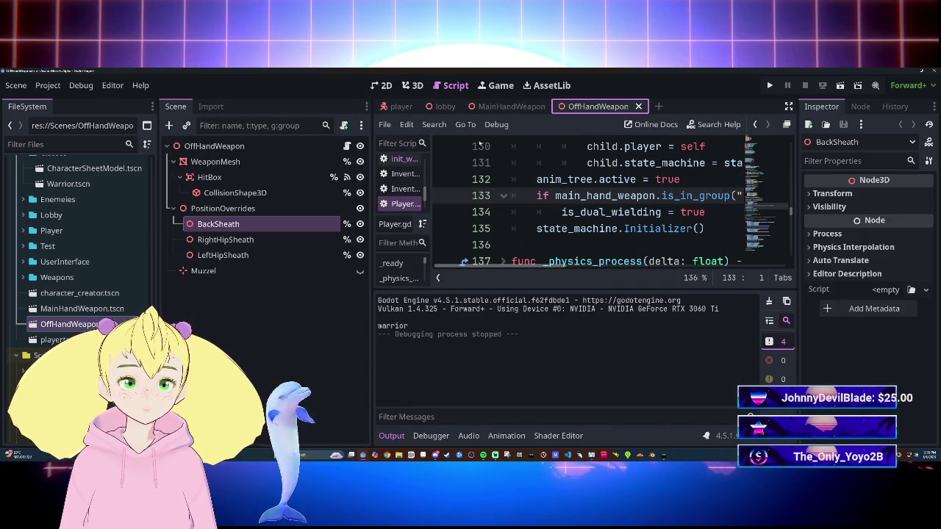
pyautogui.click(445, 107)
pyautogui.hotkey('ctrl', 's')
pyautogui.press('F6')
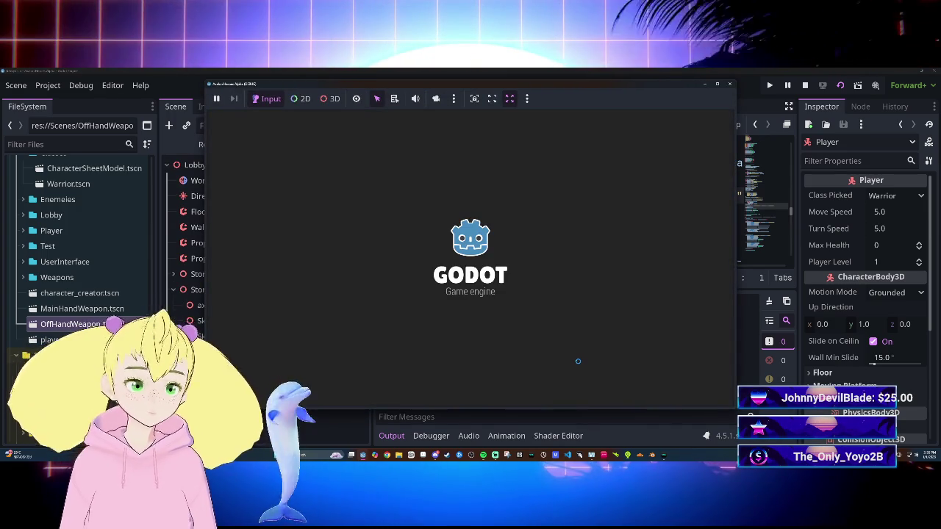
# Walk the Warrior around the lobby with W and S, then stop the game.
pyautogui.press('w')
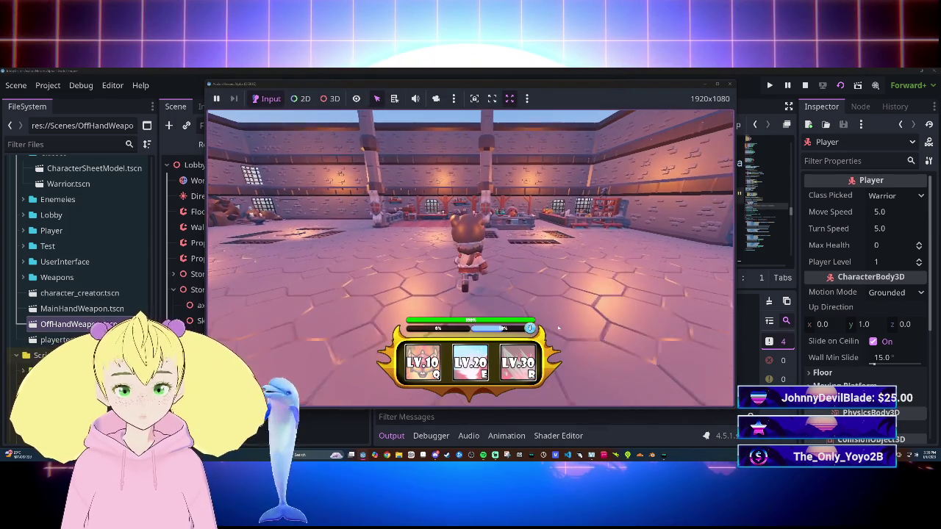
pyautogui.press('s')
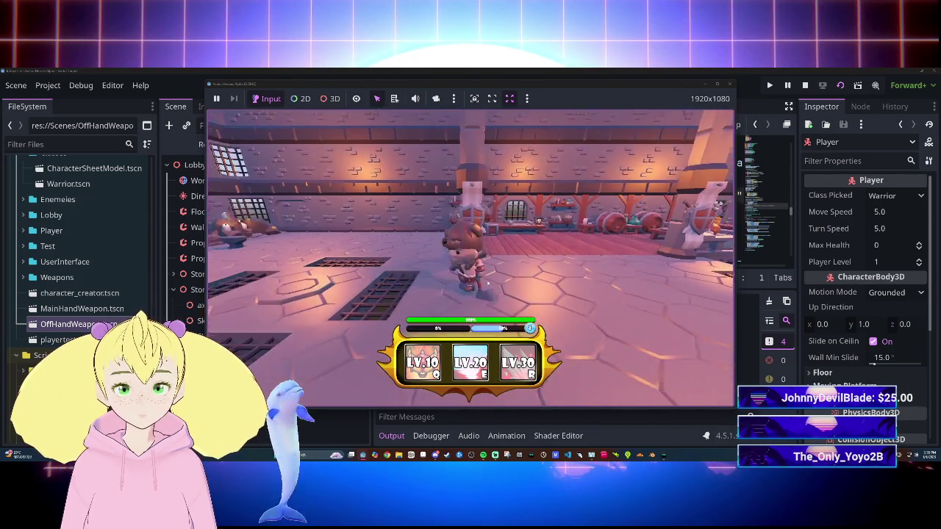
pyautogui.press('s')
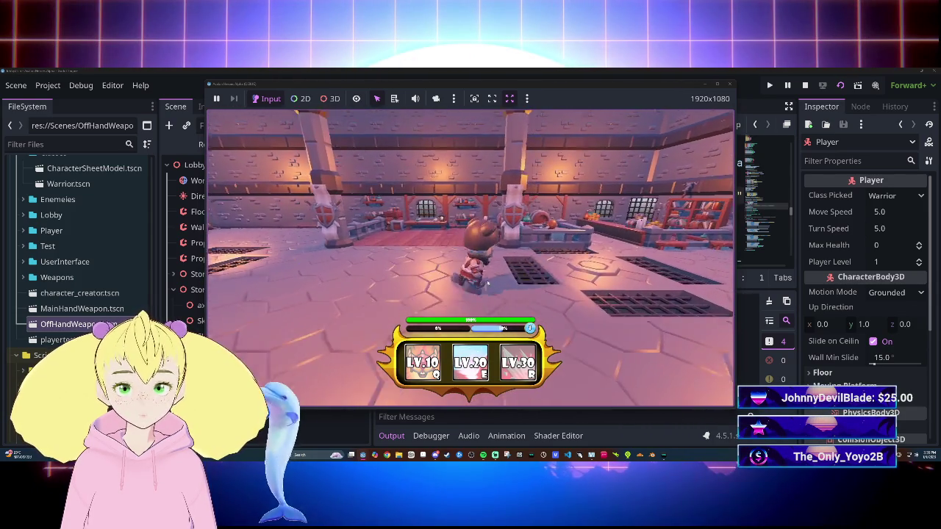
pyautogui.press('w')
pyautogui.press('s')
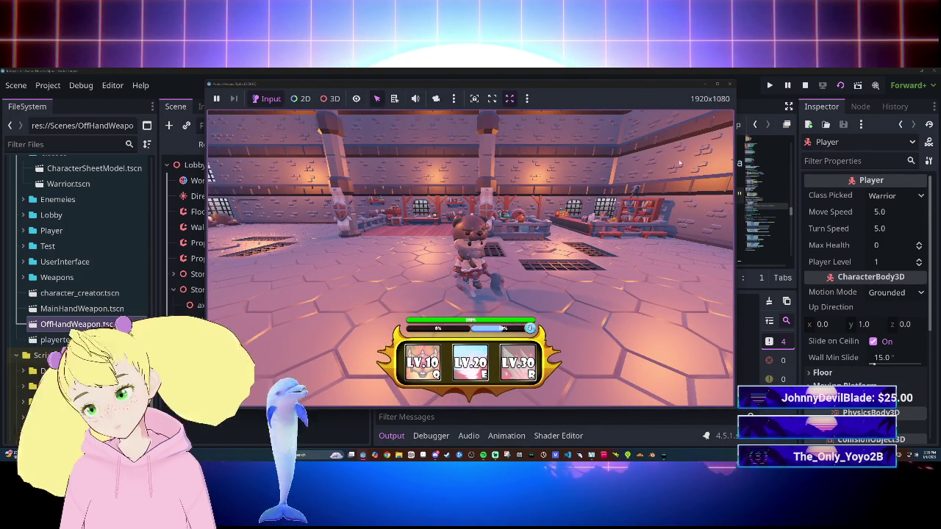
pyautogui.click(730, 85)
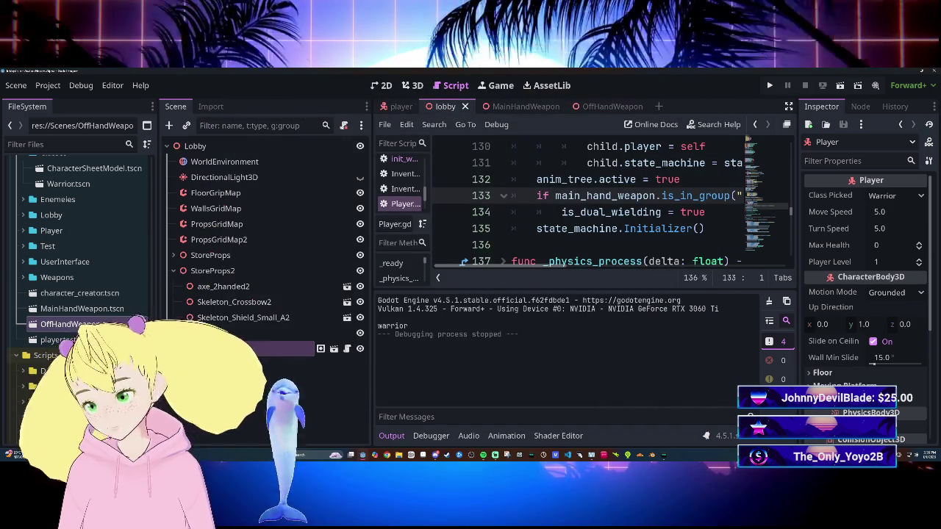
# Hide the output log, narrow the Scene dock, collapse StoreProps2, and switch to MainHandWeapon.
pyautogui.click(391, 436)
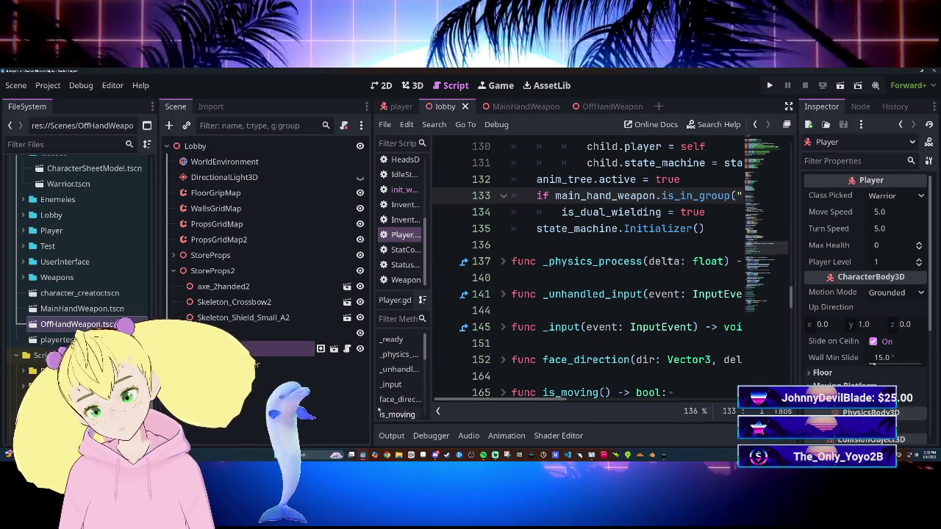
pyautogui.moveTo(372, 395); pyautogui.dragTo(283, 395)
pyautogui.click(174, 270)
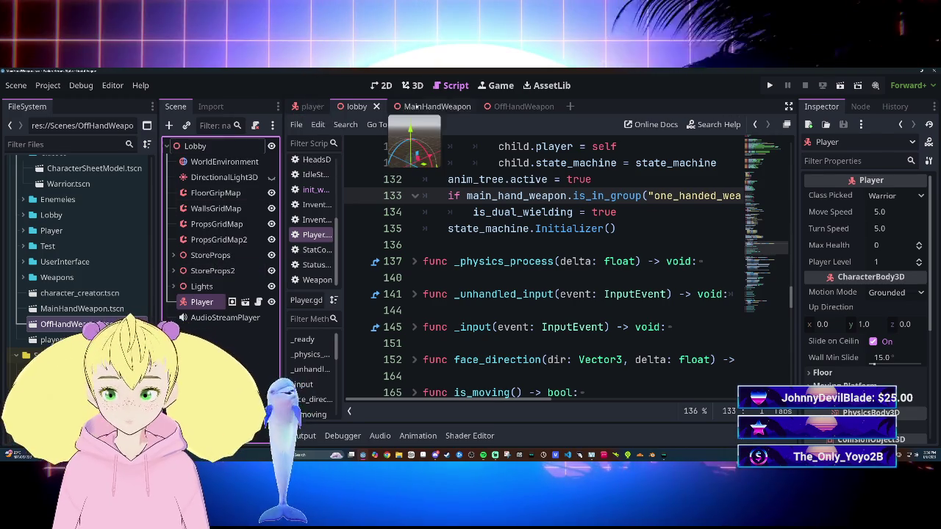
pyautogui.hotkey('ctrl', 'Tab')
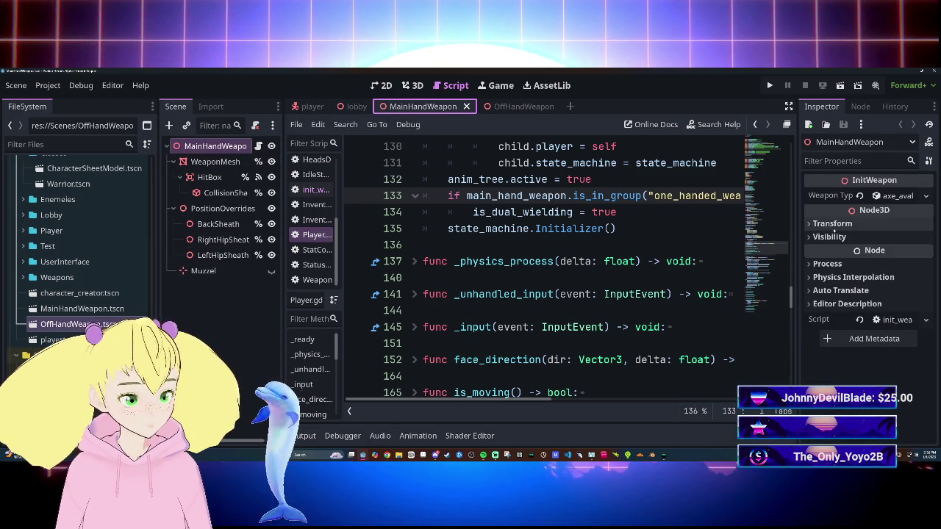
# Inspect the Transform values of MainHandWeapon and its WeaponMesh in the Inspector.
pyautogui.click(832, 224)
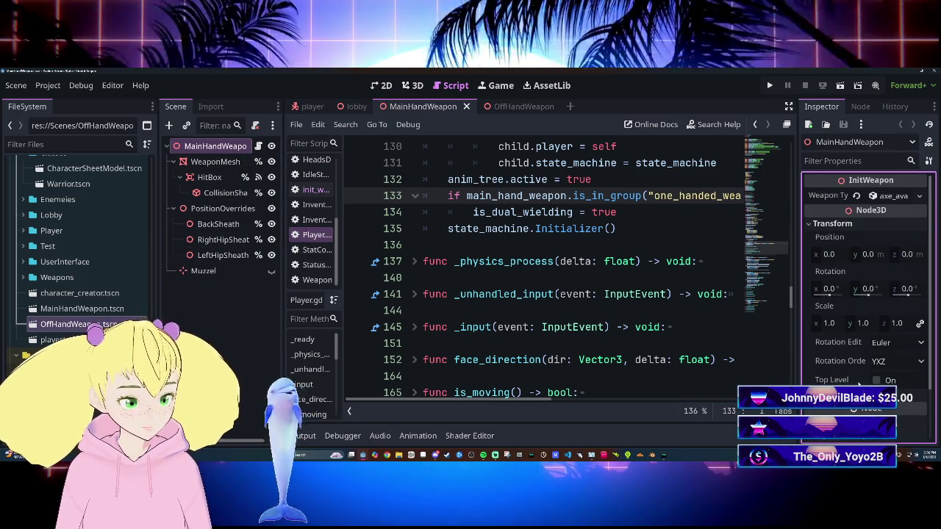
pyautogui.scroll(-2, 858, 384)
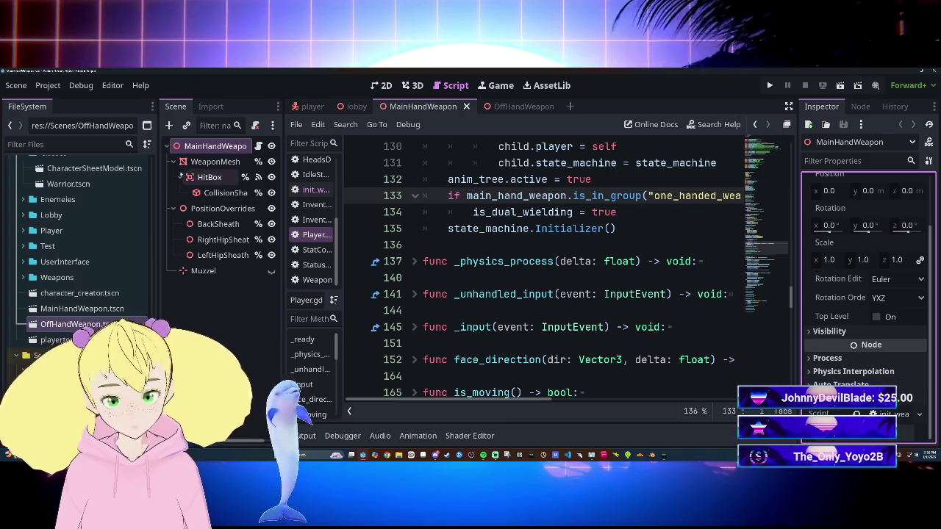
pyautogui.click(215, 162)
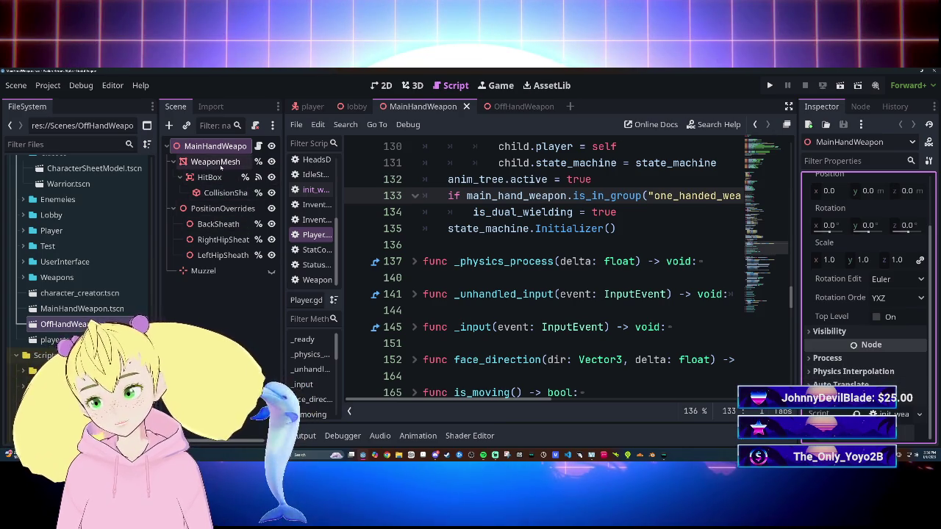
pyautogui.scroll(-5, 857, 309)
pyautogui.scroll(-3, 870, 318)
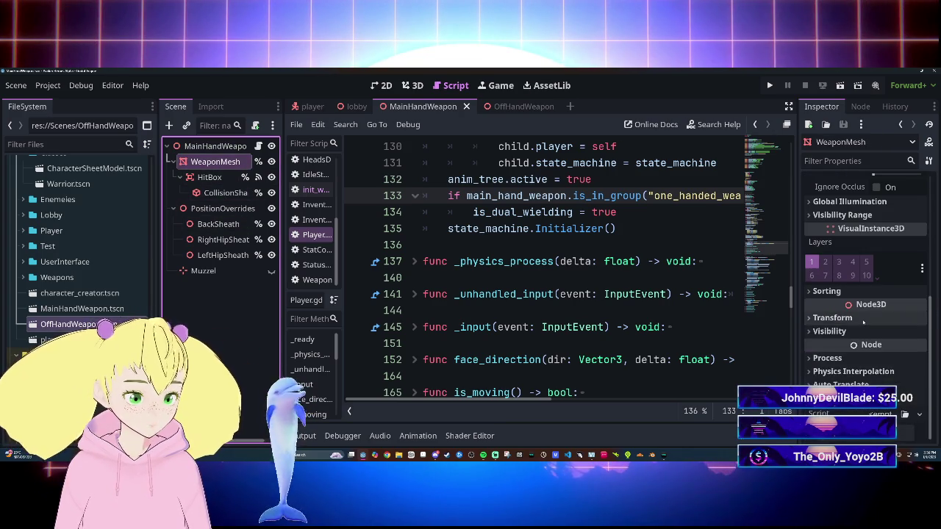
pyautogui.click(870, 313)
pyautogui.scroll(-2, 882, 324)
pyautogui.scroll(5, 908, 343)
pyautogui.scroll(-3, 908, 343)
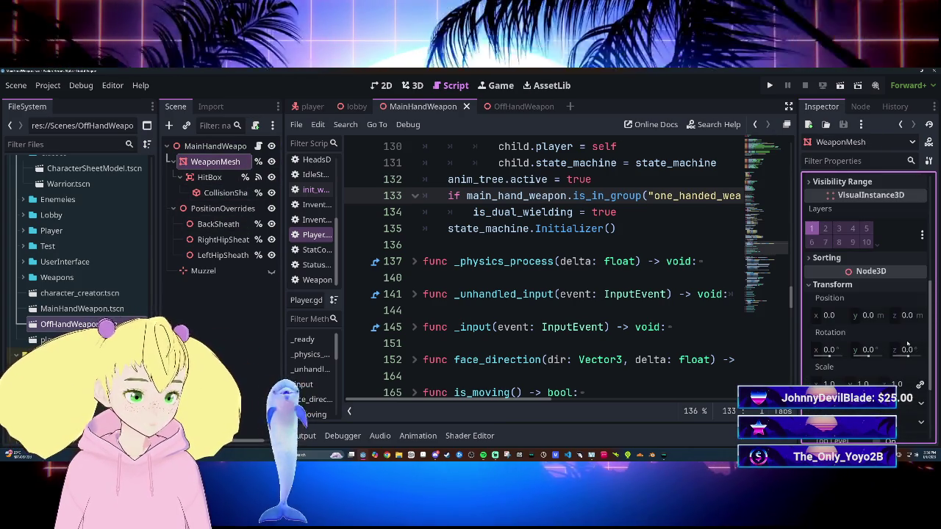
pyautogui.scroll(10, 898, 329)
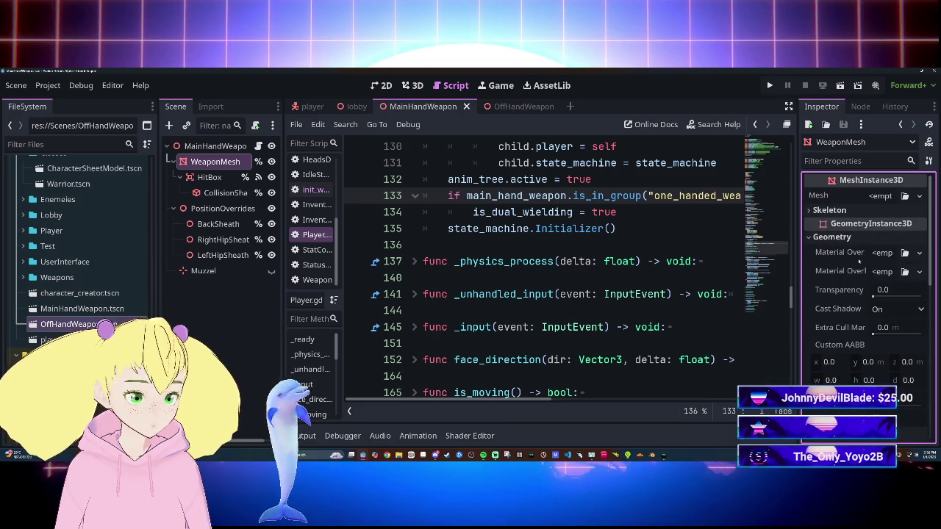
# Review the WeaponMesh mesh resource, then collapse its Geometry and Transform sections.
pyautogui.click(859, 239)
pyautogui.click(879, 196)
pyautogui.press('Escape')
pyautogui.scroll(-3, 861, 316)
pyautogui.scroll(3, 862, 316)
pyautogui.scroll(-3, 867, 287)
pyautogui.click(875, 177)
pyautogui.scroll(2, 882, 333)
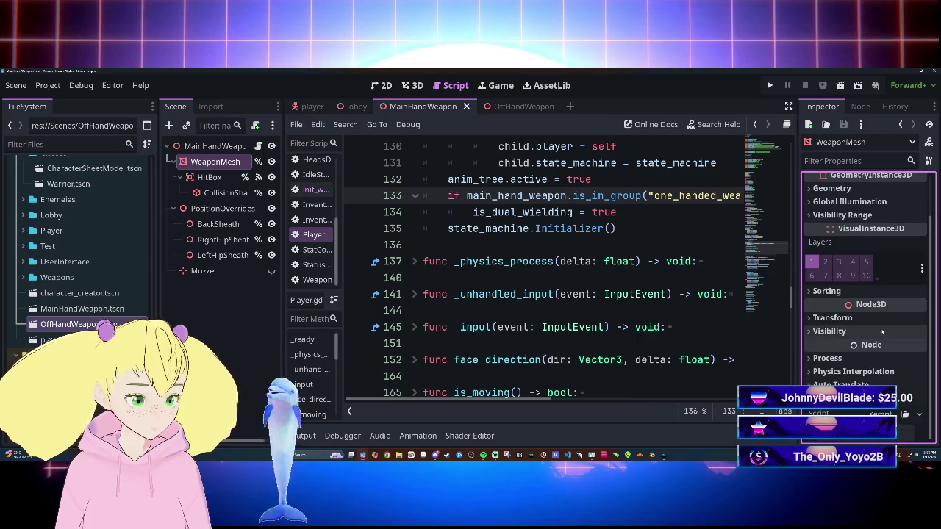
pyautogui.scroll(2, 882, 333)
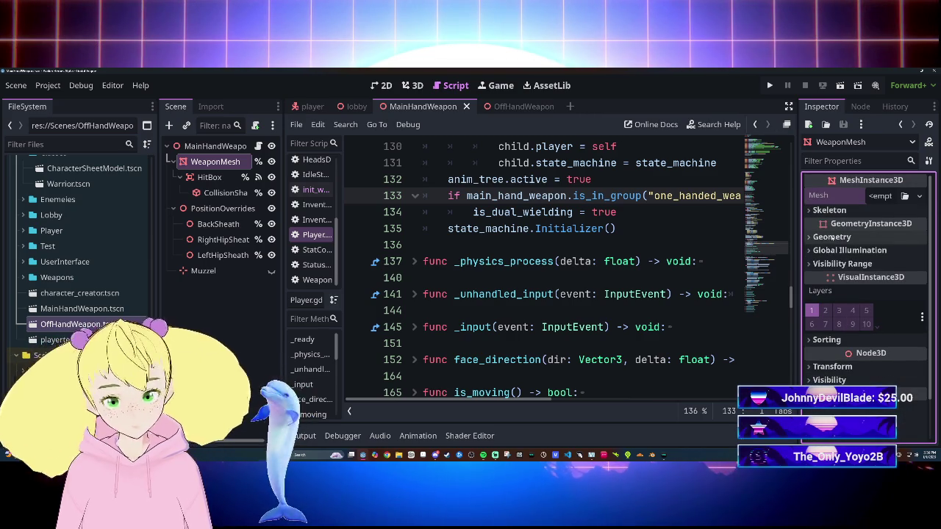
pyautogui.scroll(-2, 823, 260)
pyautogui.scroll(2, 823, 261)
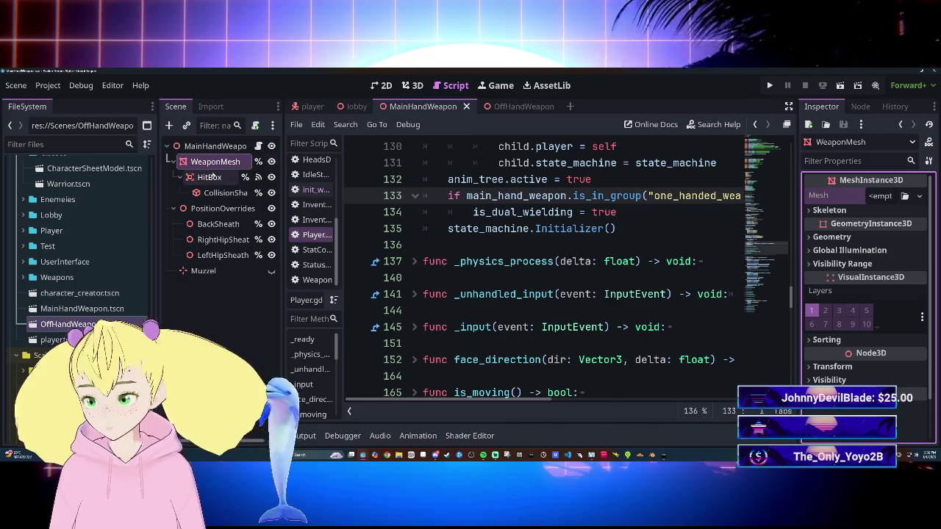
# Switch to the OffHandWeapon scene and look over its script's _input function.
pyautogui.click(509, 106)
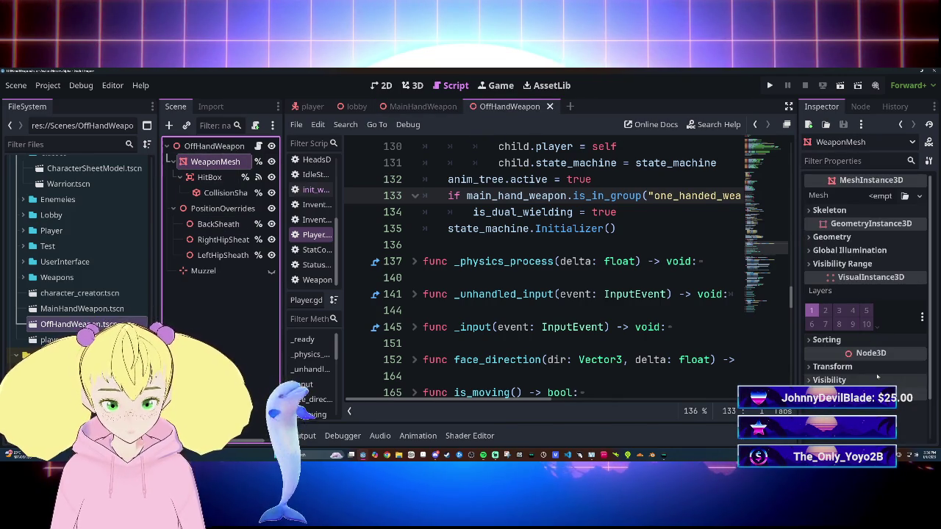
pyautogui.scroll(-4, 875, 372)
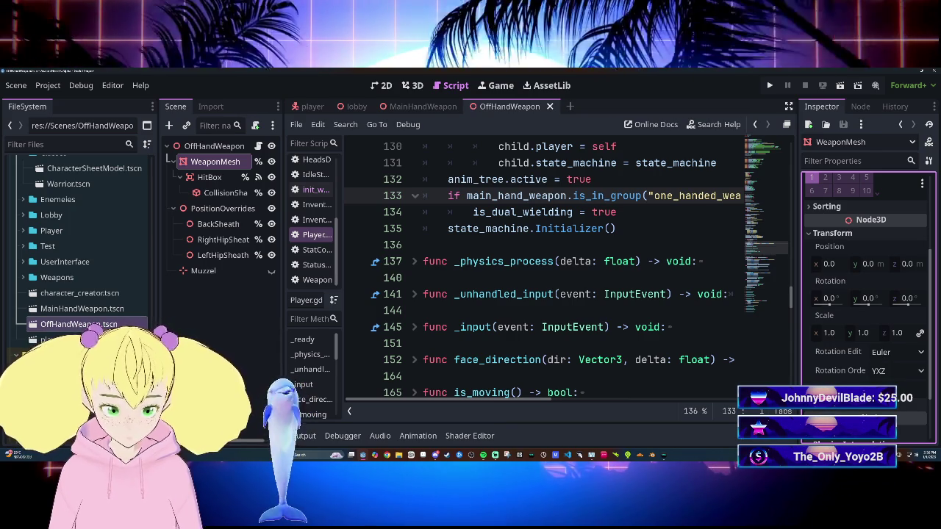
pyautogui.click(558, 294)
pyautogui.click(564, 327)
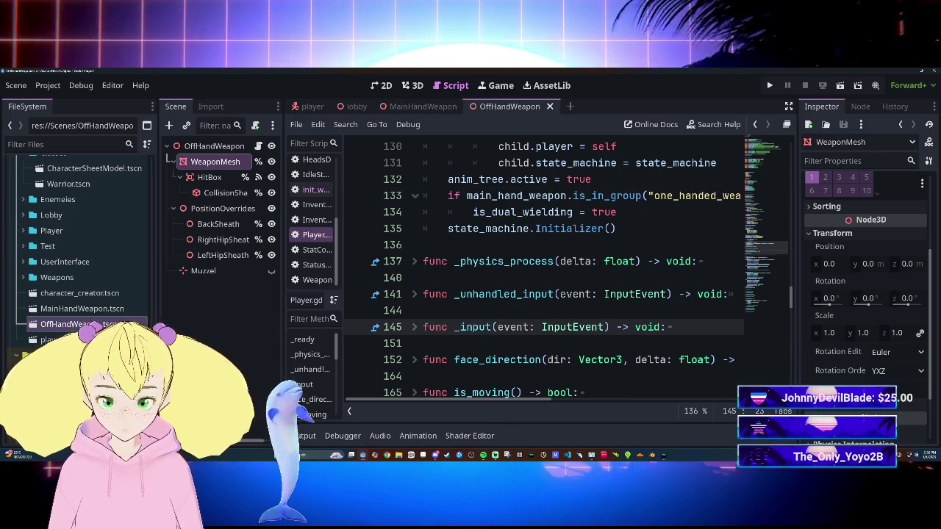
pyautogui.moveTo(564, 327)
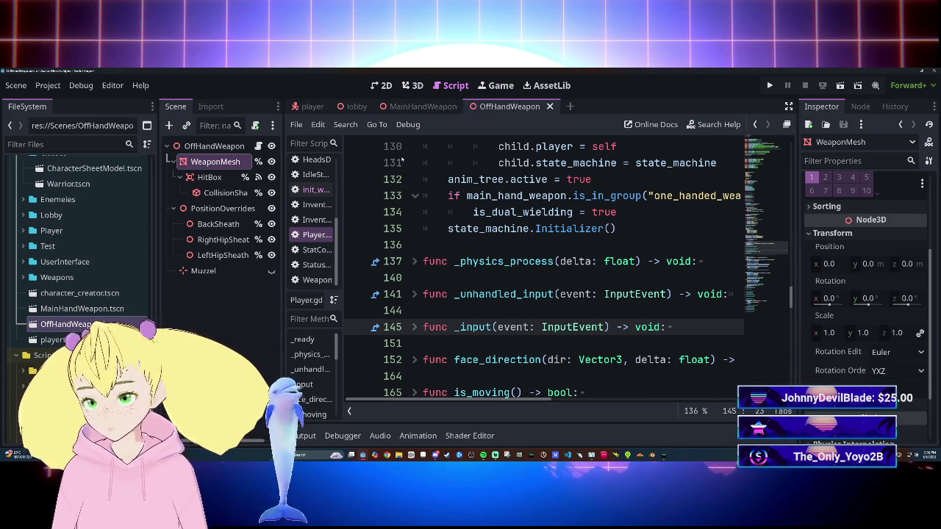
# Close the OffHandWeapon and MainHandWeapon tabs and open the Warrior scene from Scenes/Classes.
pyautogui.click(310, 106)
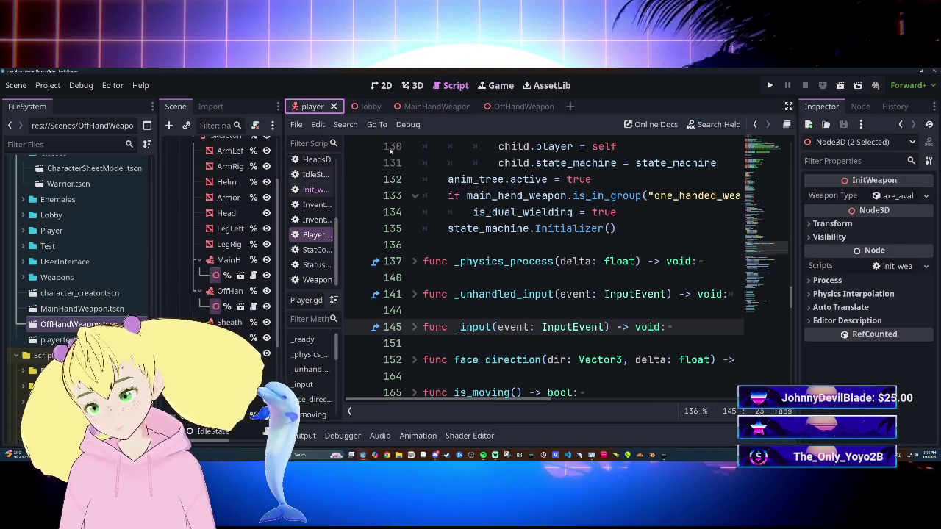
pyautogui.middleClick(548, 108)
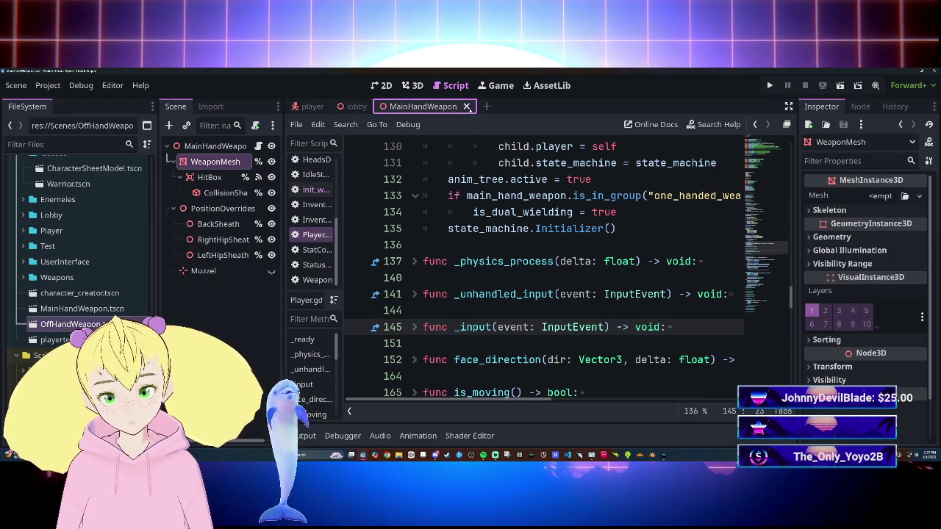
pyautogui.click(466, 107)
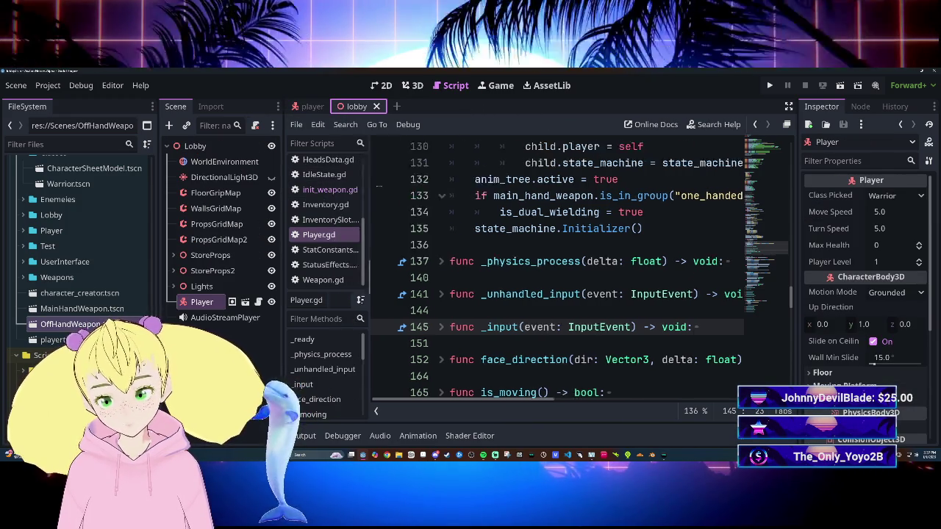
pyautogui.moveTo(287, 190)
pyautogui.mouseDown()
pyautogui.moveTo(489, 189)
pyautogui.moveTo(317, 189)
pyautogui.mouseUp()
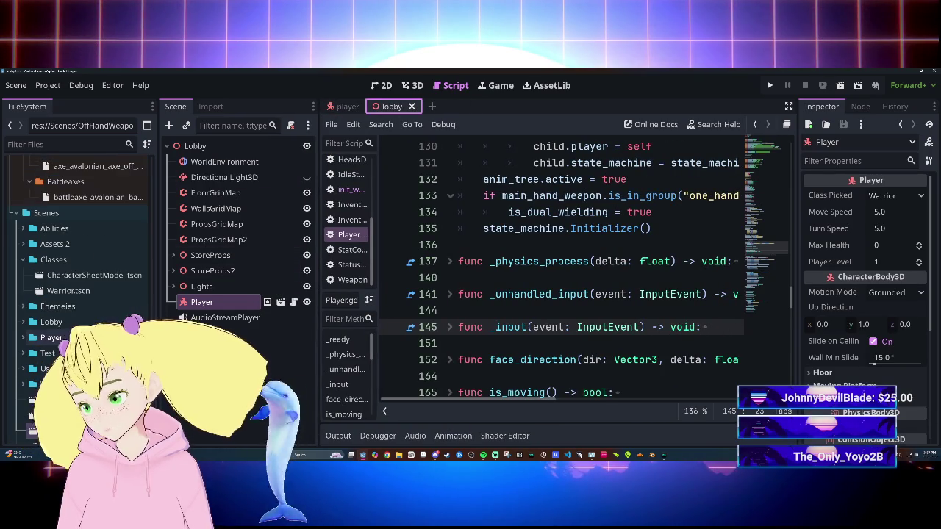
pyautogui.doubleClick(68, 291)
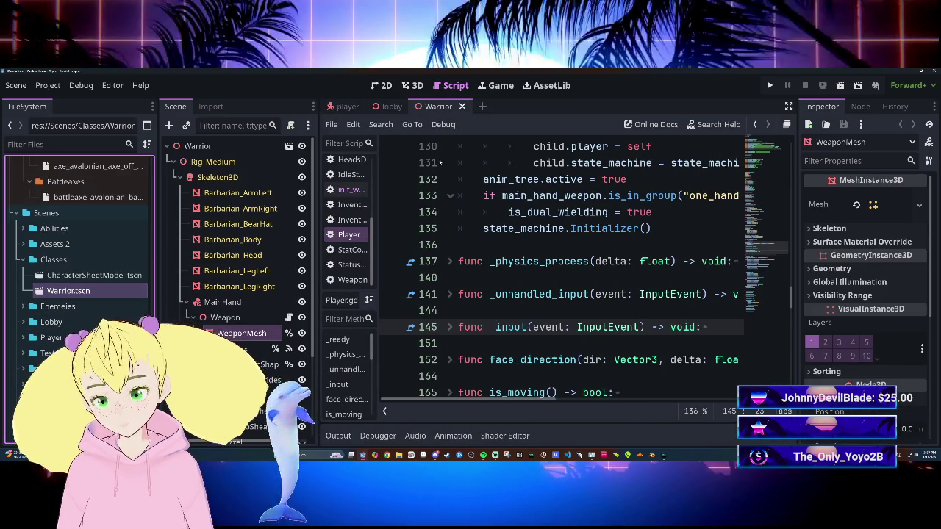
# Delete the Warrior's old Weapon node and its children under MainHand.
pyautogui.click(412, 85)
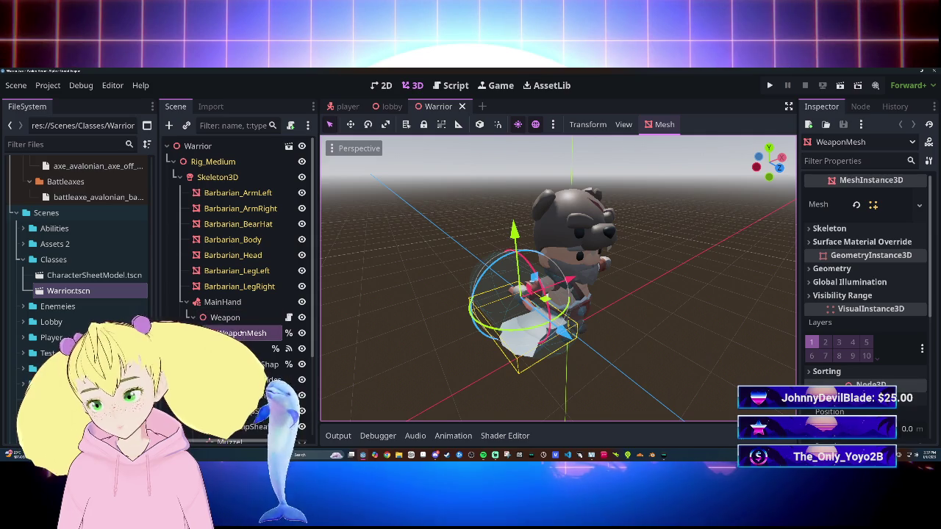
pyautogui.click(243, 318)
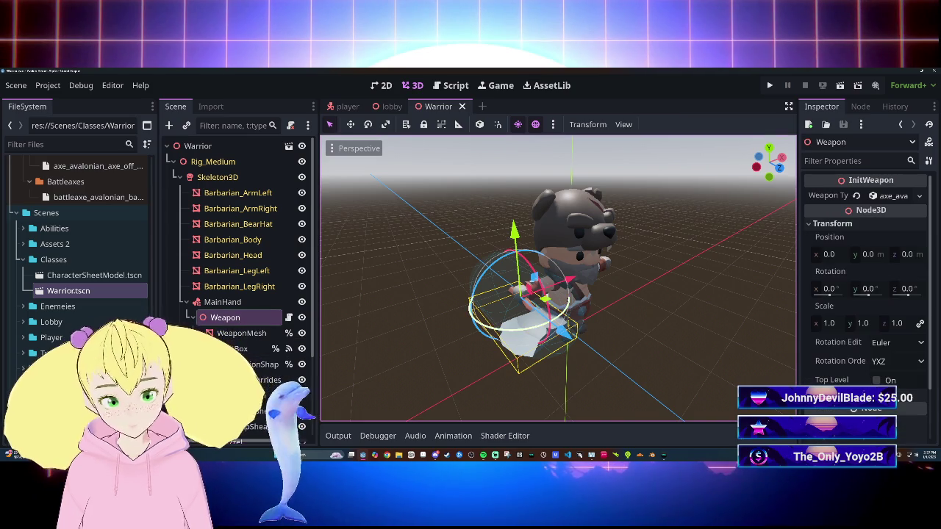
pyautogui.press('Delete')
pyautogui.click(416, 271)
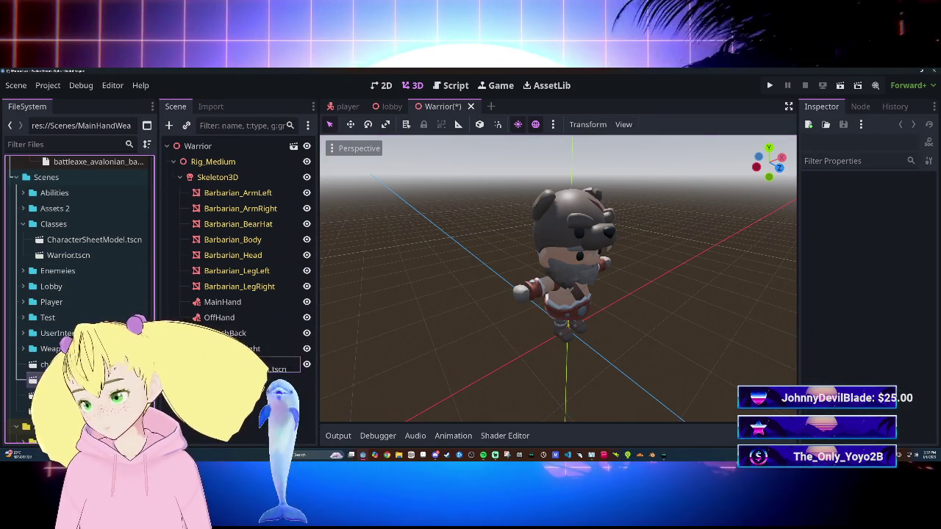
# Add MainHandWeapon.tscn under MainHand and OffHandWeapon.tscn under OffHand, making both local.
pyautogui.moveTo(218, 304); pyautogui.dragTo(219, 304)
pyautogui.moveTo(66, 380)
pyautogui.mouseDown()
pyautogui.moveTo(241, 347)
pyautogui.moveTo(233, 338)
pyautogui.mouseUp()
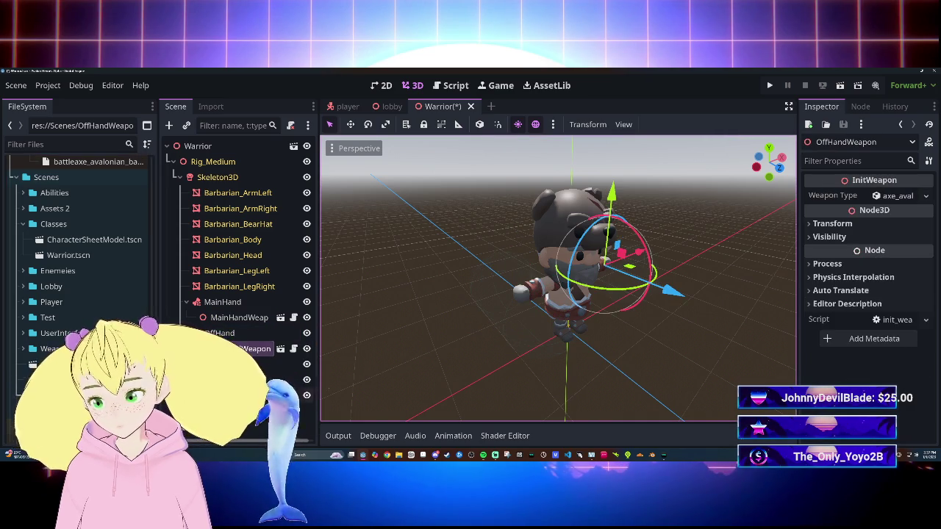
pyautogui.rightClick(258, 318)
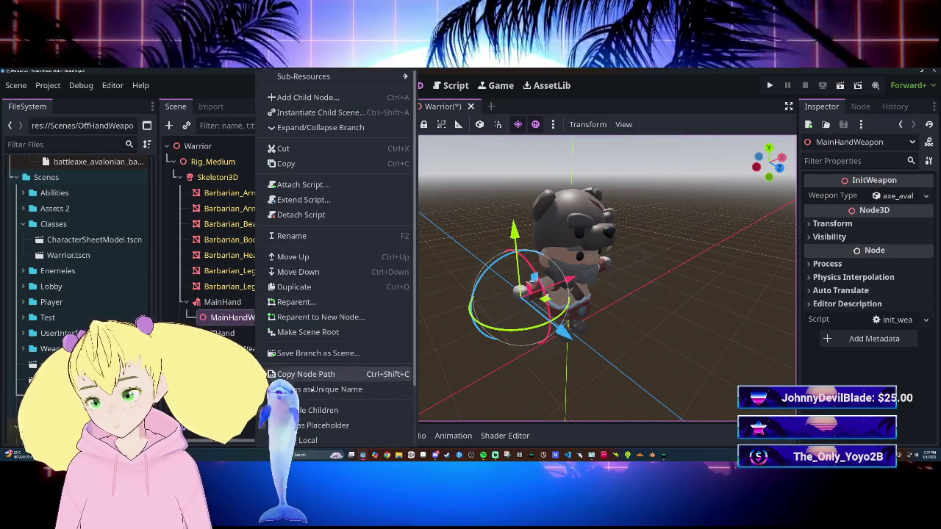
pyautogui.click(296, 367)
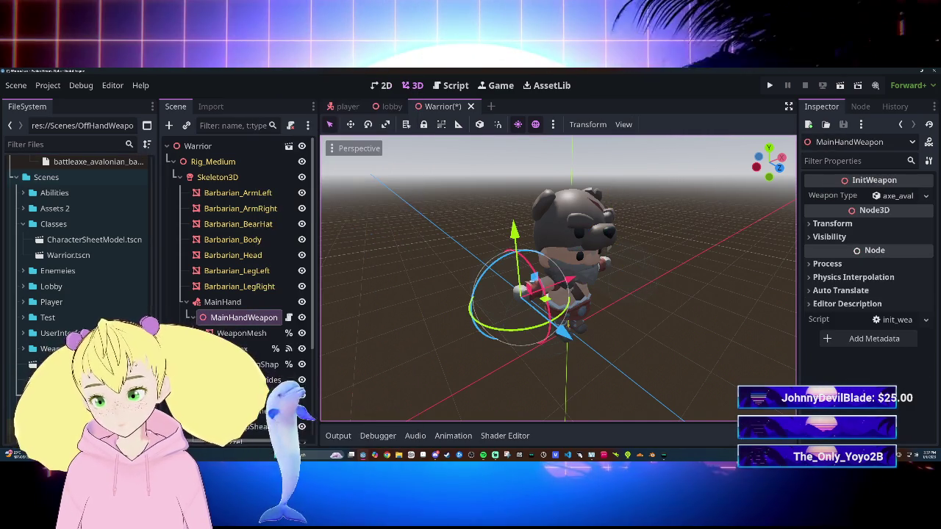
pyautogui.rightClick(245, 349)
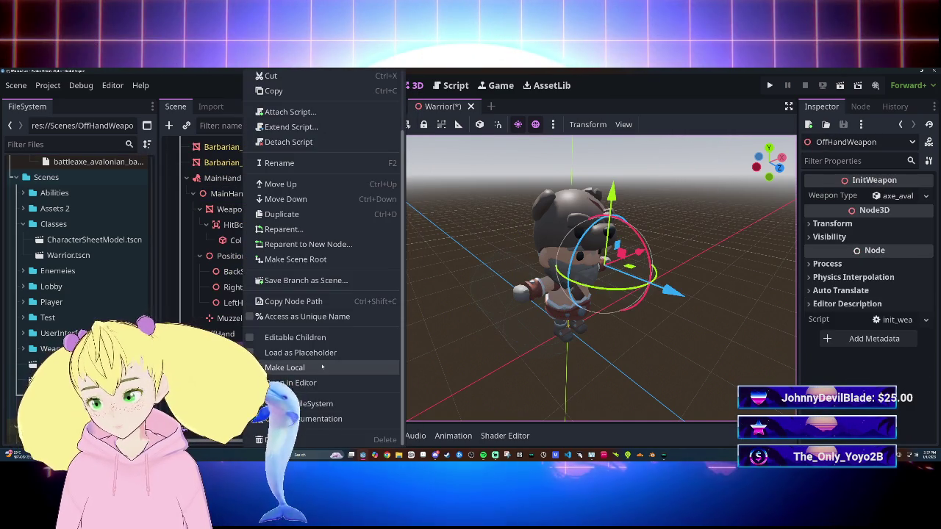
pyautogui.click(294, 368)
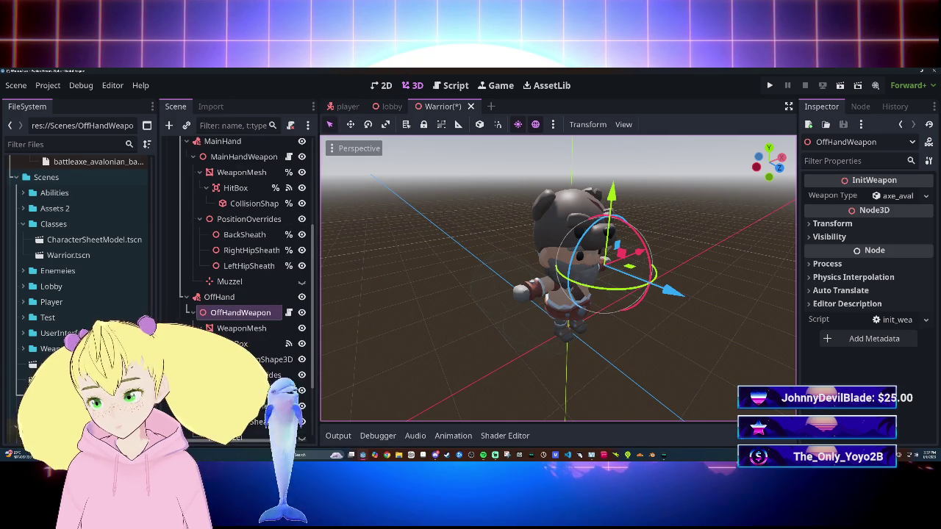
pyautogui.click(206, 344)
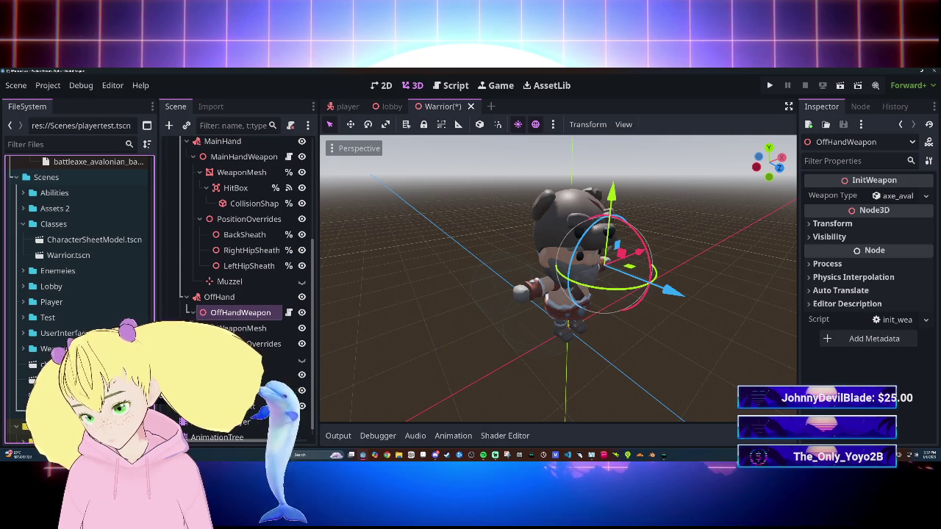
# Assign Avalonian_Axe_Mesh.res to the main-hand WeaponMesh's Mesh field.
pyautogui.click(199, 219)
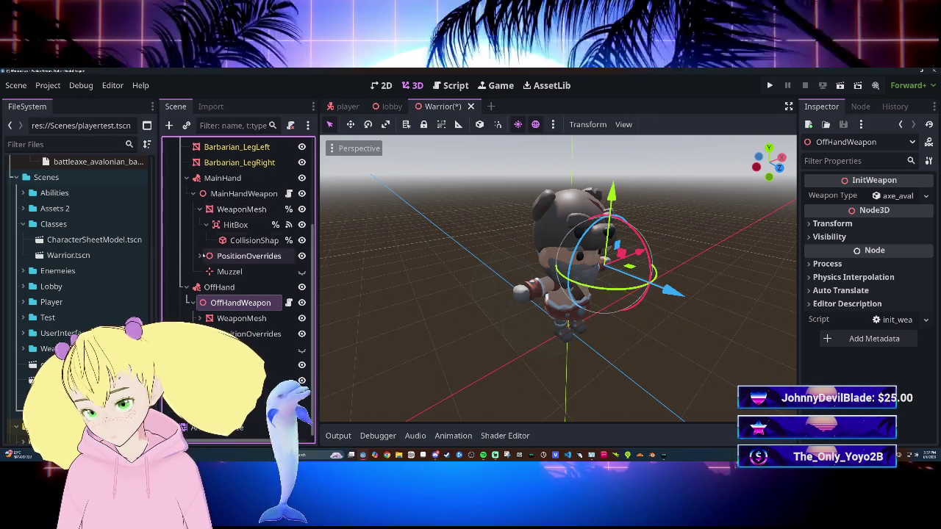
pyautogui.click(207, 231)
pyautogui.click(199, 231)
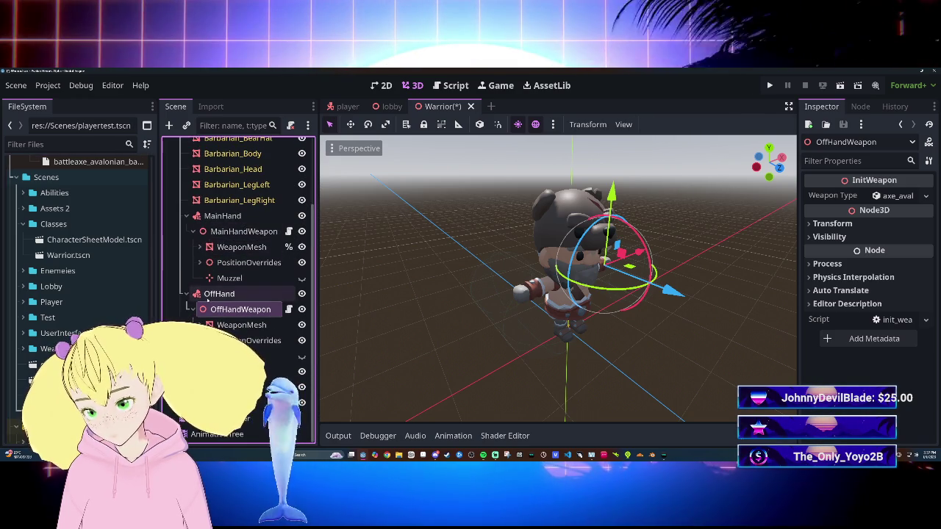
pyautogui.click(236, 324)
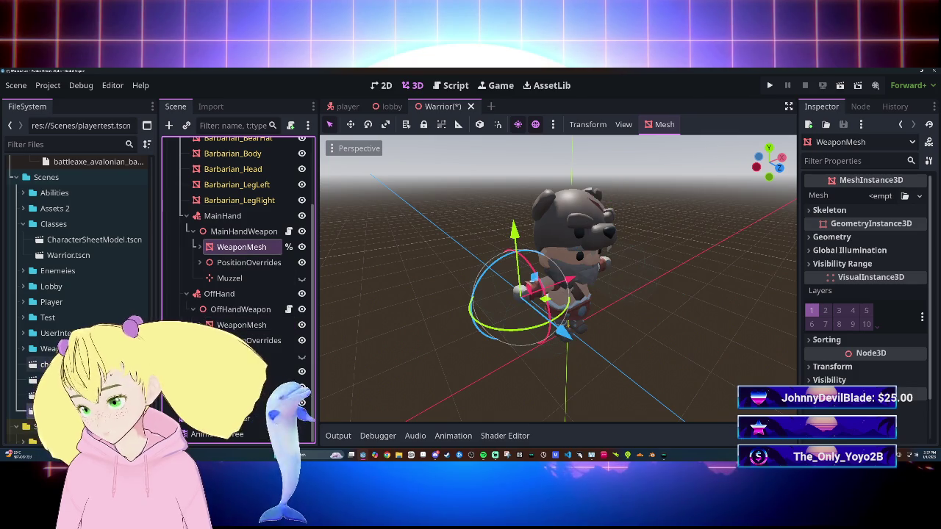
pyautogui.scroll(10, 77, 221)
pyautogui.click(77, 217)
pyautogui.moveTo(77, 217)
pyautogui.mouseDown()
pyautogui.moveTo(131, 272)
pyautogui.moveTo(270, 338)
pyautogui.moveTo(847, 357)
pyautogui.mouseUp()
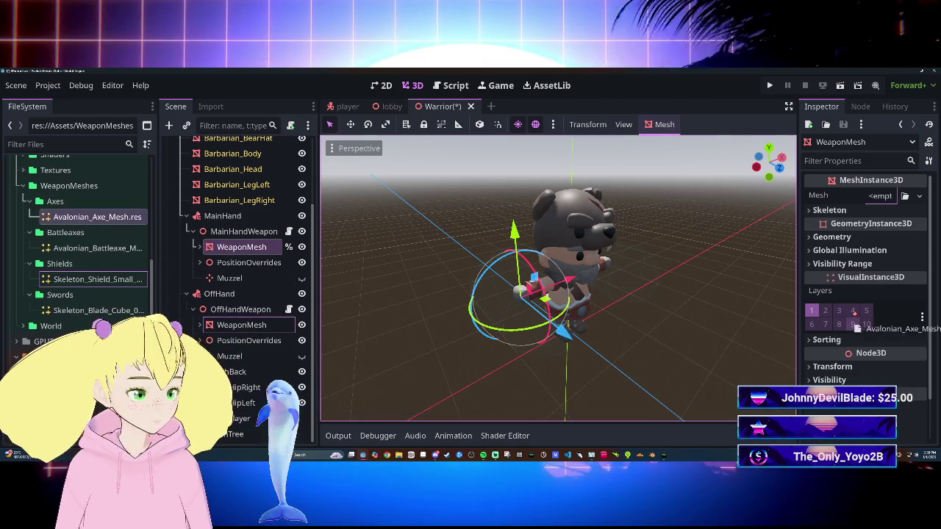
pyautogui.moveTo(883, 209); pyautogui.dragTo(882, 206)
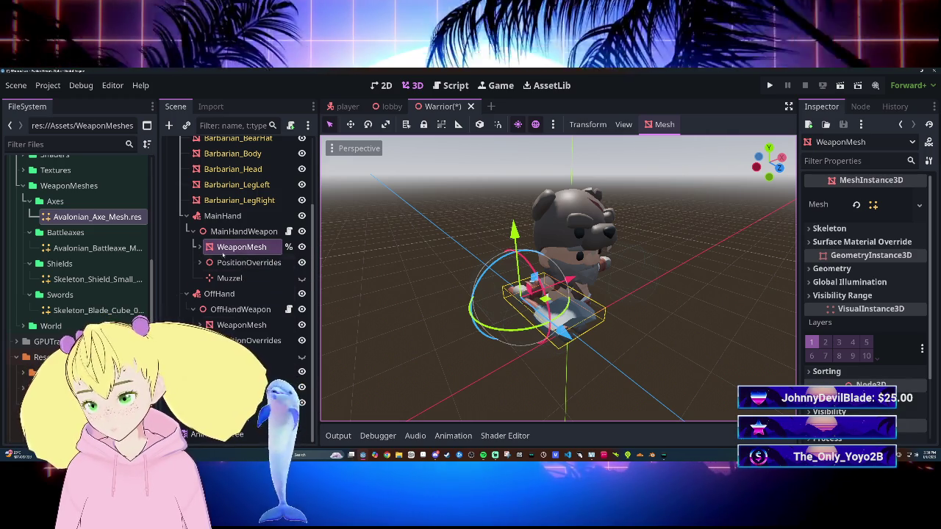
# Assign the same axe mesh to the off-hand WeaponMesh, then reselect the main-hand WeaponMesh.
pyautogui.click(241, 325)
pyautogui.moveTo(97, 217)
pyautogui.mouseDown()
pyautogui.moveTo(311, 284)
pyautogui.moveTo(823, 224)
pyautogui.moveTo(885, 198)
pyautogui.mouseUp()
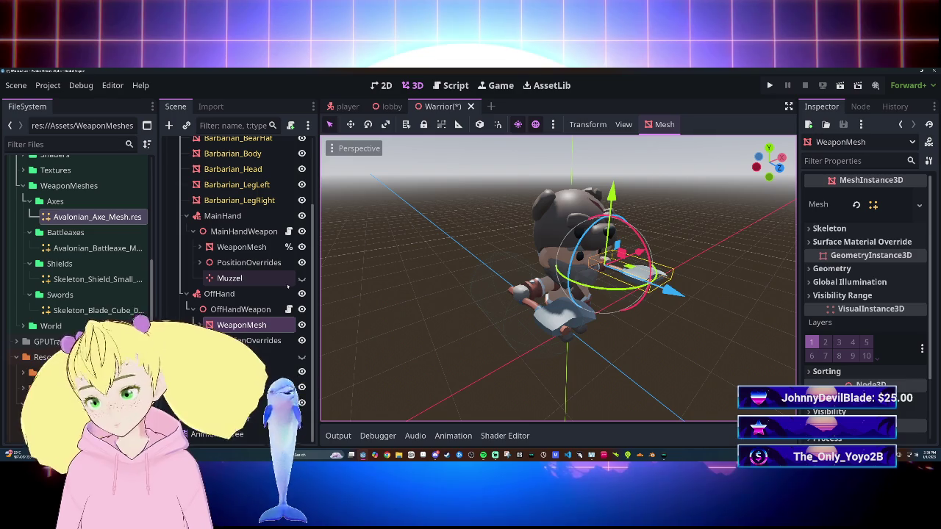
pyautogui.scroll(-3, 817, 369)
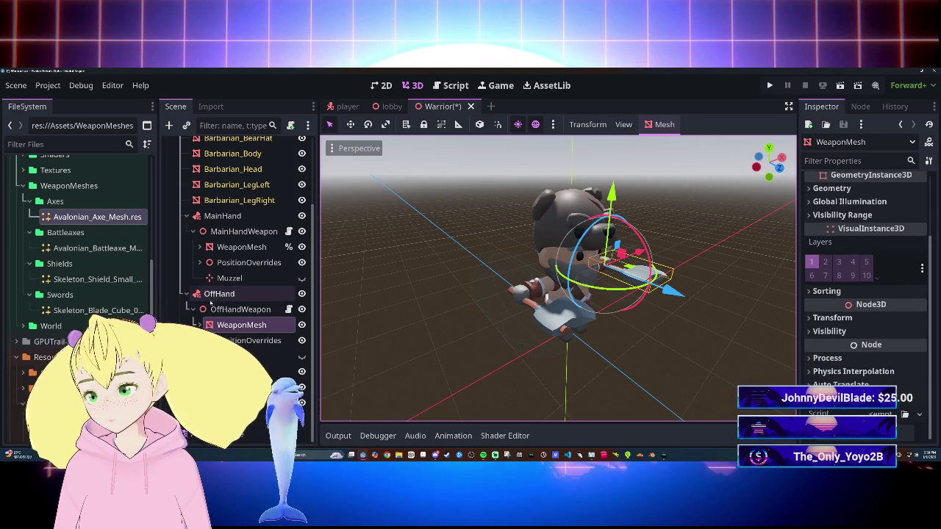
pyautogui.click(241, 246)
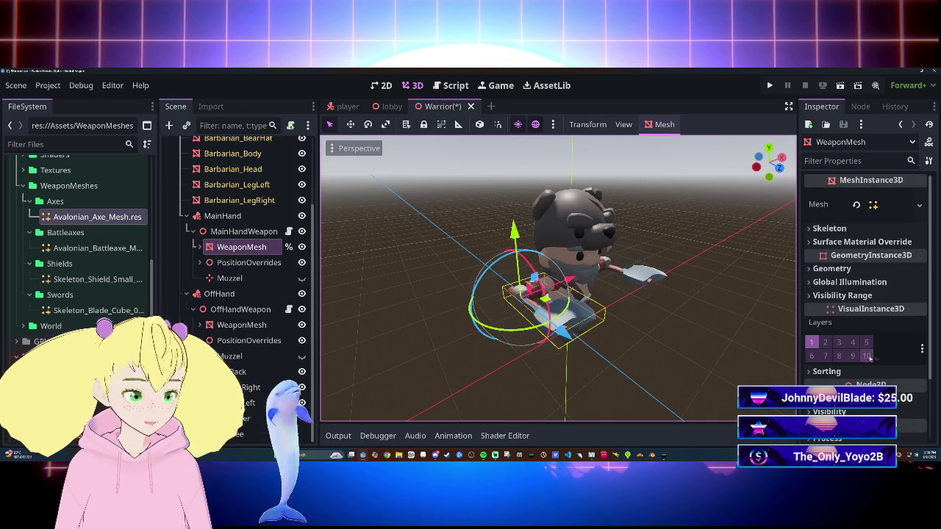
pyautogui.scroll(-3, 870, 356)
pyautogui.scroll(-3, 869, 330)
# Set the main-hand WeaponMesh Rotation Y to 180 in the Inspector.
pyautogui.click(869, 330)
pyautogui.write('180')
pyautogui.press('Return')
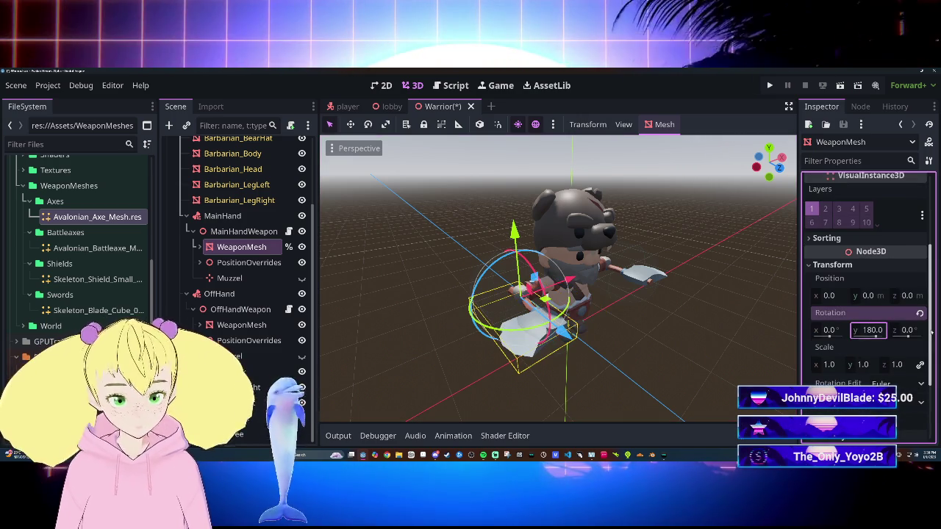
pyautogui.scroll(2, 659, 322)
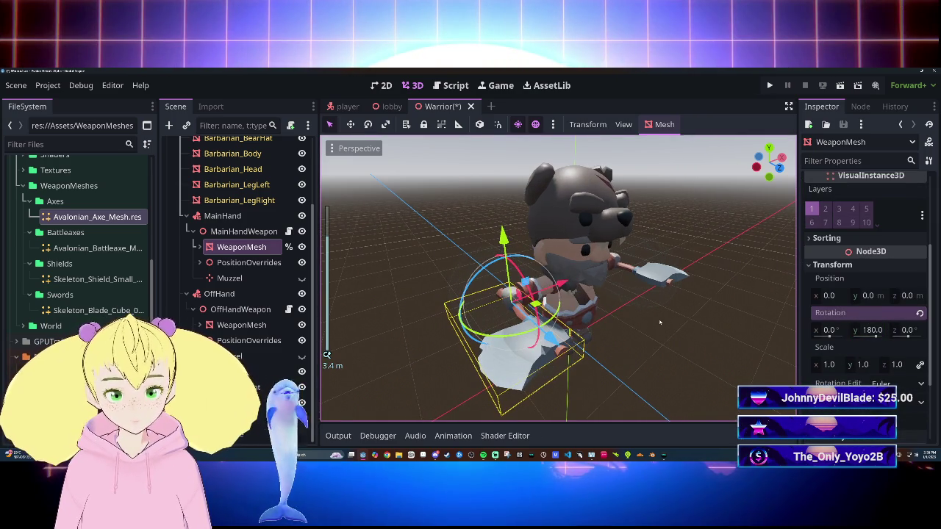
# Orbit to face the character, reselect the WeaponMesh and check its Rotation property options.
pyautogui.click(669, 338)
pyautogui.moveTo(676, 321)
pyautogui.mouseDown()
pyautogui.moveTo(685, 340)
pyautogui.moveTo(634, 308)
pyautogui.moveTo(646, 334)
pyautogui.mouseUp()
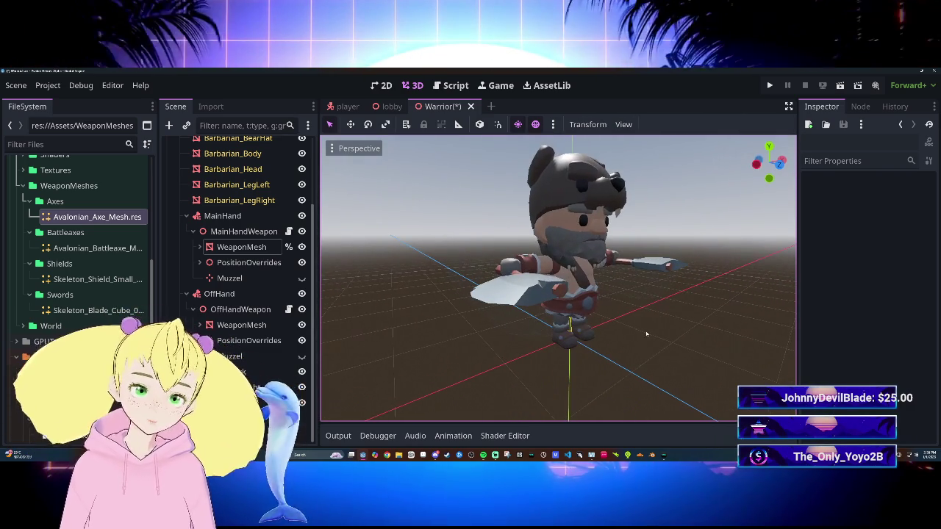
pyautogui.click(241, 247)
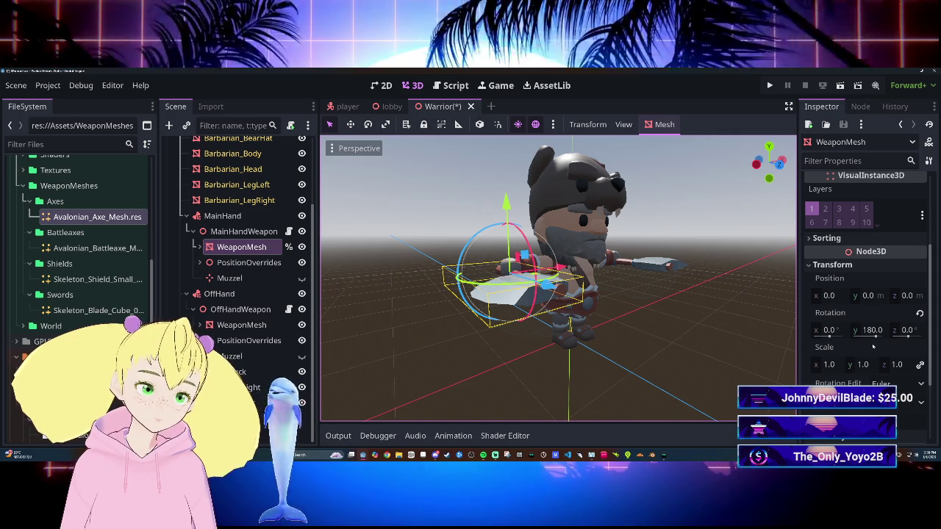
pyautogui.rightClick(880, 316)
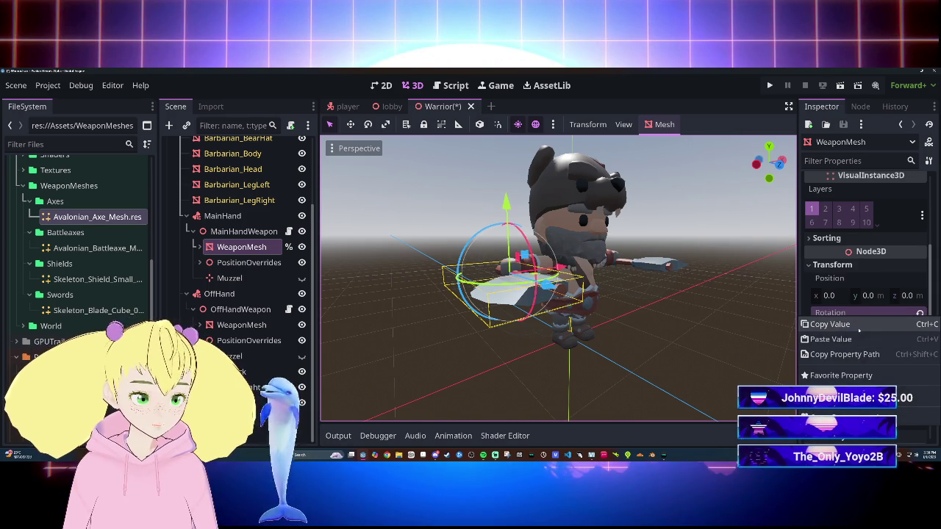
pyautogui.click(858, 327)
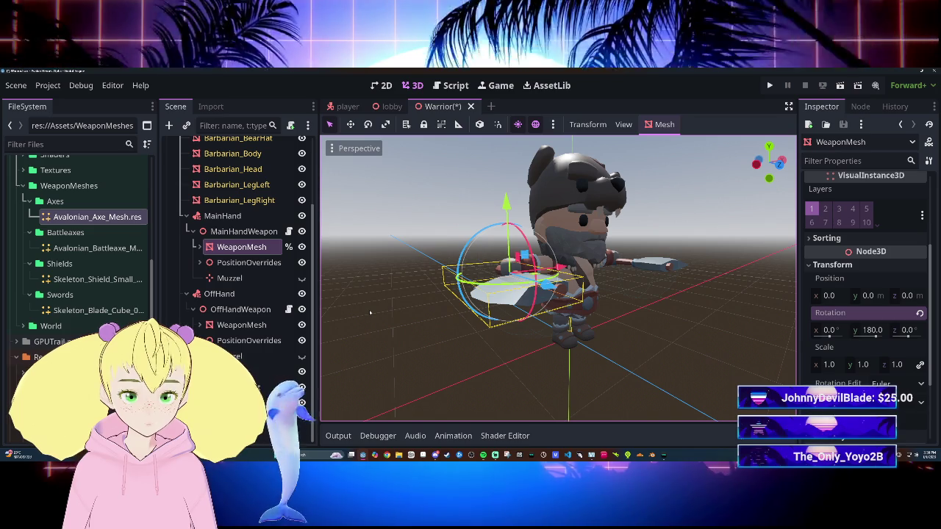
pyautogui.click(348, 105)
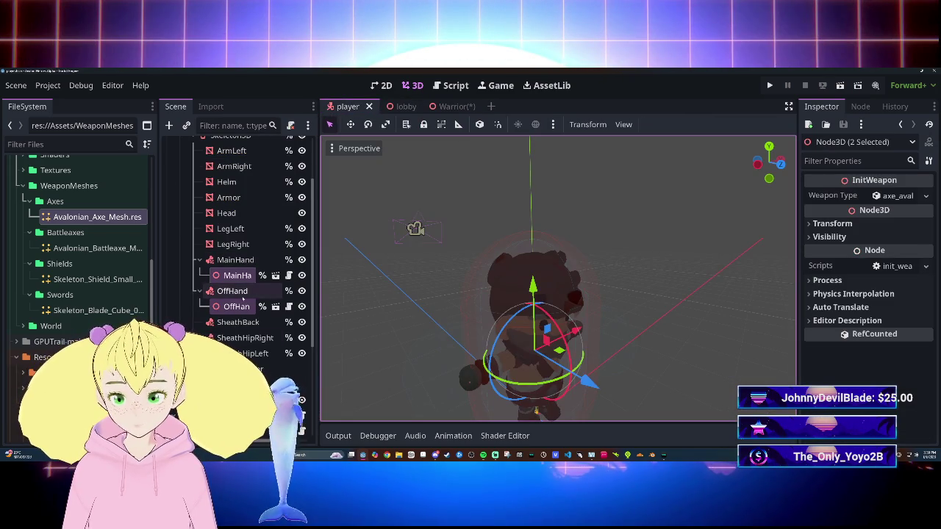
# Open the script editor with Ctrl+F3 and widen both the code area and the open-scripts list.
pyautogui.moveTo(445, 328); pyautogui.dragTo(473, 336)
pyautogui.scroll(-3, 473, 341)
pyautogui.scroll(3, 466, 335)
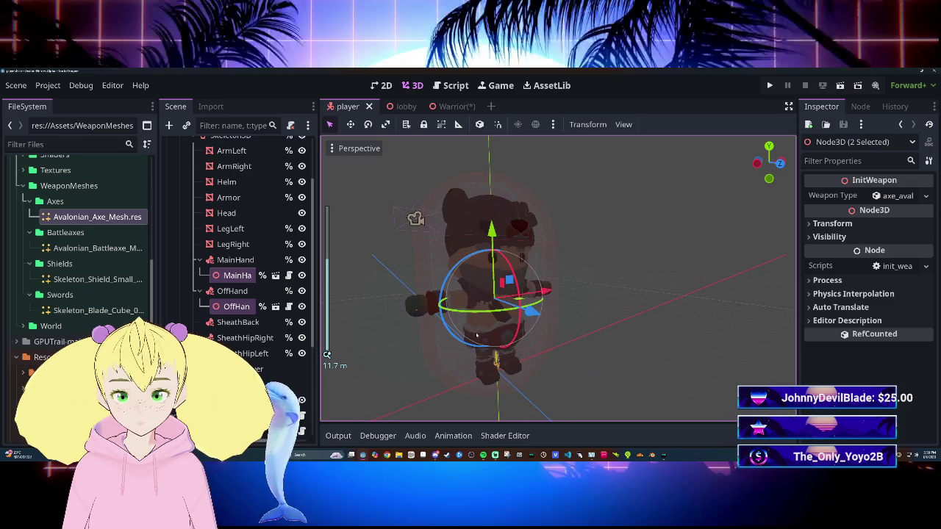
pyautogui.moveTo(463, 331); pyautogui.dragTo(466, 317)
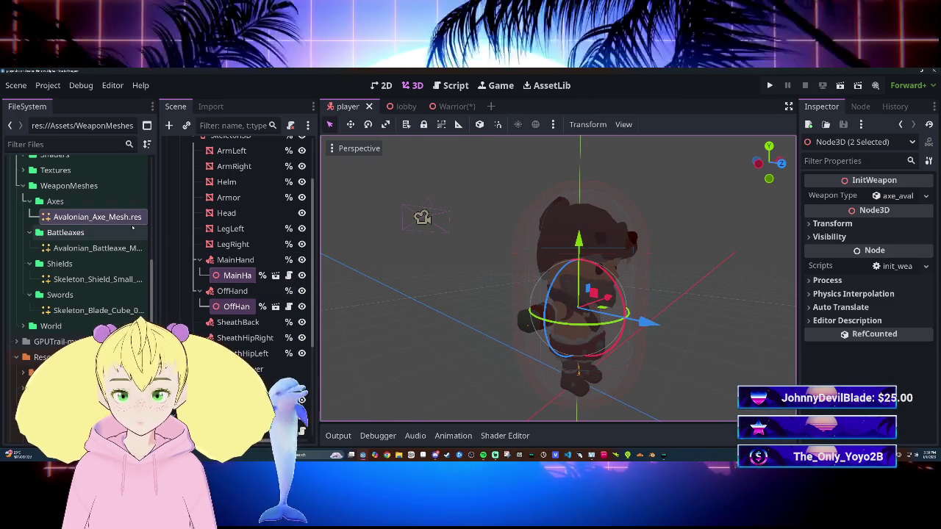
pyautogui.hotkey('ctrl', 'F3')
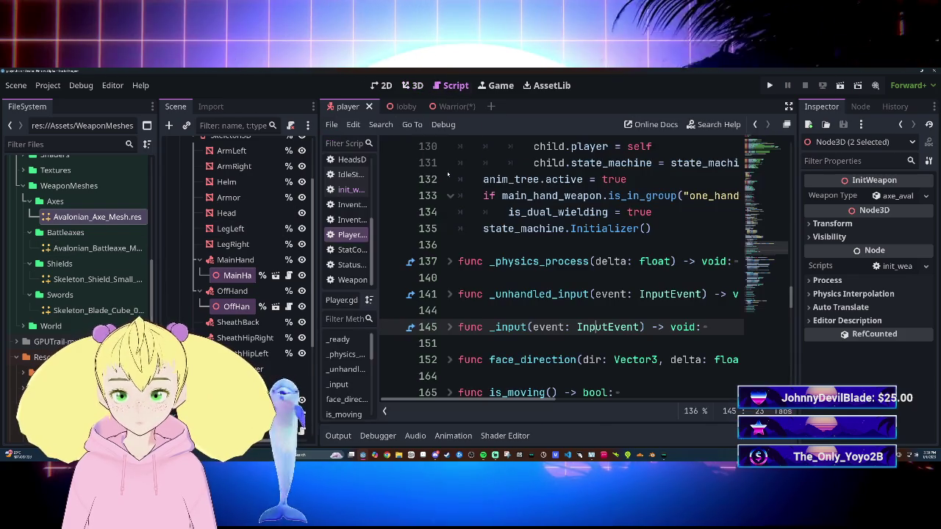
pyautogui.moveTo(317, 277); pyautogui.dragTo(166, 277)
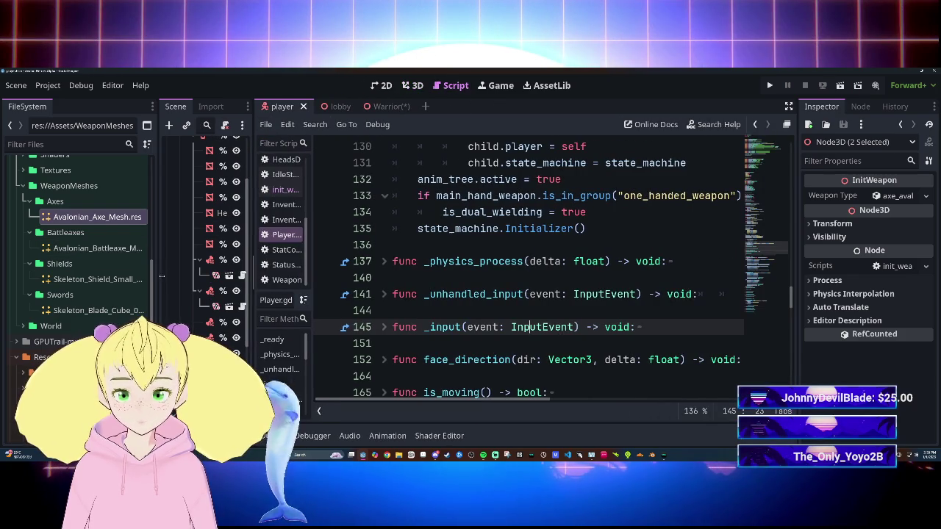
pyautogui.moveTo(312, 262); pyautogui.dragTo(375, 262)
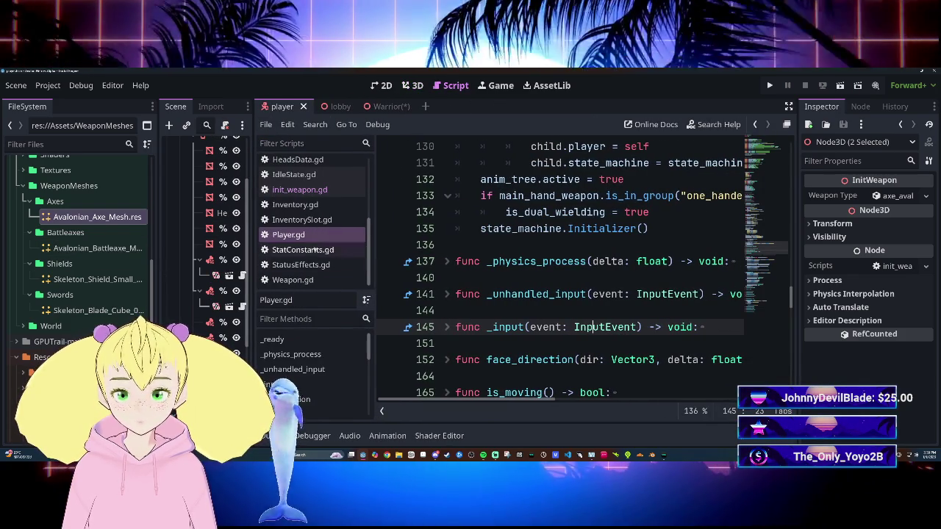
# Open init_weapon.gd and clear the rotation.y = 180.0 assignment on line 53.
pyautogui.click(299, 189)
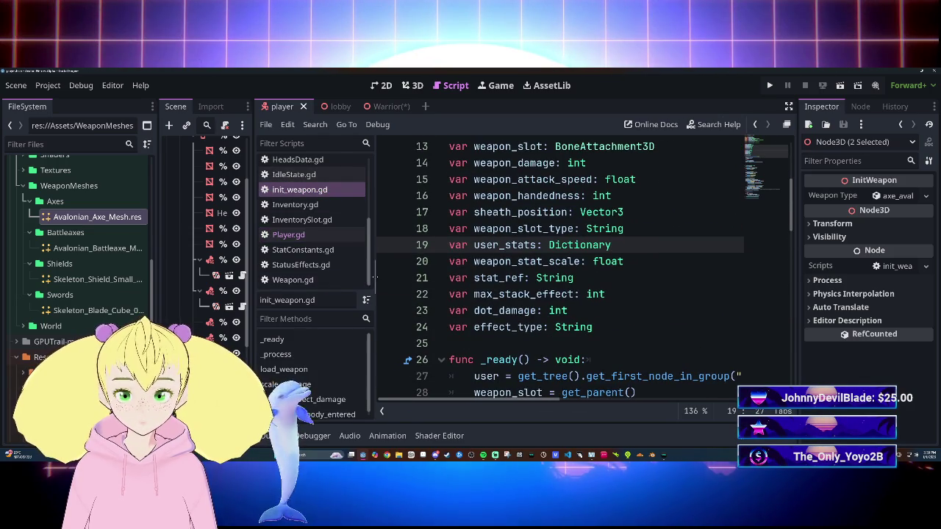
pyautogui.moveTo(374, 276); pyautogui.dragTo(313, 277)
pyautogui.scroll(-10, 514, 276)
pyautogui.scroll(2, 514, 277)
pyautogui.scroll(-2, 515, 276)
pyautogui.click(574, 261)
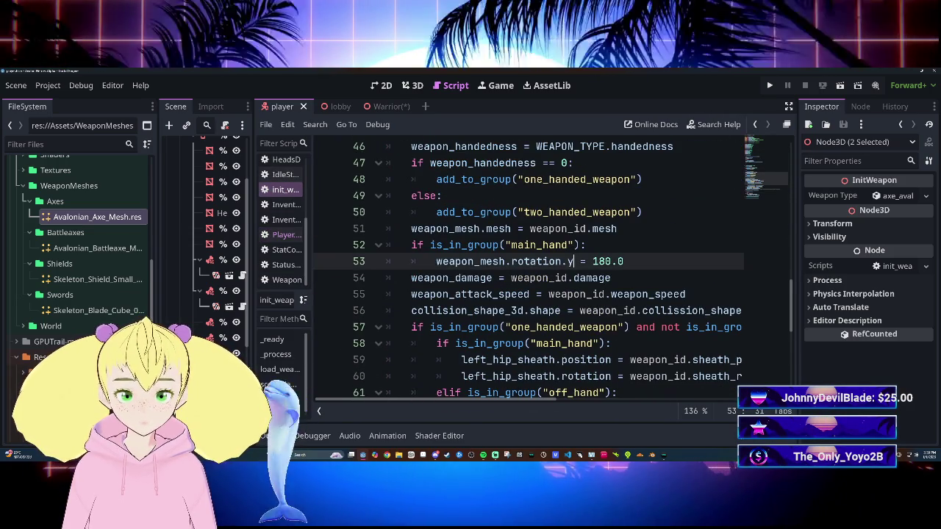
pyautogui.press('BackSpace')
pyautogui.press('BackSpace')
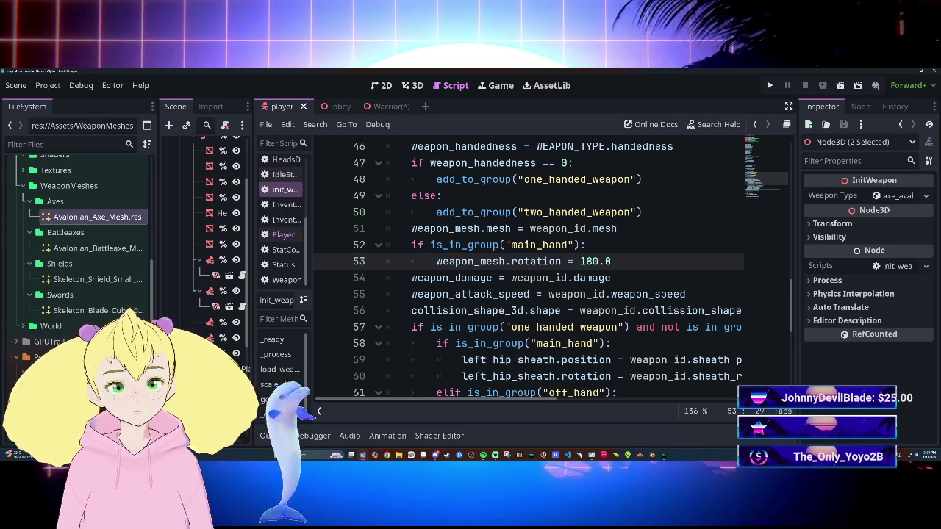
pyautogui.press('BackSpace')
pyautogui.press('BackSpace')
pyautogui.press('BackSpace')
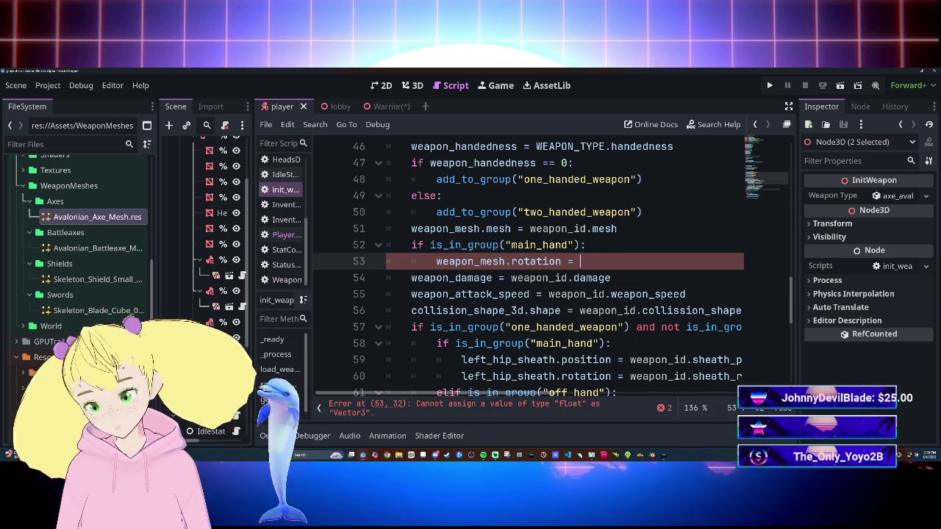
# Start a Vector3( call as the new rotation value on line 53.
pyautogui.write('Vect')
pyautogui.press('Down')
pyautogui.press('Down')
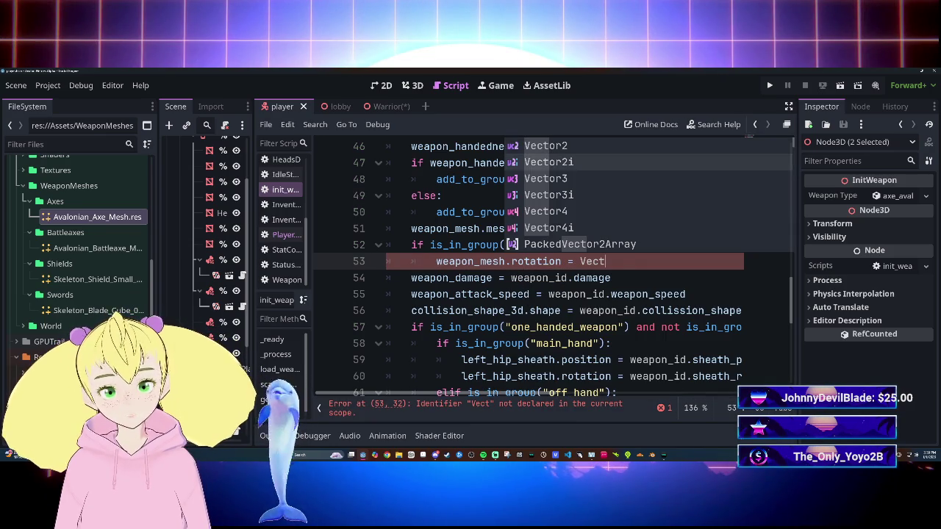
pyautogui.press('Return')
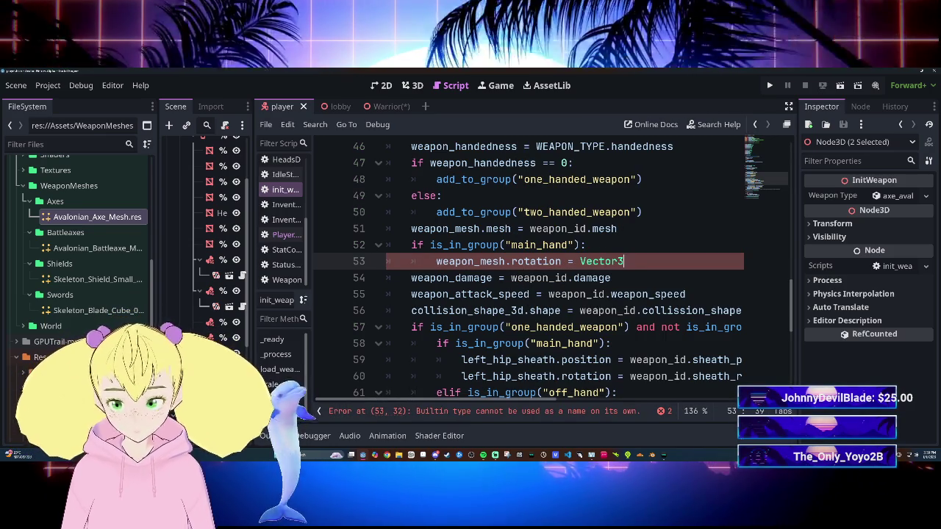
pyautogui.write('(')
pyautogui.hotkey('ctrl', 'v')
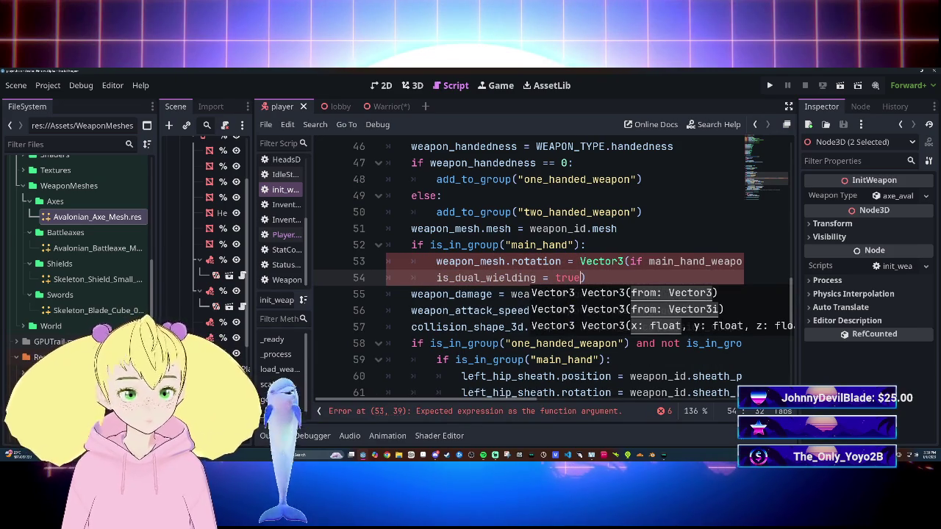
pyautogui.hotkey('ctrl', 'z')
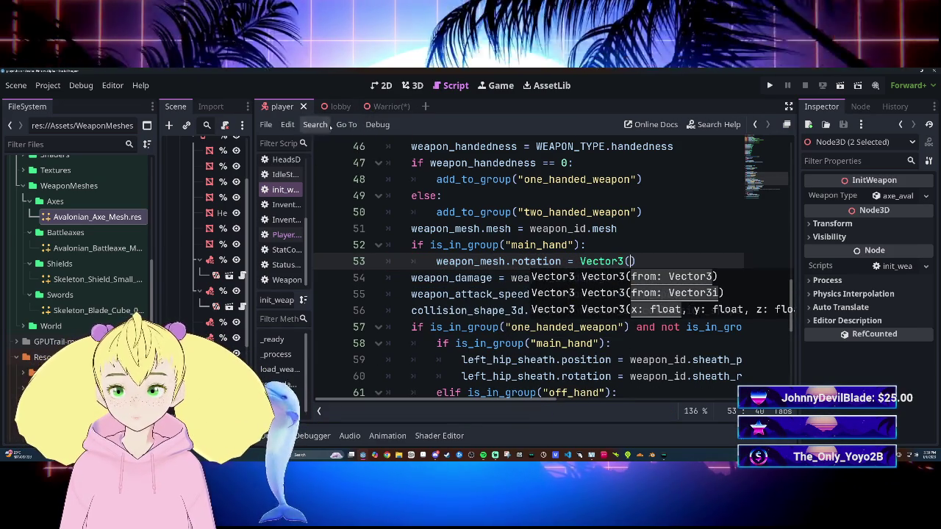
# Try copying the 0, 180, 0 Rotation from the Inspector into line 53, undoing each bad paste.
pyautogui.moveTo(373, 108)
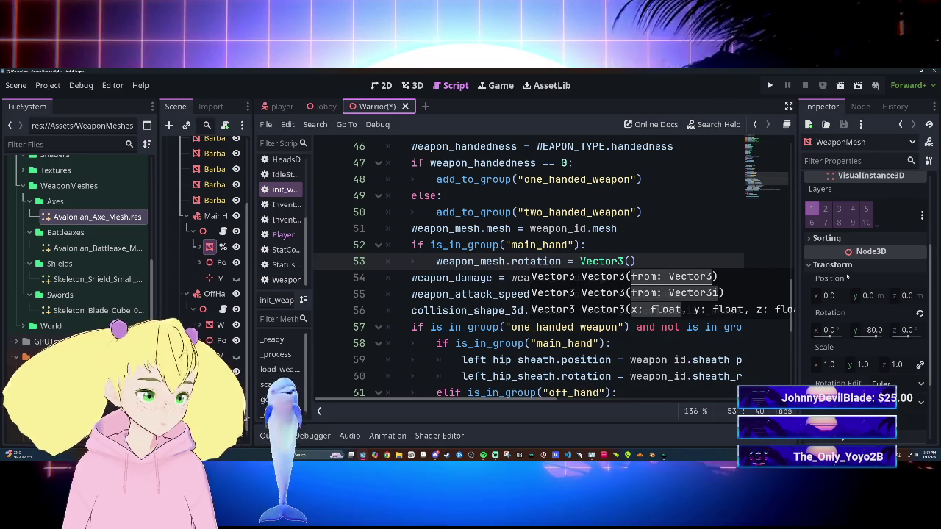
pyautogui.rightClick(844, 329)
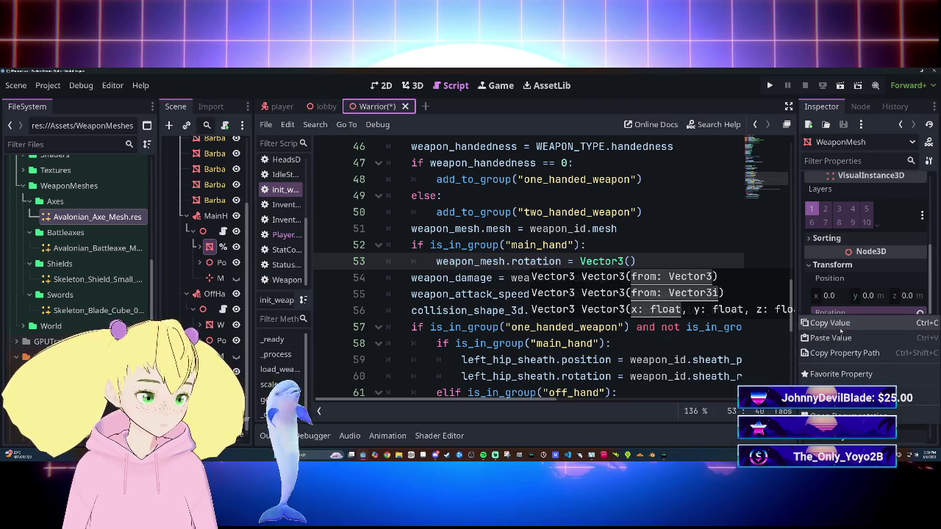
pyautogui.click(842, 327)
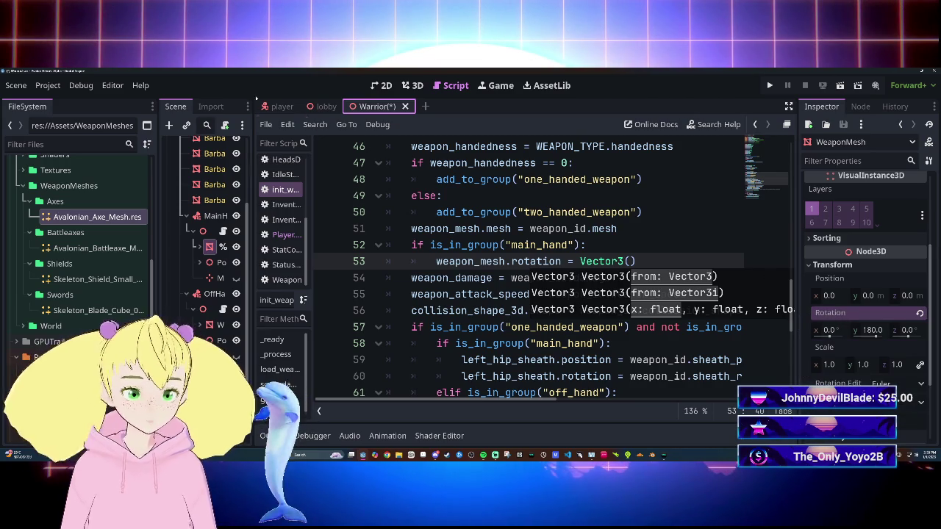
pyautogui.click(279, 107)
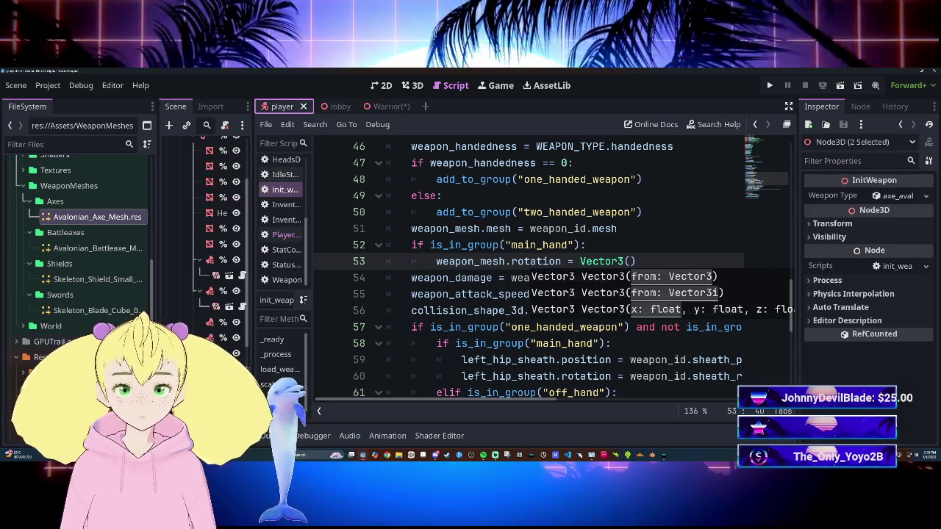
pyautogui.hotkey('ctrl', 'v')
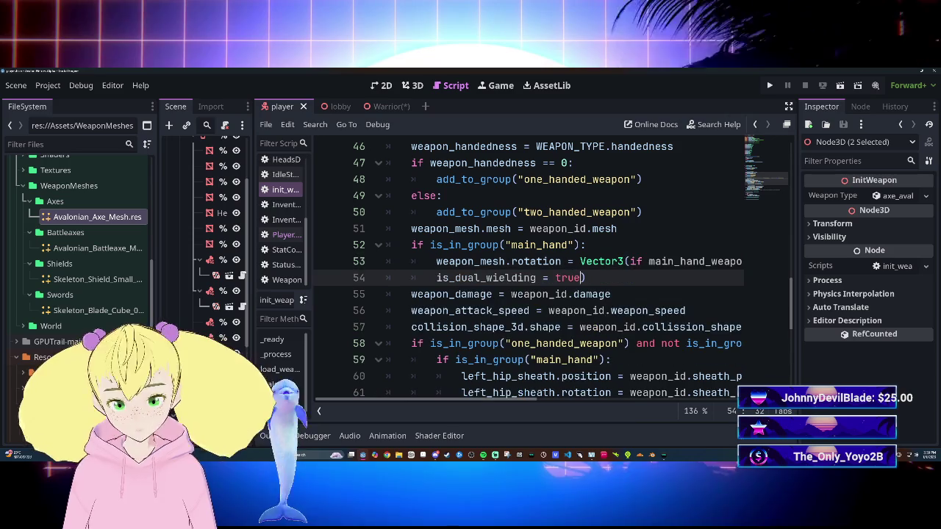
pyautogui.hotkey('ctrl', 'z')
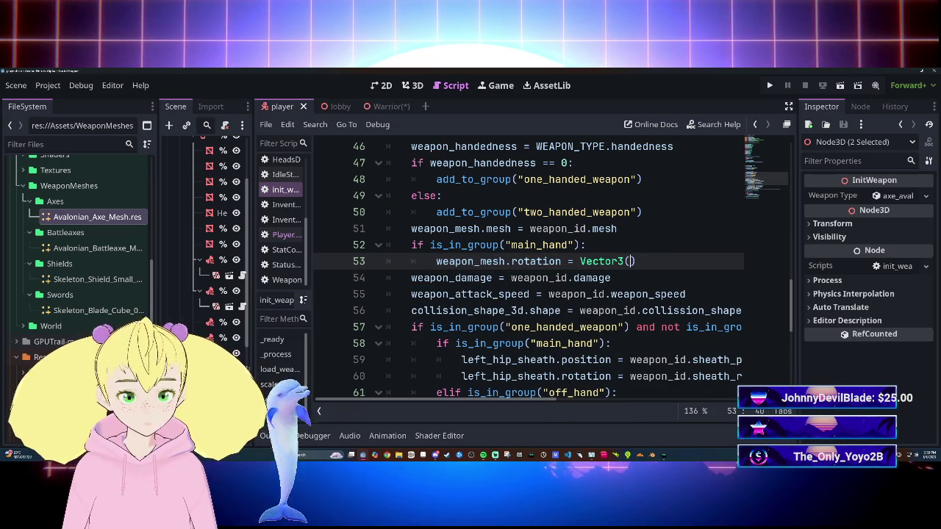
pyautogui.rightClick(629, 259)
pyautogui.click(661, 302)
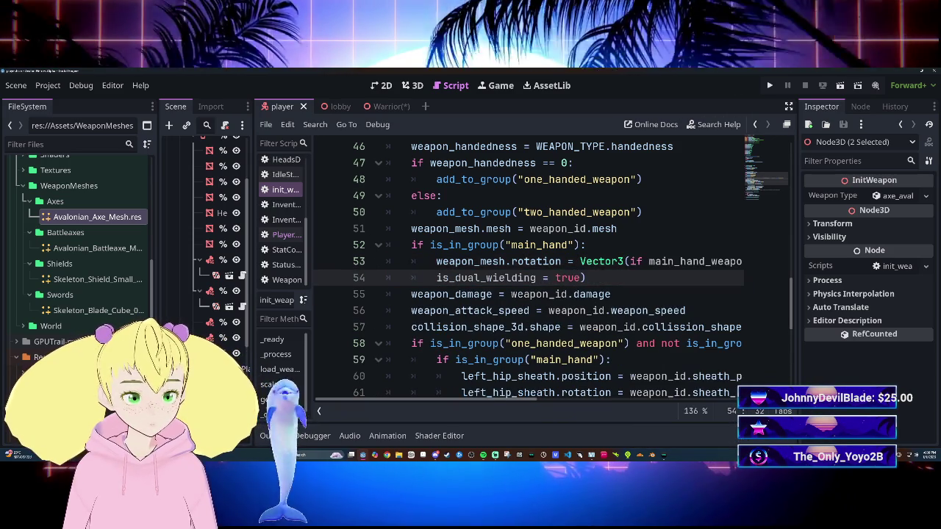
pyautogui.hotkey('ctrl', 'z')
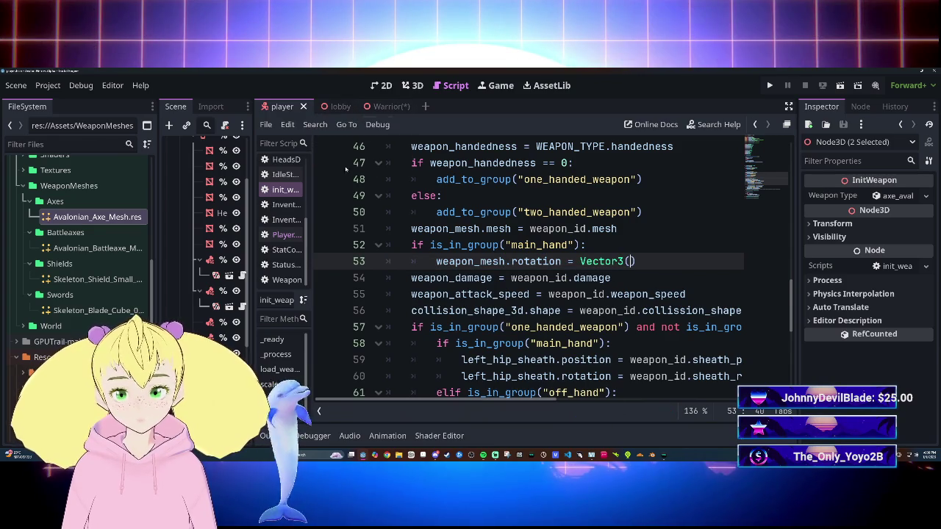
# Complete Vector3(0.0, 180.0, 0.0), tidy its spacing and save init_weapon.gd.
pyautogui.moveTo(470, 215)
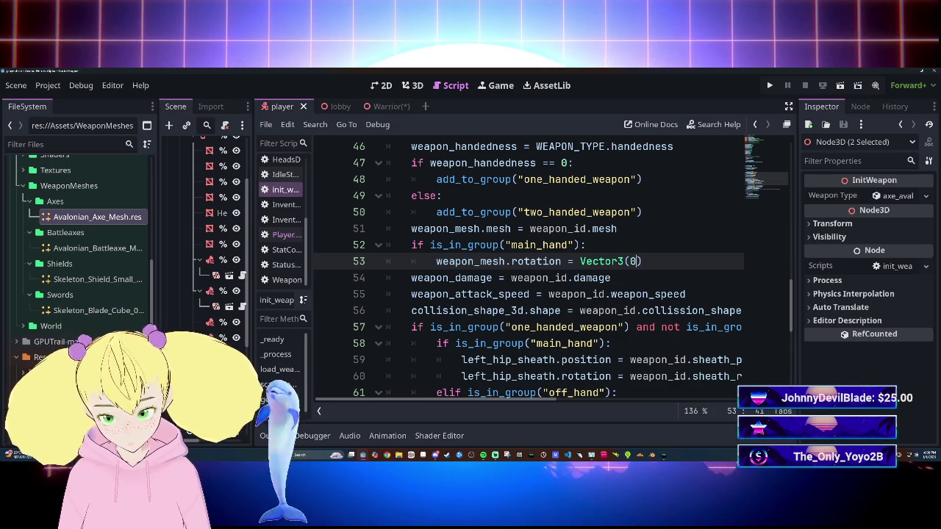
pyautogui.write('.0')
pyautogui.write(',1')
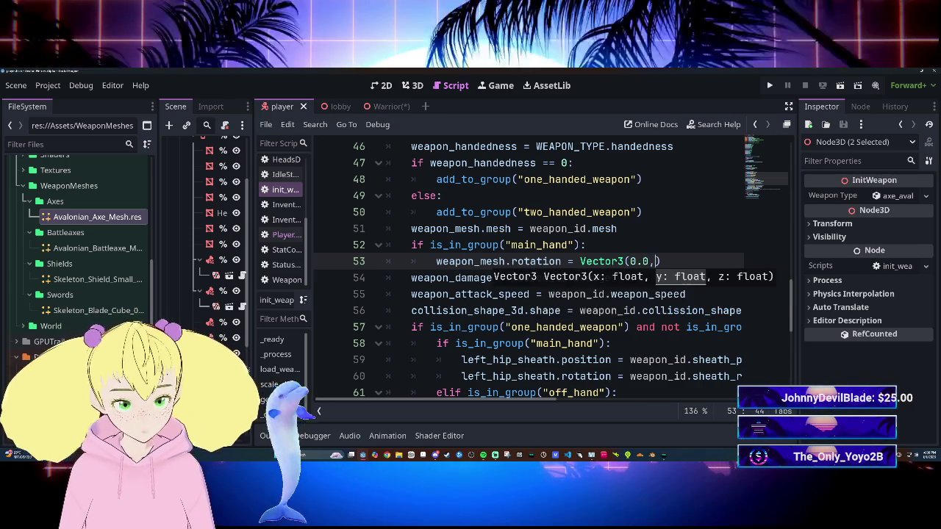
pyautogui.write('80')
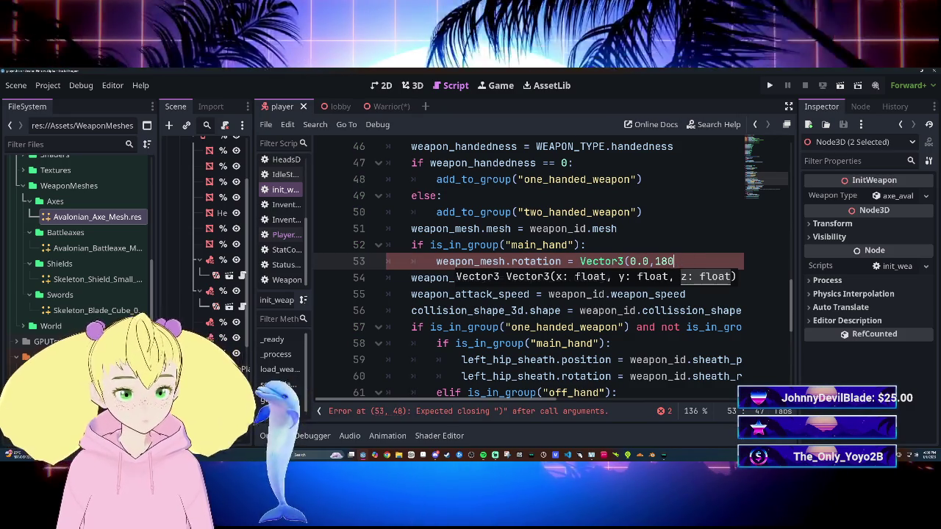
pyautogui.write('.0')
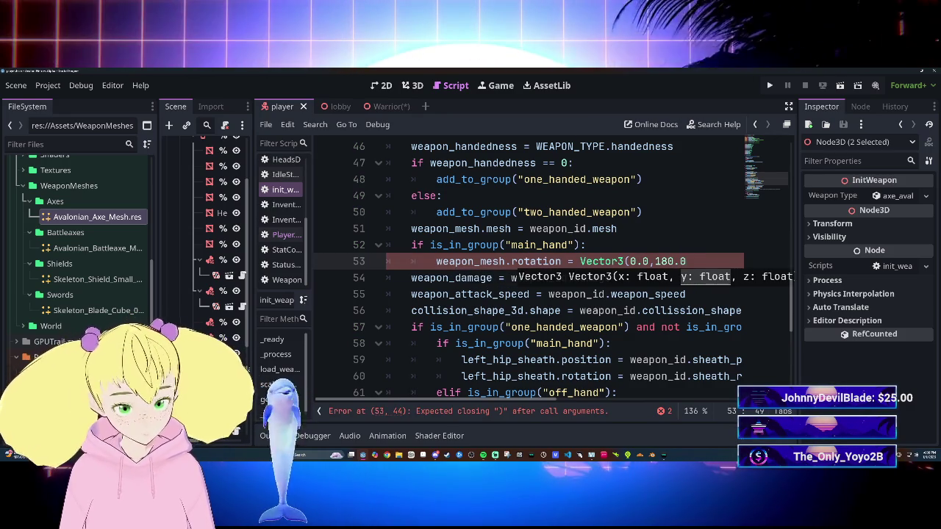
pyautogui.write(',0.0')
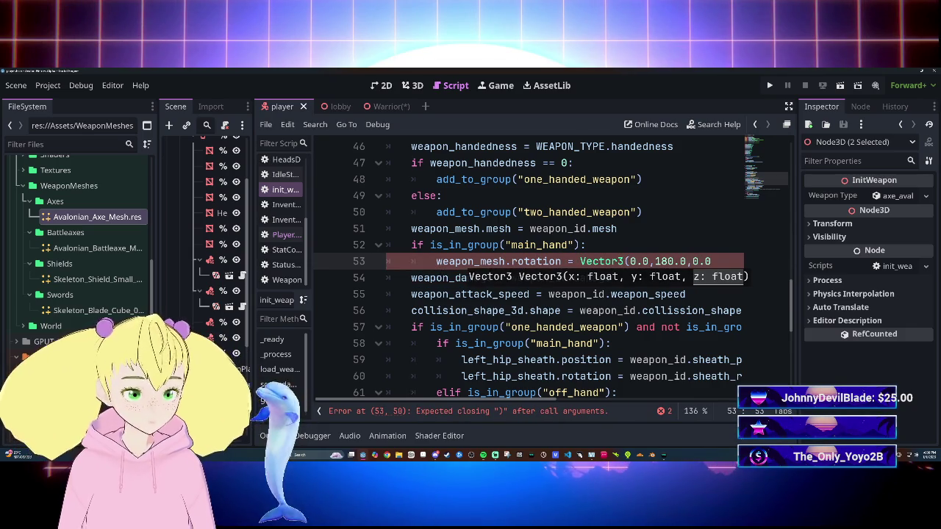
pyautogui.write(')')
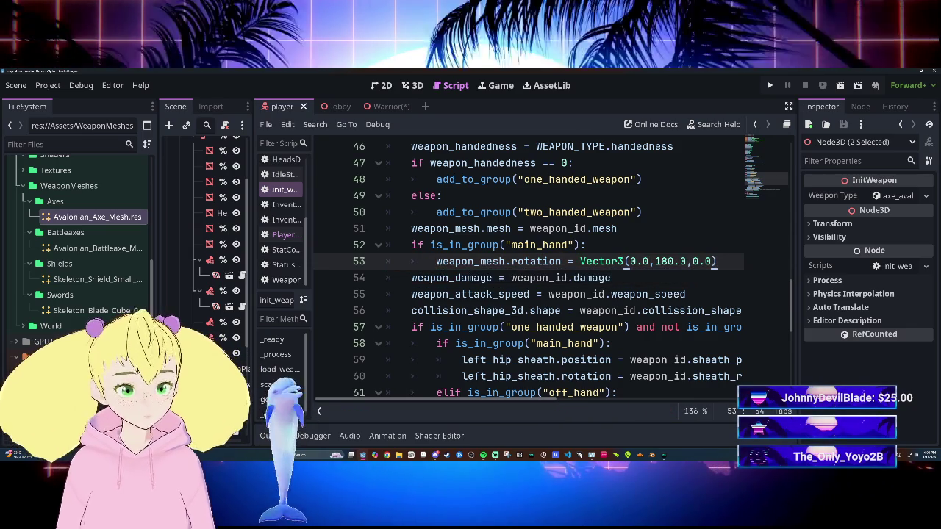
pyautogui.hotkey('ctrl', 's')
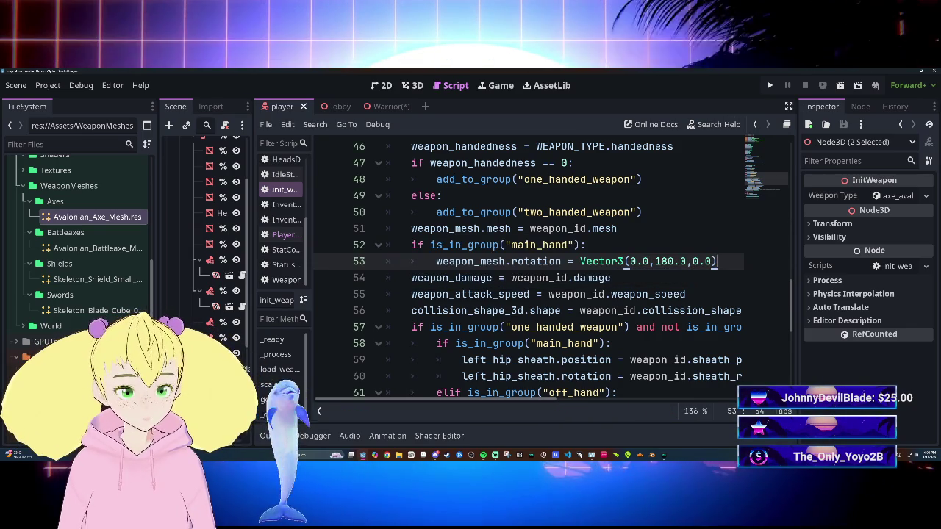
pyautogui.click(653, 261)
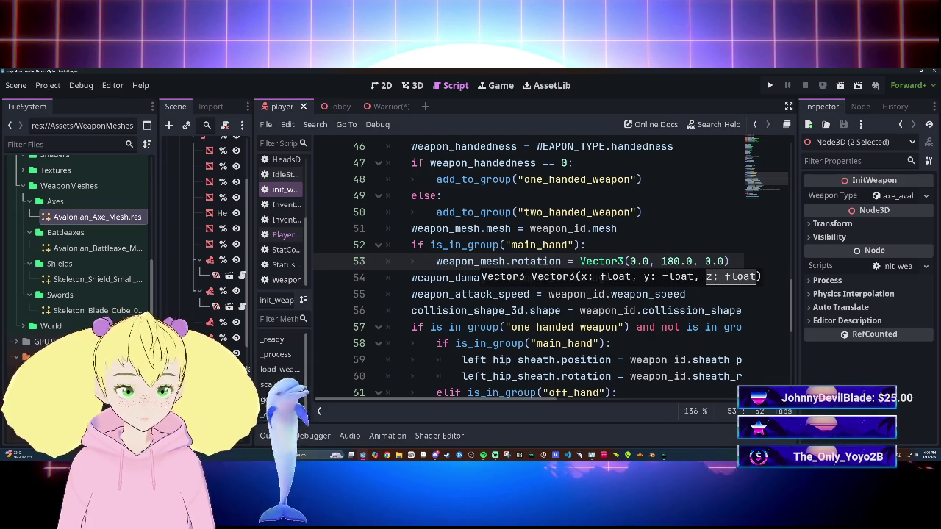
pyautogui.click(586, 244)
pyautogui.hotkey('ctrl', 's')
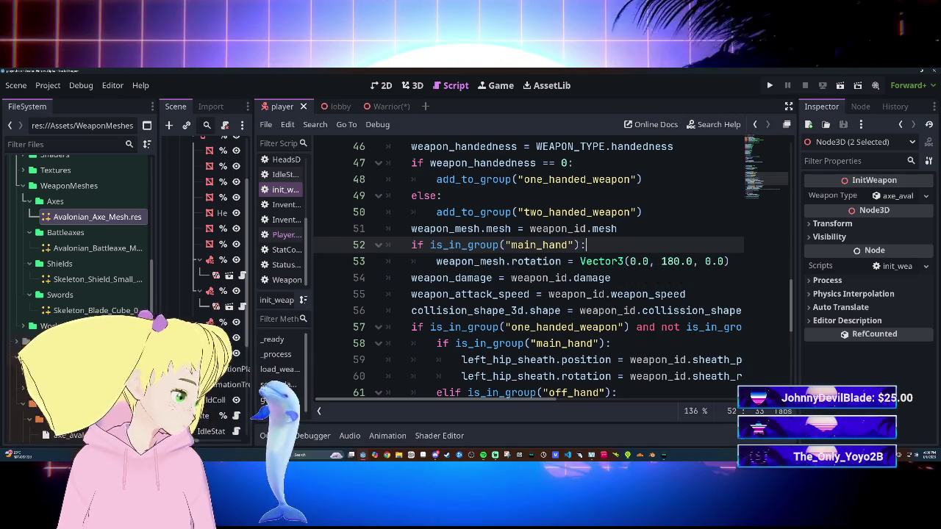
pyautogui.scroll(-2, 540, 269)
# Select line 53, widen the Scene dock to read MainHandWeapon and OffHandWeapon, then narrow it back.
pyautogui.scroll(1, 540, 268)
pyautogui.scroll(-1, 540, 268)
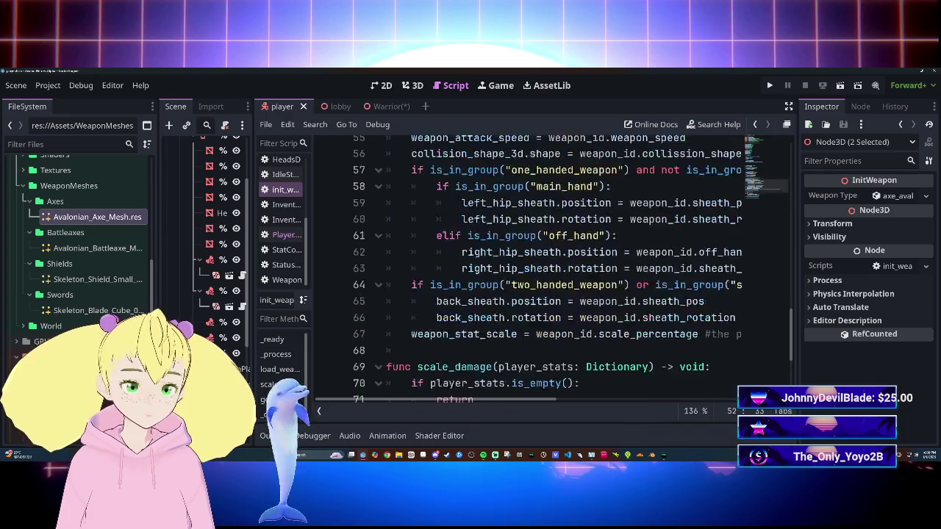
pyautogui.scroll(4, 540, 268)
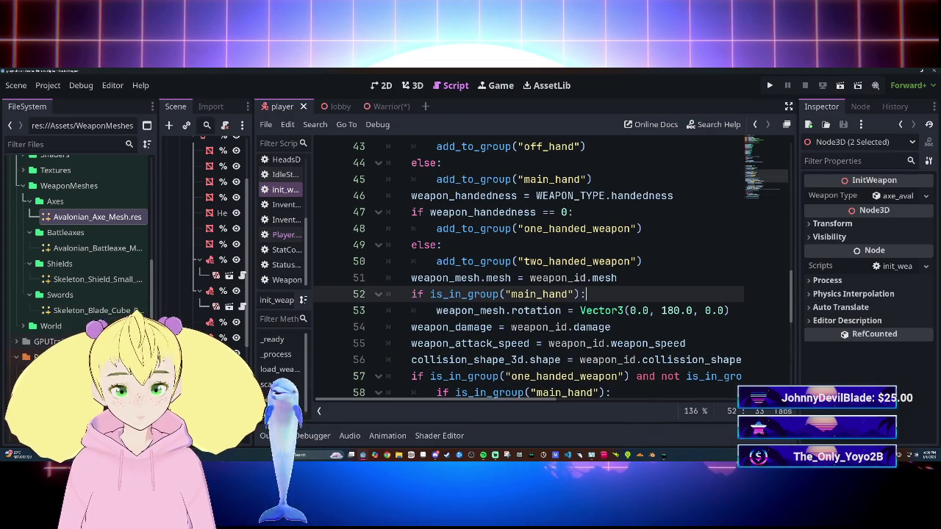
pyautogui.moveTo(435, 311); pyautogui.dragTo(729, 311)
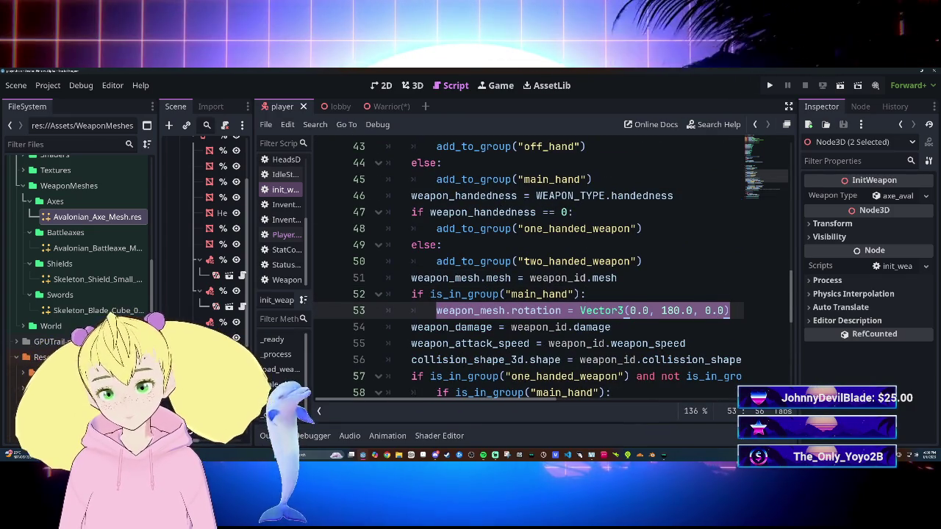
pyautogui.scroll(-1, 328, 294)
pyautogui.moveTo(252, 290); pyautogui.dragTo(494, 291)
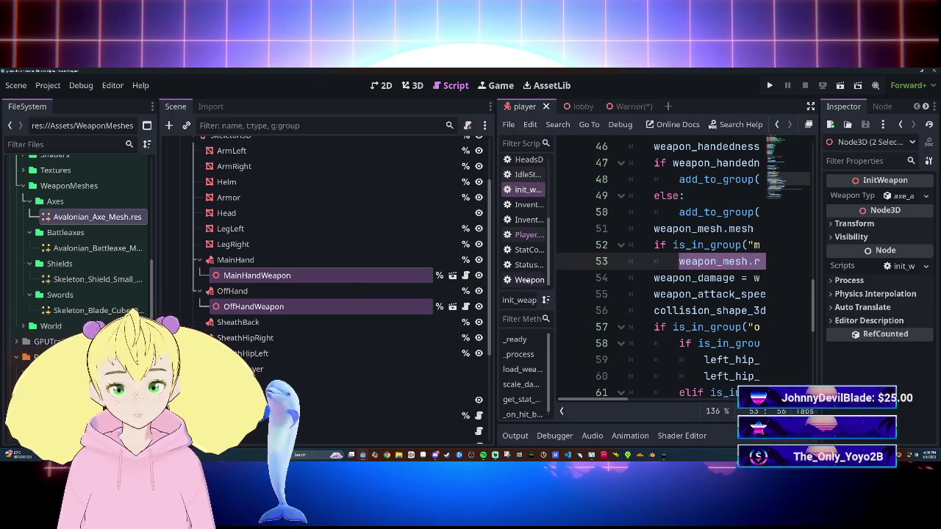
pyautogui.moveTo(492, 261)
pyautogui.mouseDown()
pyautogui.moveTo(273, 261)
pyautogui.moveTo(303, 260)
pyautogui.mouseUp()
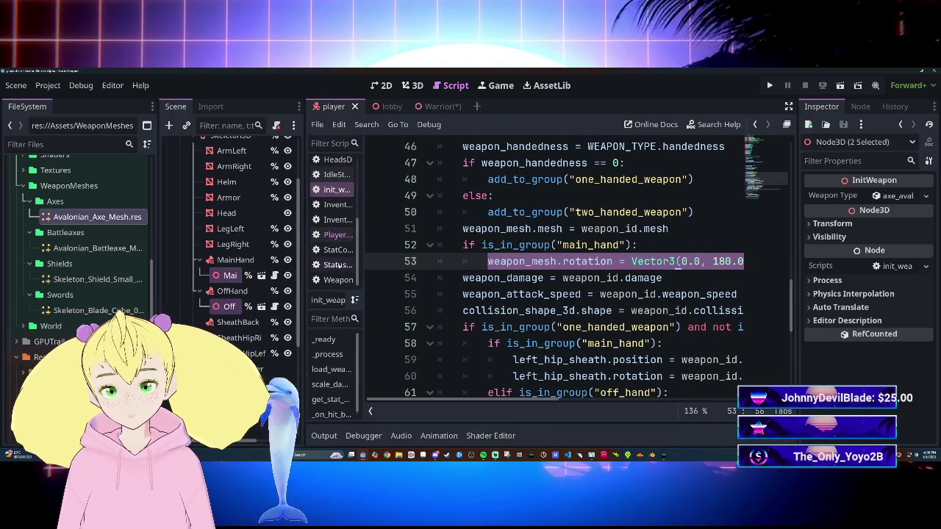
pyautogui.click(337, 235)
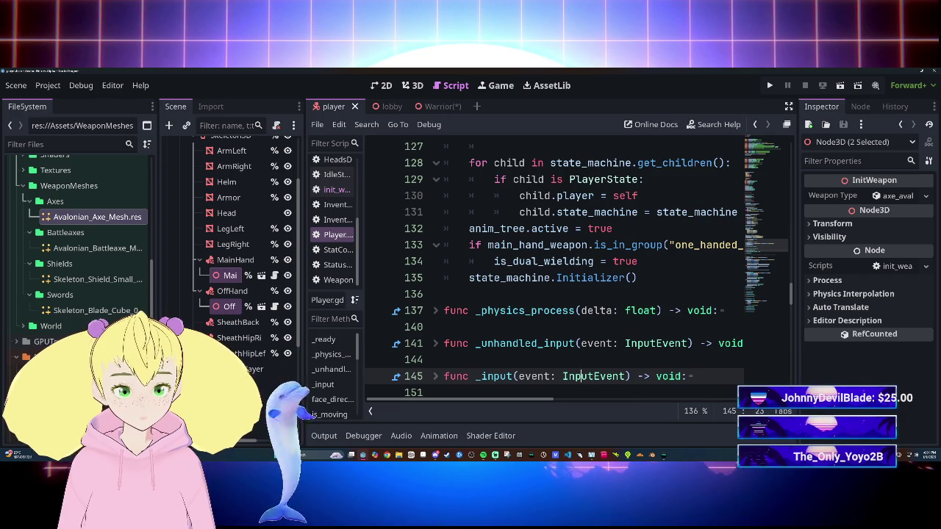
# Replace line 198's rotation.y = 180.0 with rotation = Vector3(0.0, 180.0, 0.0).
pyautogui.scroll(-3, 581, 265)
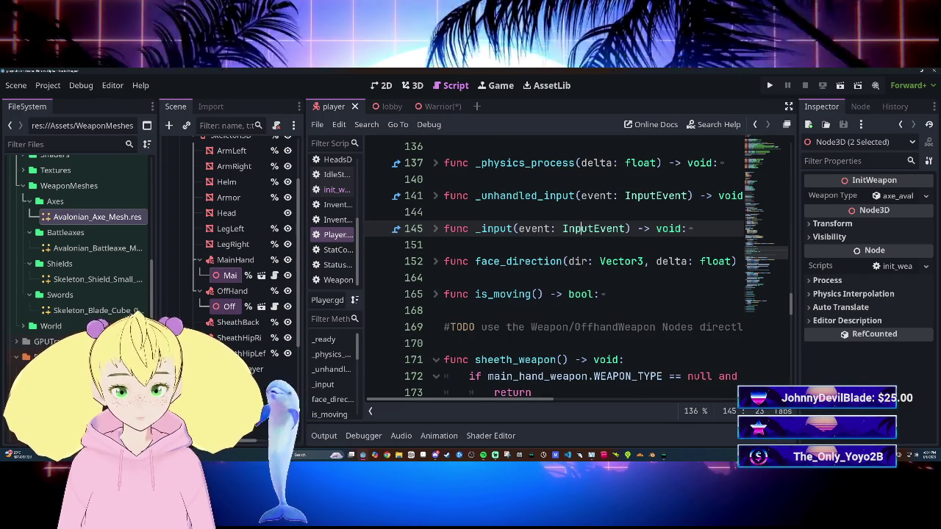
pyautogui.scroll(-4, 581, 294)
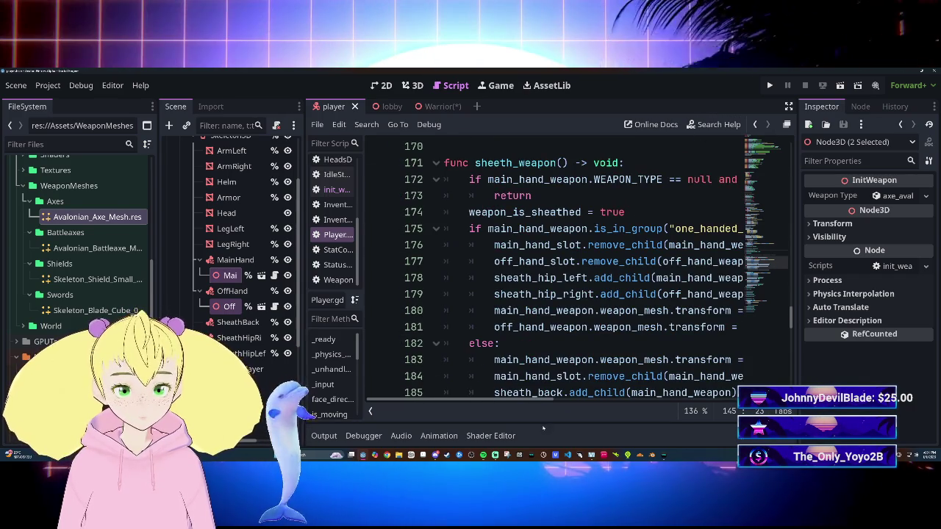
pyautogui.scroll(-5, 581, 279)
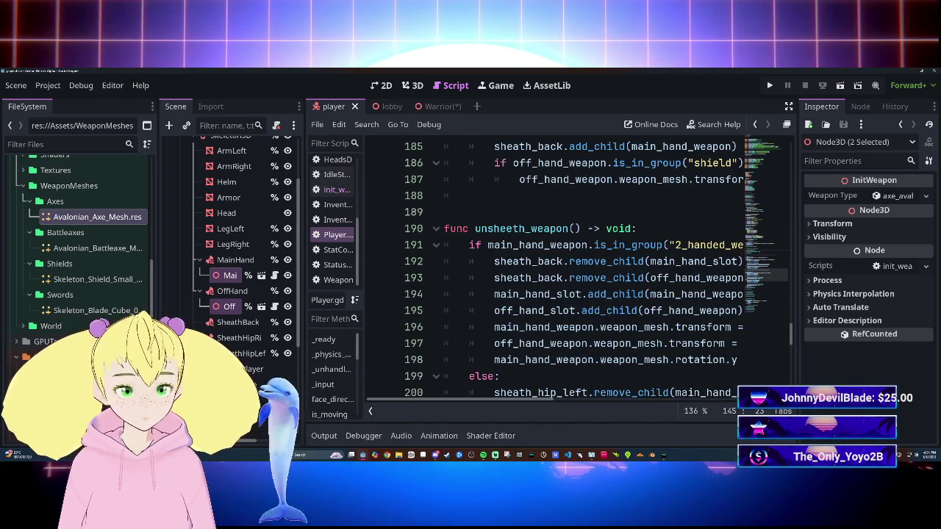
pyautogui.scroll(2, 580, 280)
pyautogui.scroll(1, 581, 272)
pyautogui.hscroll(3, 581, 272)
pyautogui.hscroll(-2, 581, 272)
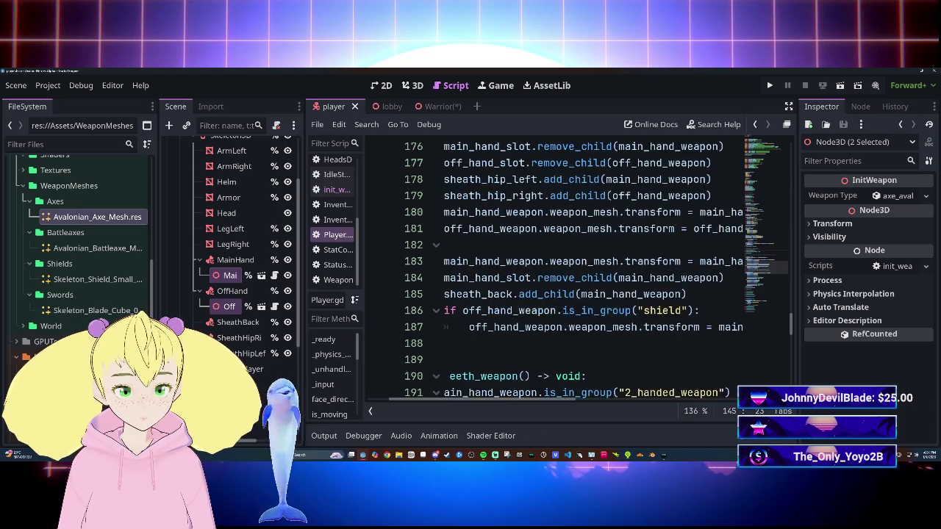
pyautogui.scroll(-4, 581, 272)
pyautogui.hscroll(-2, 581, 279)
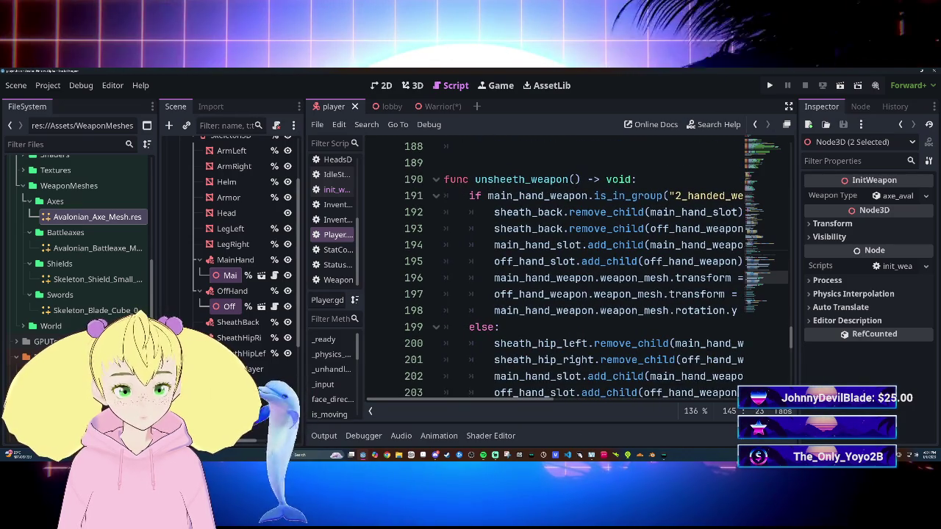
pyautogui.moveTo(599, 310); pyautogui.dragTo(735, 310)
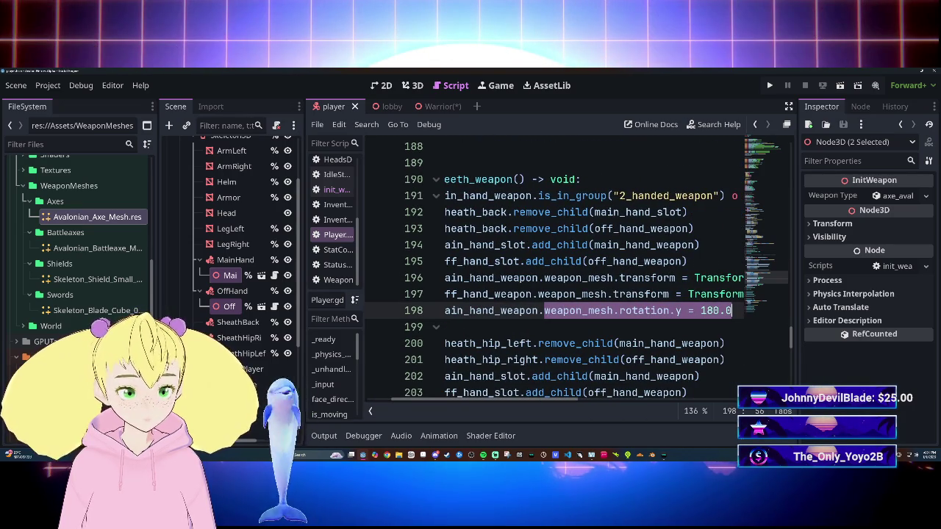
pyautogui.write('weapon_mesh.rotation = Vector3(0.0, 180.0, 0.0)')
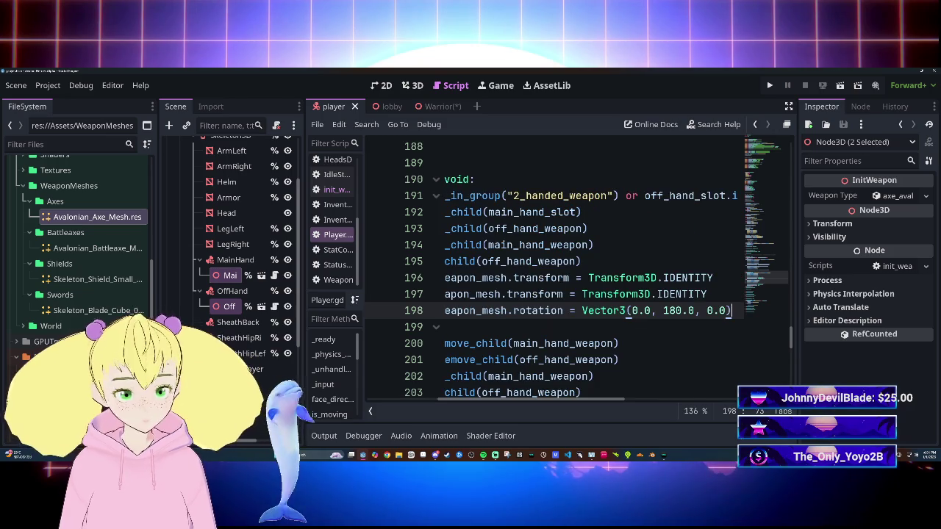
# Make the same Vector3 replacement on line 206 and save Player.gd.
pyautogui.hscroll(-3, 584, 400)
pyautogui.hscroll(4, 586, 399)
pyautogui.hscroll(-2, 588, 398)
pyautogui.scroll(-3, 558, 279)
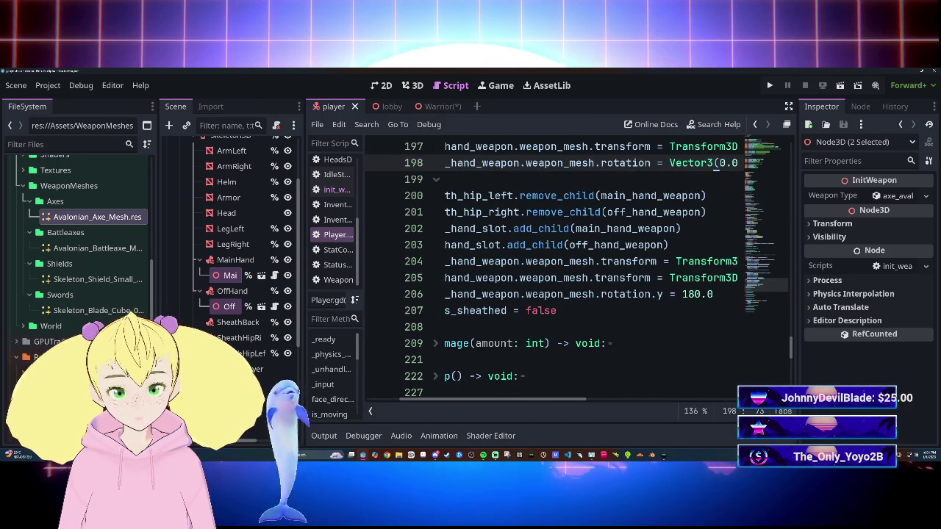
pyautogui.moveTo(525, 294); pyautogui.dragTo(713, 294)
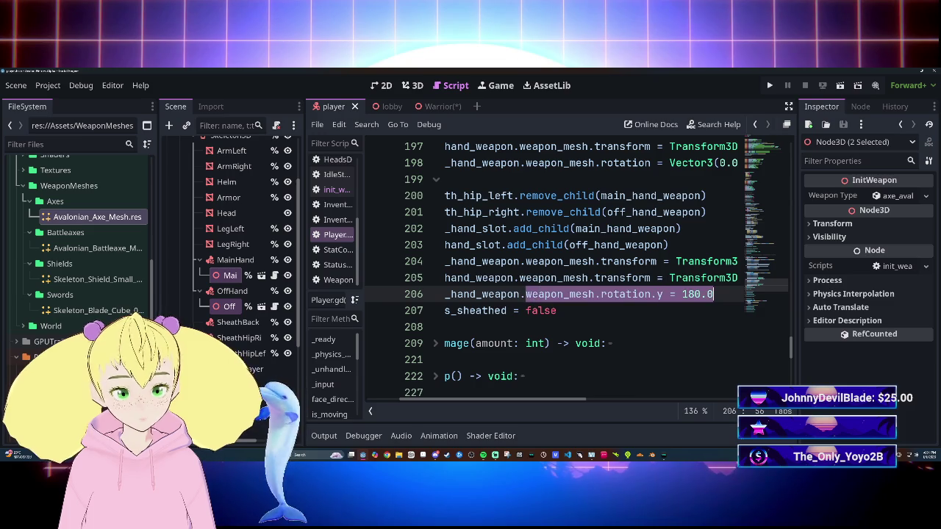
pyautogui.write('weapon_mesh.rotation = Vector3(0.0, 180.0, 0.0)')
pyautogui.hotkey('ctrl', 's')
pyautogui.press('Up')
pyautogui.press('Up')
pyautogui.hotkey('ctrl', 's')
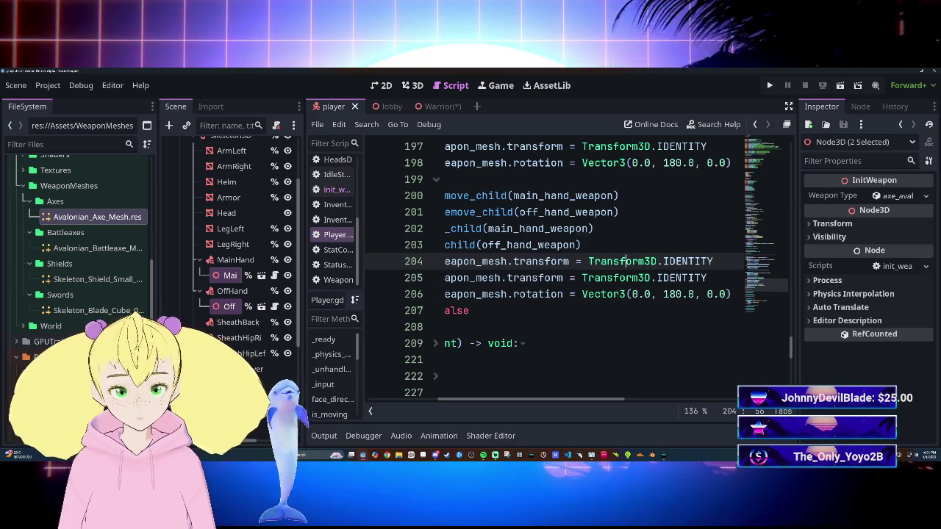
pyautogui.click(624, 261)
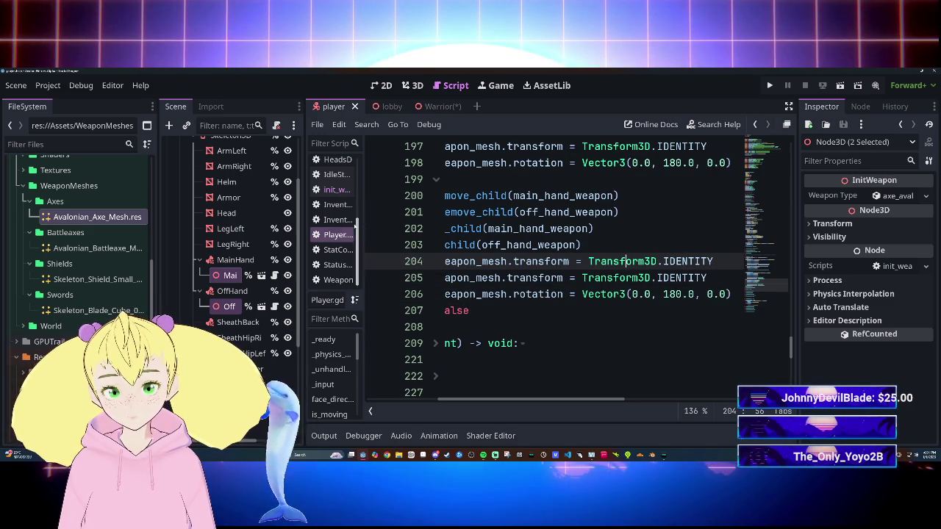
# Run the lobby scene with F5, turn the warrior to view its weapons, then stop the game.
pyautogui.click(390, 106)
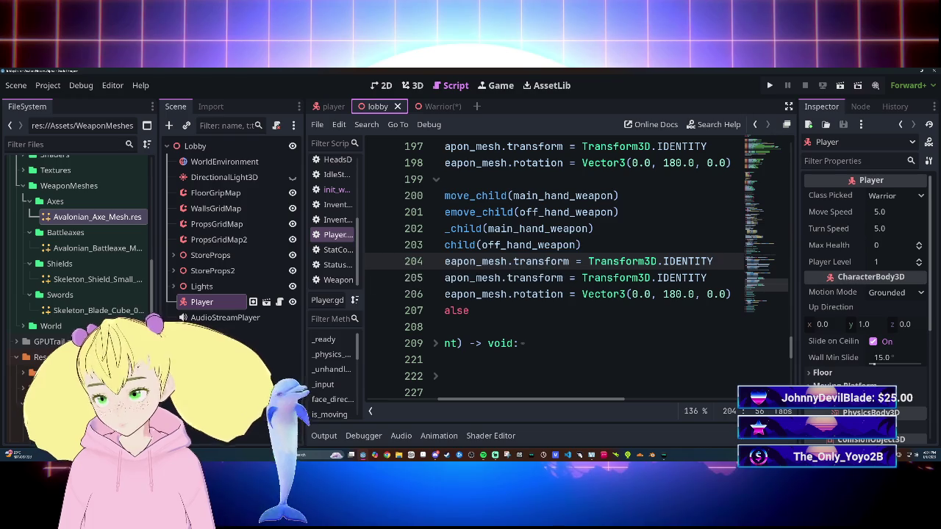
pyautogui.press('F5')
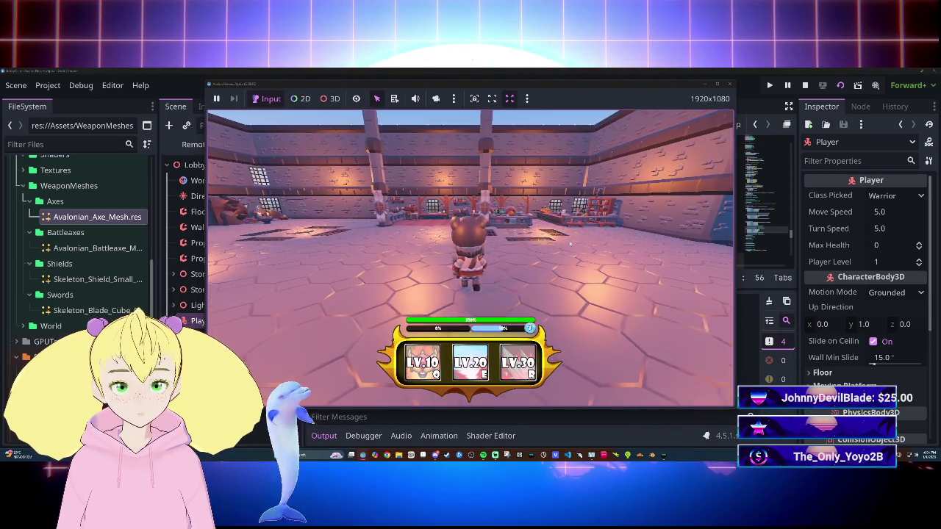
pyautogui.press('s')
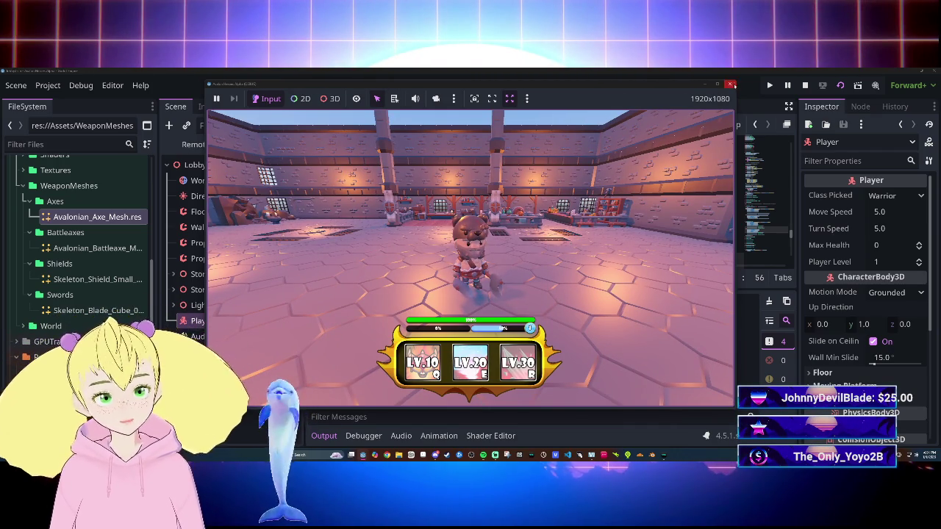
pyautogui.click(732, 85)
pyautogui.click(439, 106)
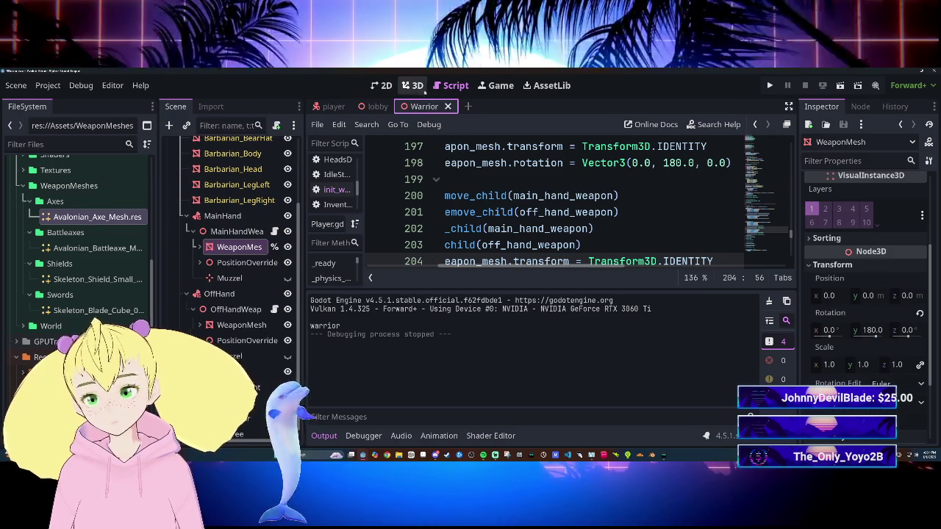
# Frame the Warrior's axe in 3D and orbit to view its 180° Y rotation from front and above.
pyautogui.click(412, 85)
pyautogui.press('f')
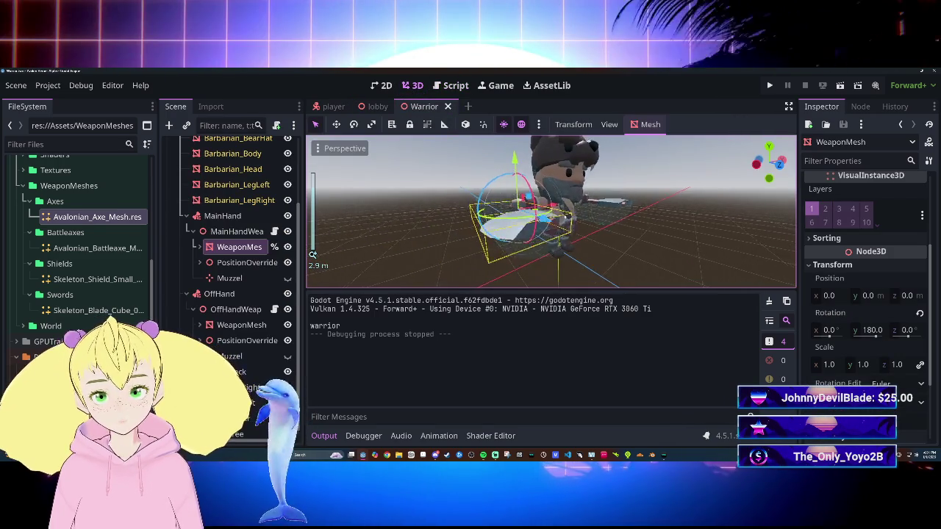
pyautogui.scroll(-3, 551, 211)
pyautogui.moveTo(659, 217); pyautogui.dragTo(641, 200)
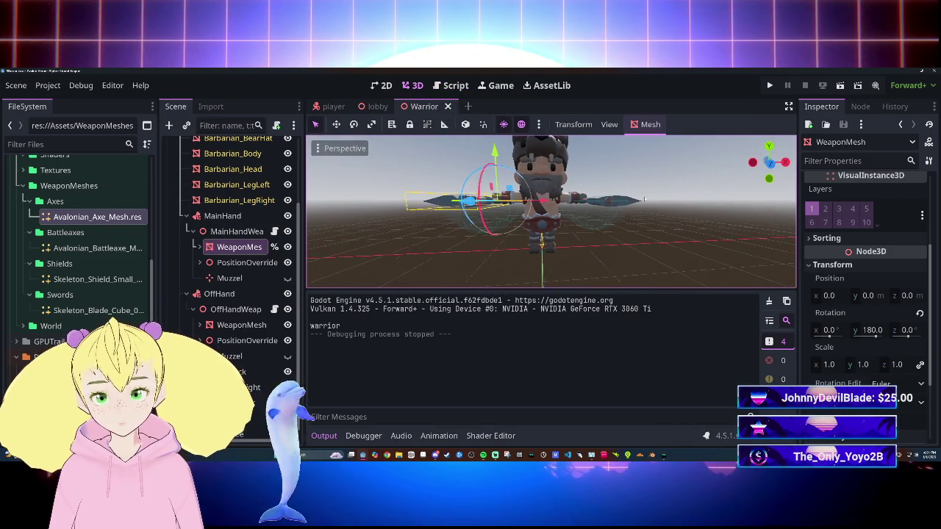
pyautogui.scroll(3, 867, 316)
pyautogui.scroll(-5, 882, 308)
pyautogui.scroll(1, 909, 300)
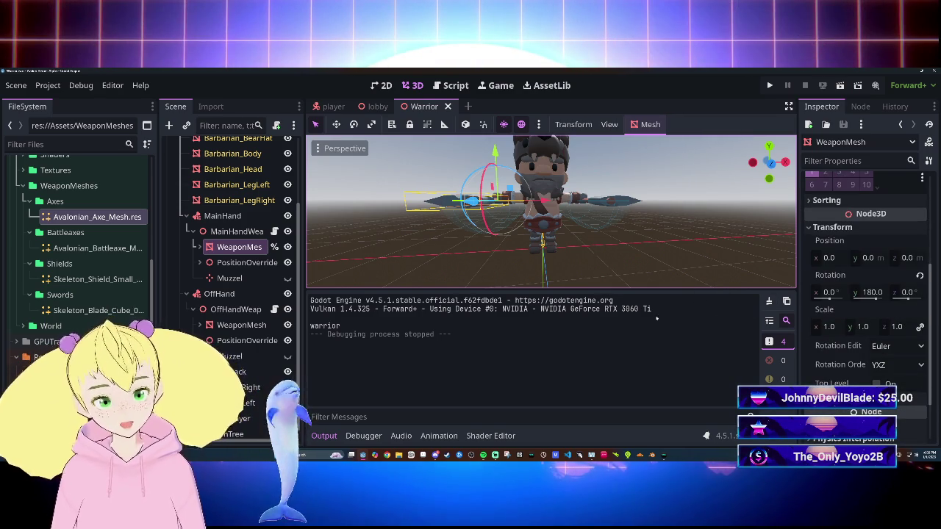
pyautogui.moveTo(619, 220); pyautogui.dragTo(635, 251)
pyautogui.scroll(-3, 640, 257)
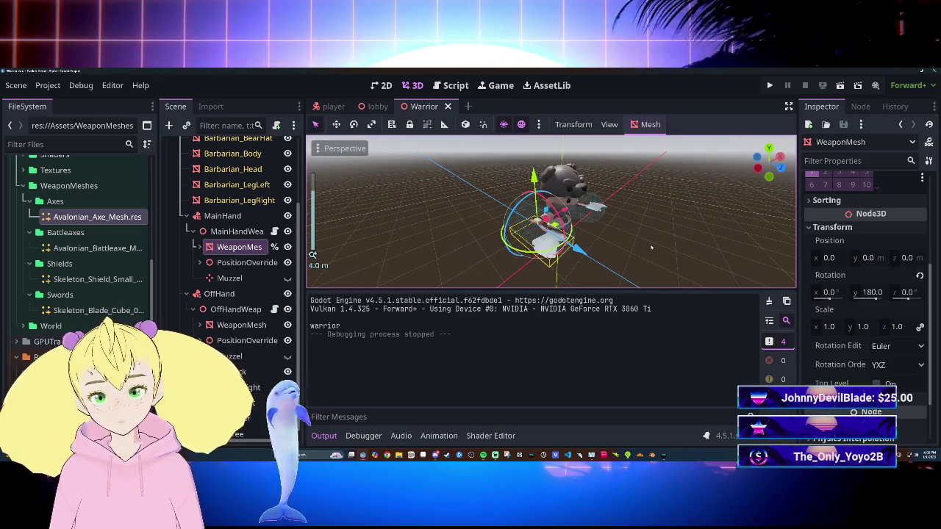
pyautogui.moveTo(651, 248)
pyautogui.mouseDown()
pyautogui.moveTo(603, 239)
pyautogui.moveTo(608, 228)
pyautogui.mouseUp()
pyautogui.scroll(-2, 603, 239)
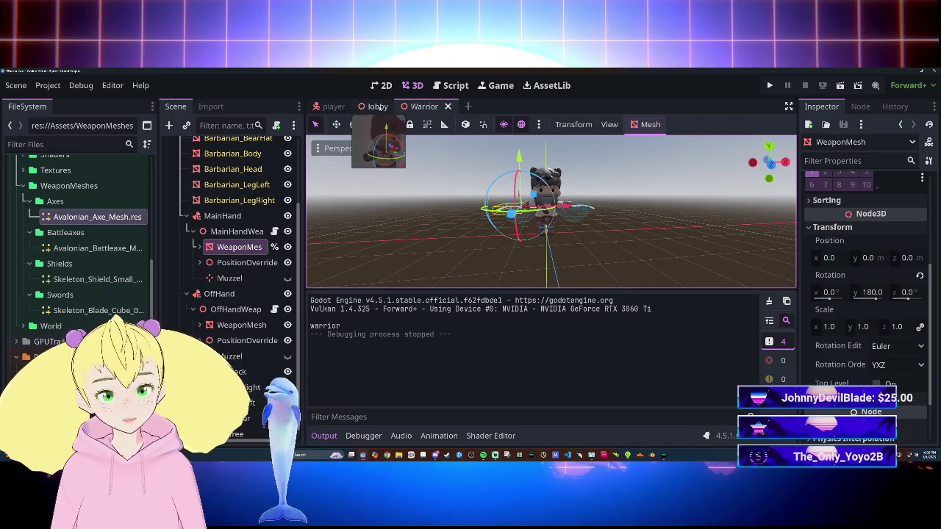
# Flip between the lobby and player scene tabs repeatedly, finishing on the player scene.
pyautogui.click(366, 110)
pyautogui.click(331, 107)
pyautogui.click(388, 108)
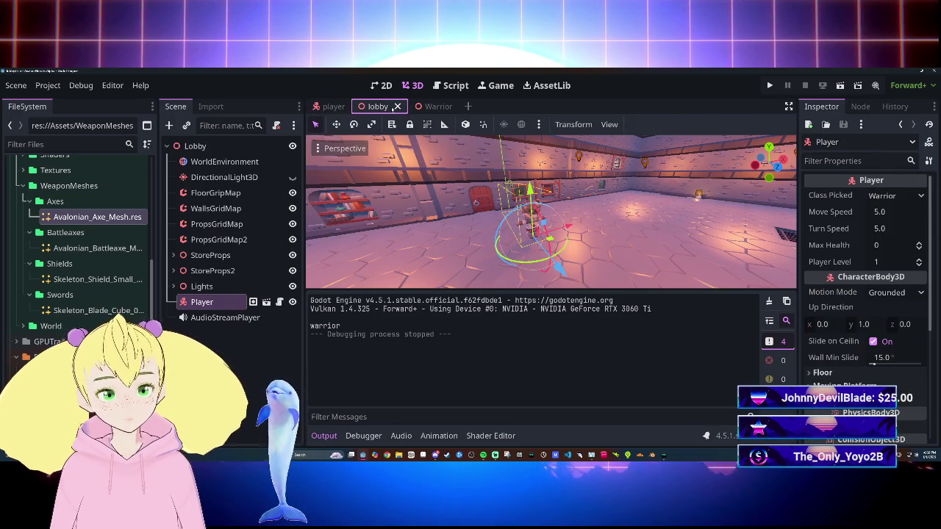
pyautogui.click(331, 107)
pyautogui.click(378, 106)
pyautogui.click(331, 107)
pyautogui.click(388, 106)
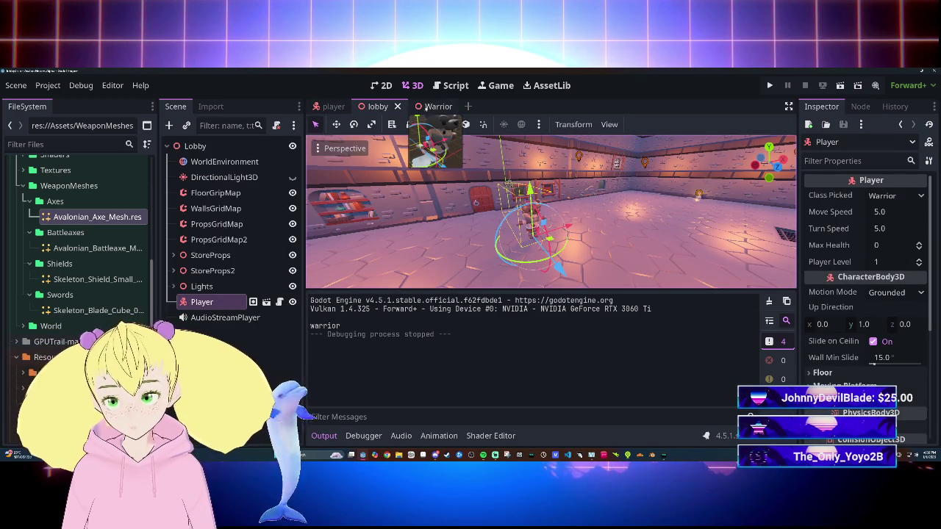
pyautogui.click(334, 106)
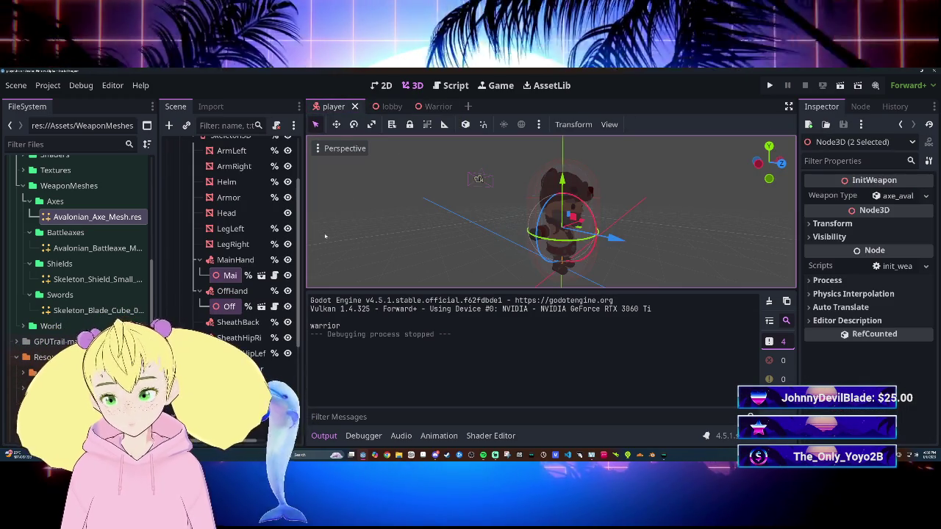
pyautogui.click(384, 106)
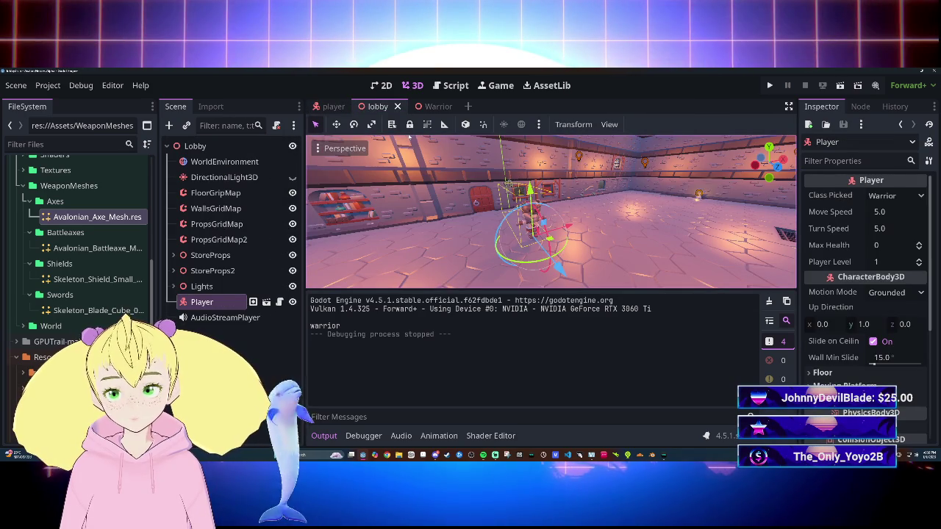
pyautogui.click(324, 107)
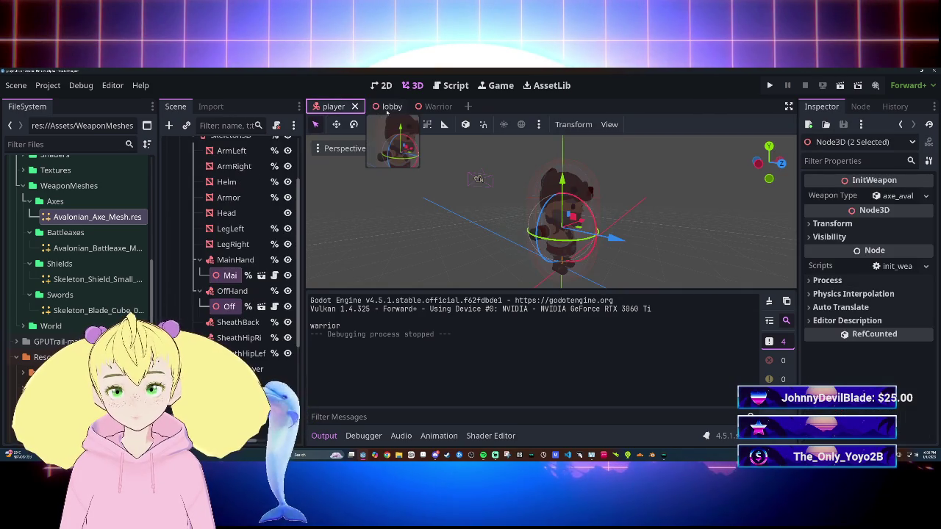
pyautogui.click(386, 108)
pyautogui.click(330, 106)
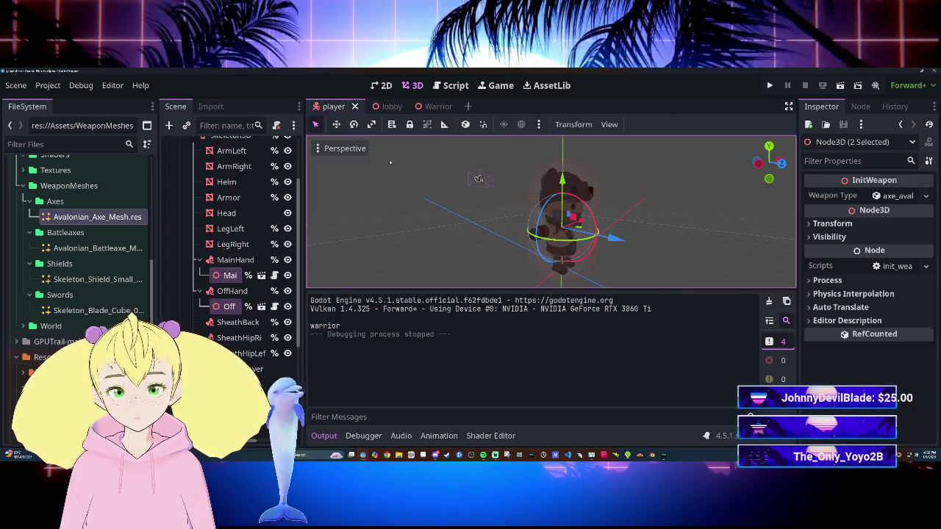
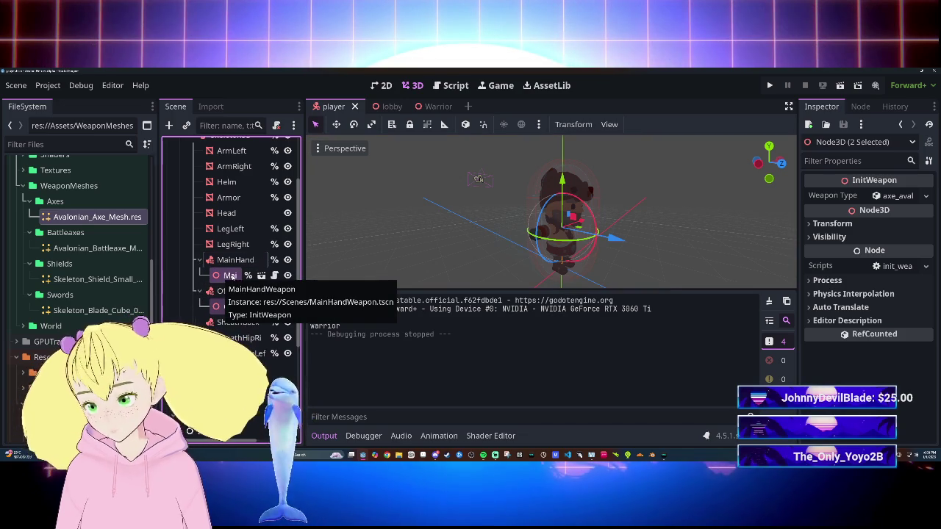
# Show the player script in the Script editor with the Output panel collapsed.
pyautogui.click(451, 85)
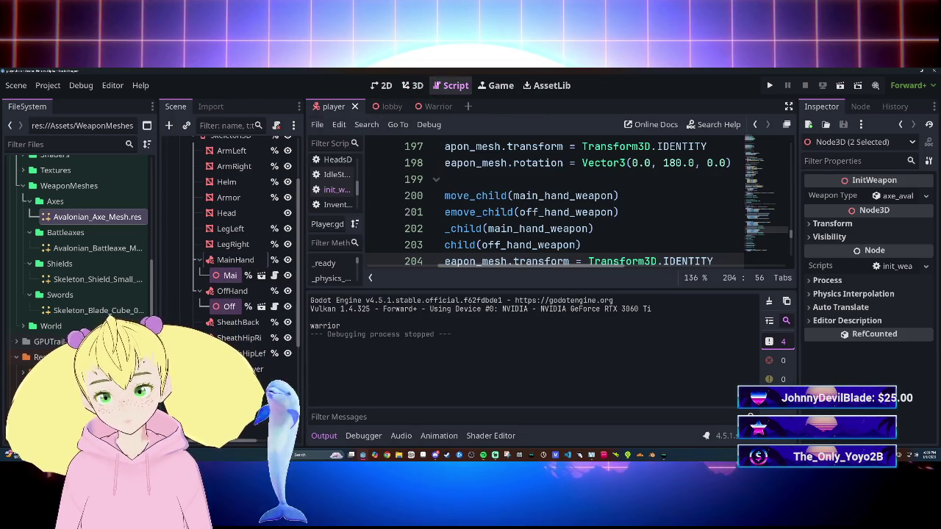
pyautogui.click(324, 435)
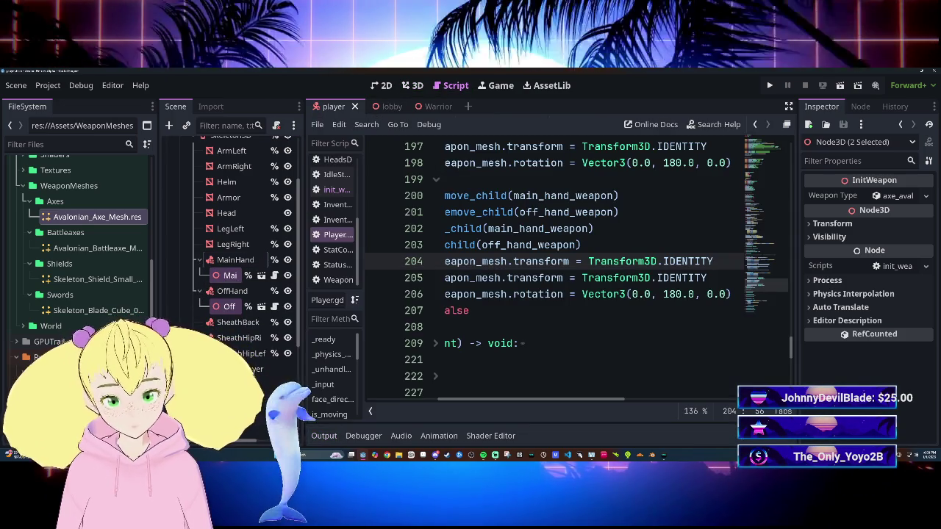
pyautogui.moveTo(596, 401); pyautogui.dragTo(513, 401)
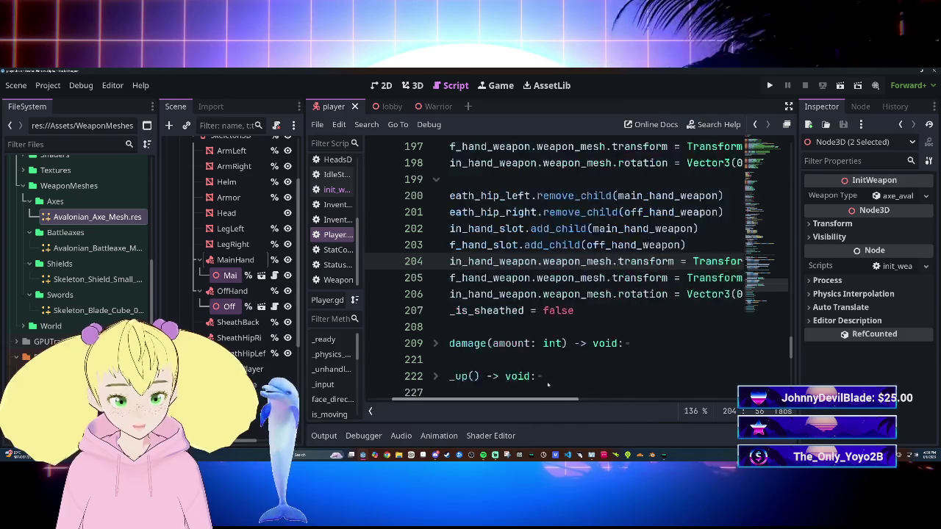
pyautogui.scroll(3, 551, 279)
pyautogui.scroll(-3, 515, 397)
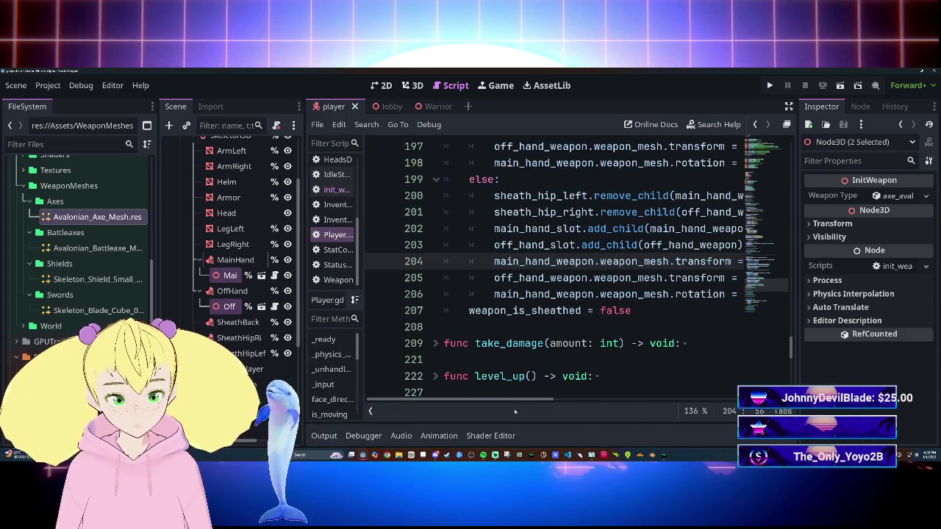
pyautogui.moveTo(502, 400); pyautogui.dragTo(588, 398)
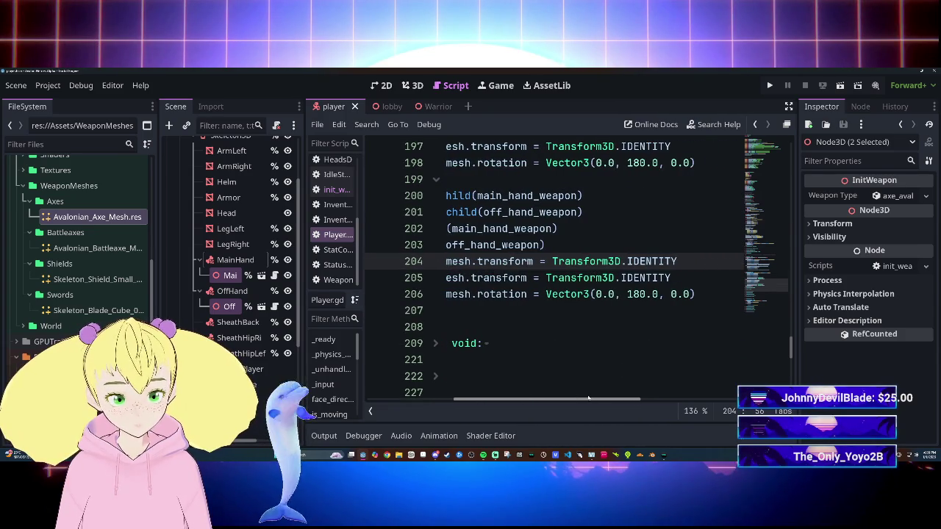
# Change the 180.0 Vector3 rotations on lines 206 and 198 to 0.0, then run the scene.
pyautogui.click(644, 294)
pyautogui.press('BackSpace')
pyautogui.press('BackSpace')
pyautogui.press('BackSpace')
pyautogui.write('0')
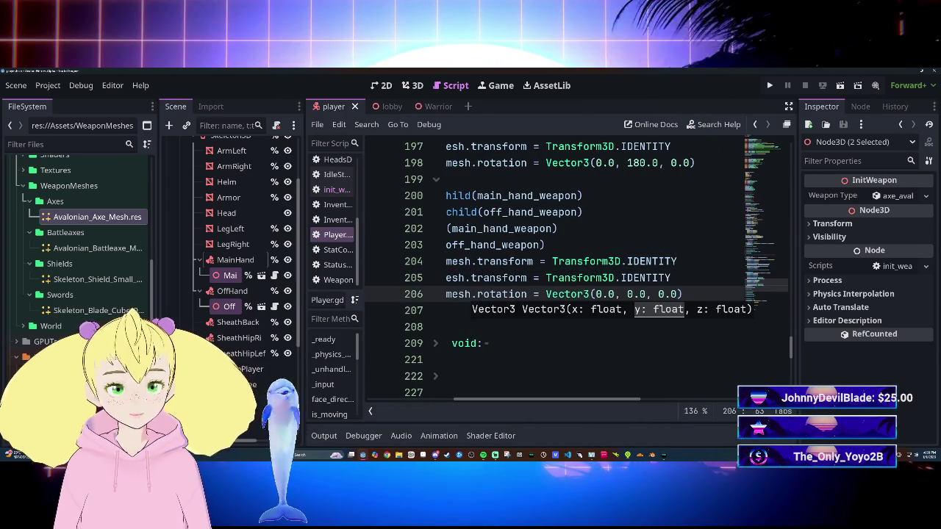
pyautogui.click(644, 163)
pyautogui.press('BackSpace')
pyautogui.press('BackSpace')
pyautogui.press('BackSpace')
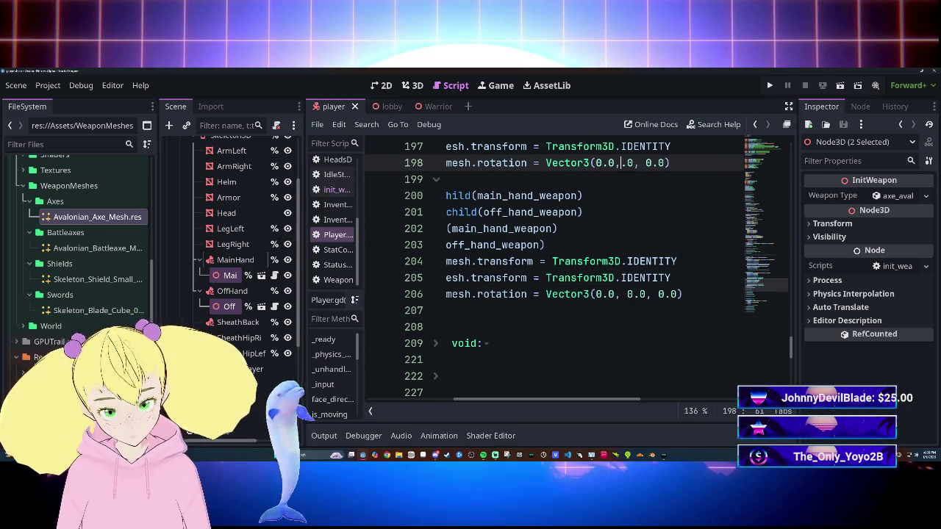
pyautogui.write('0')
pyautogui.click(546, 245)
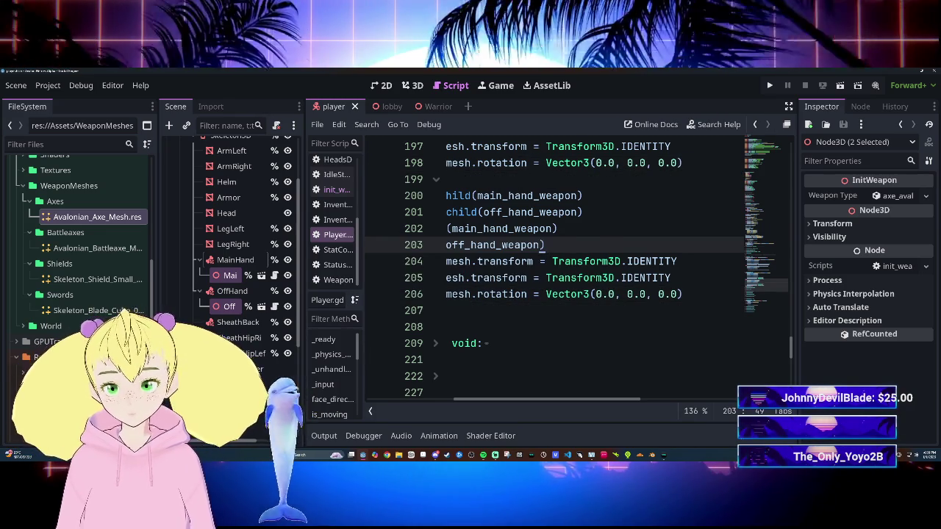
pyautogui.press('F6')
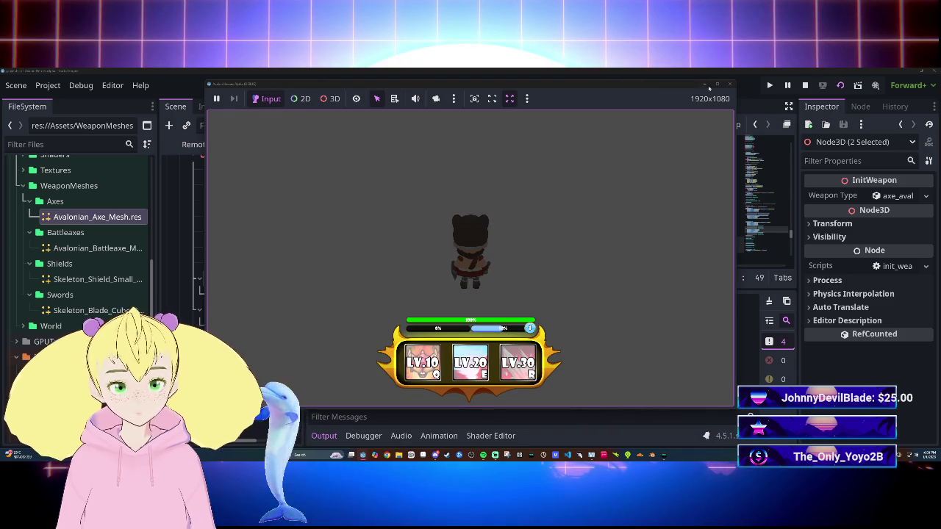
# Stop the test, switch to the lobby scene, run the main game with F5, then close it.
pyautogui.press('F8')
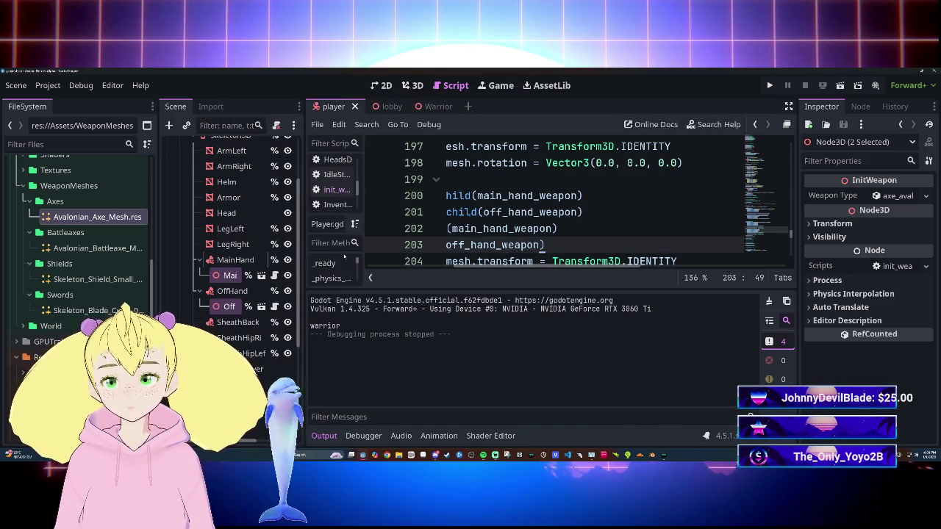
pyautogui.click(377, 106)
pyautogui.press('F5')
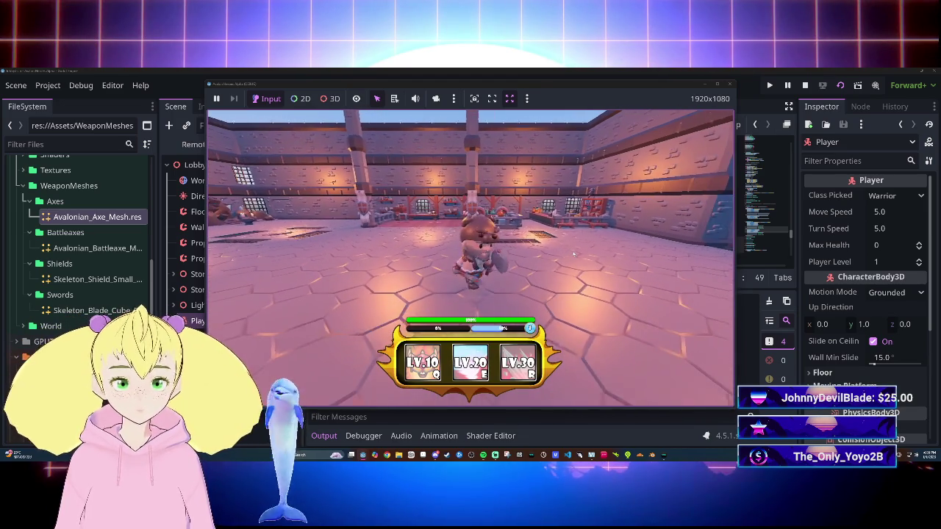
pyautogui.click(728, 85)
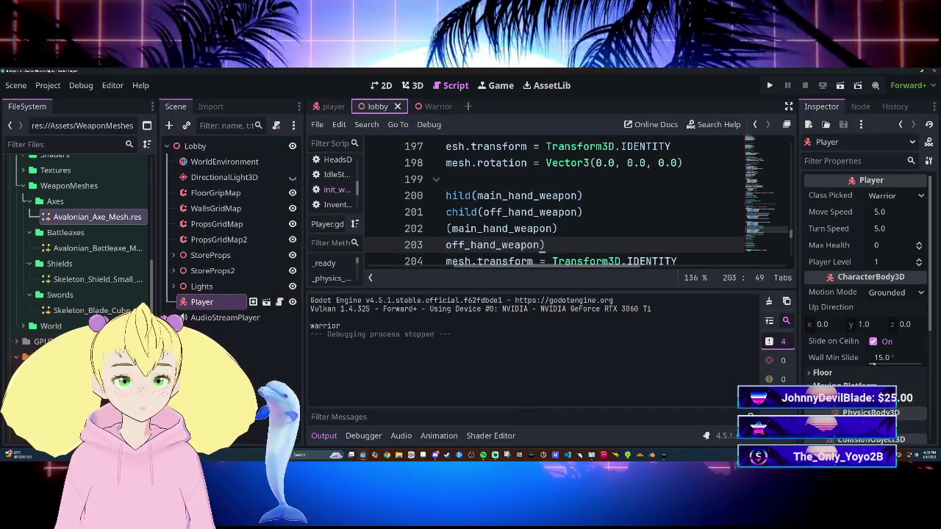
pyautogui.scroll(2, 558, 202)
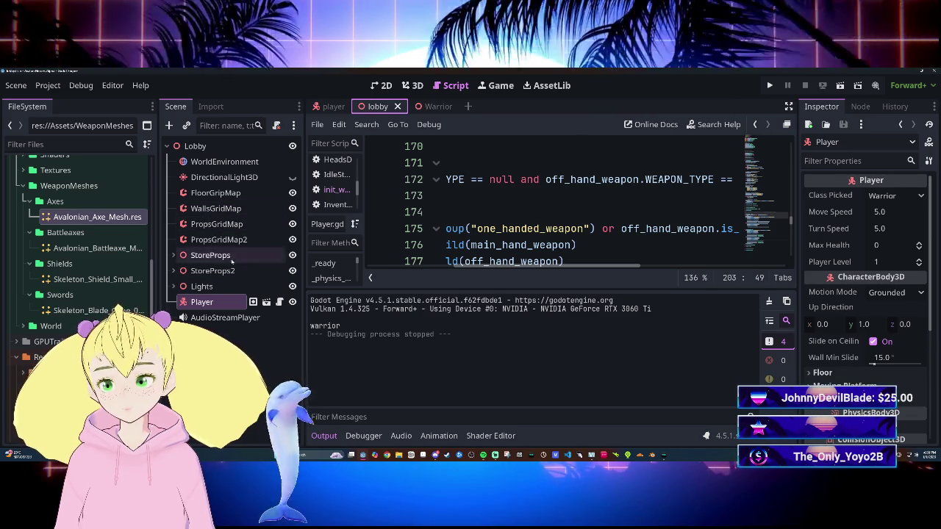
# In the init_weapon script, change line 53's main-hand rotation from 180.0 to 0.0 and save.
pyautogui.click(330, 106)
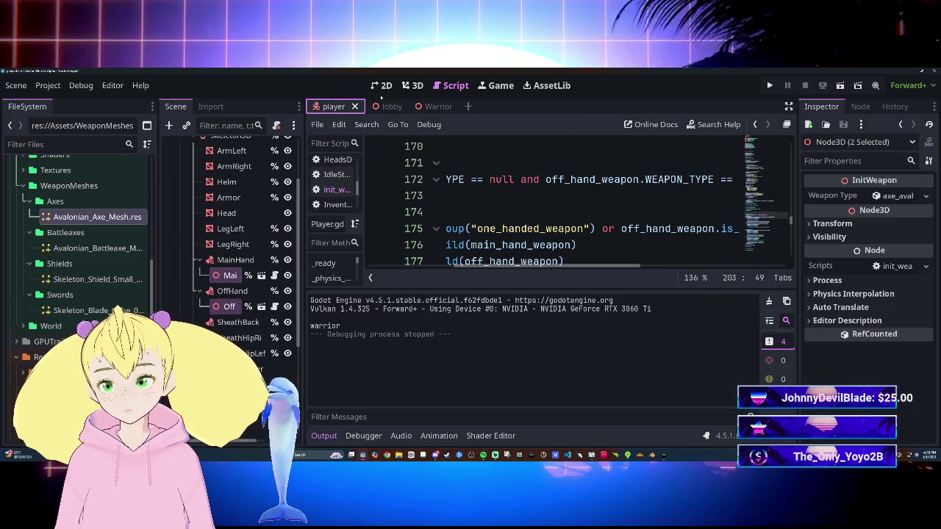
pyautogui.click(381, 107)
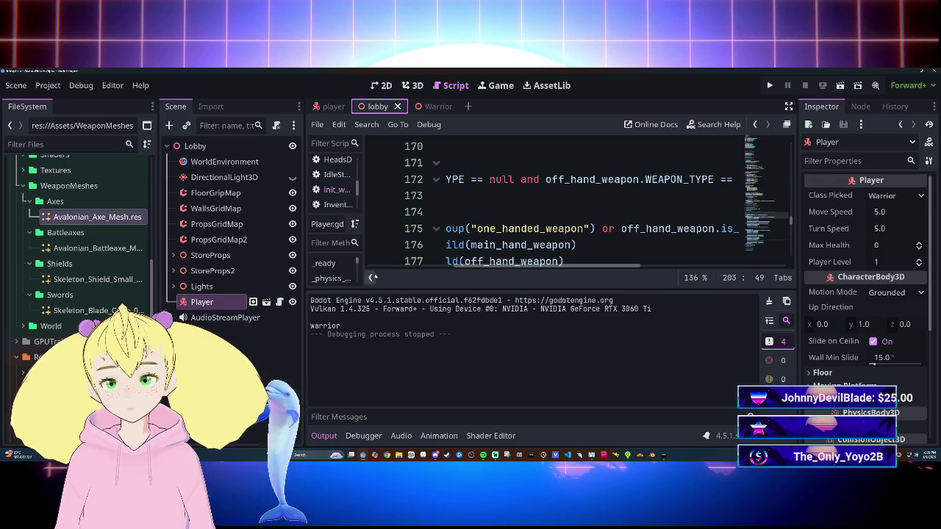
pyautogui.click(353, 190)
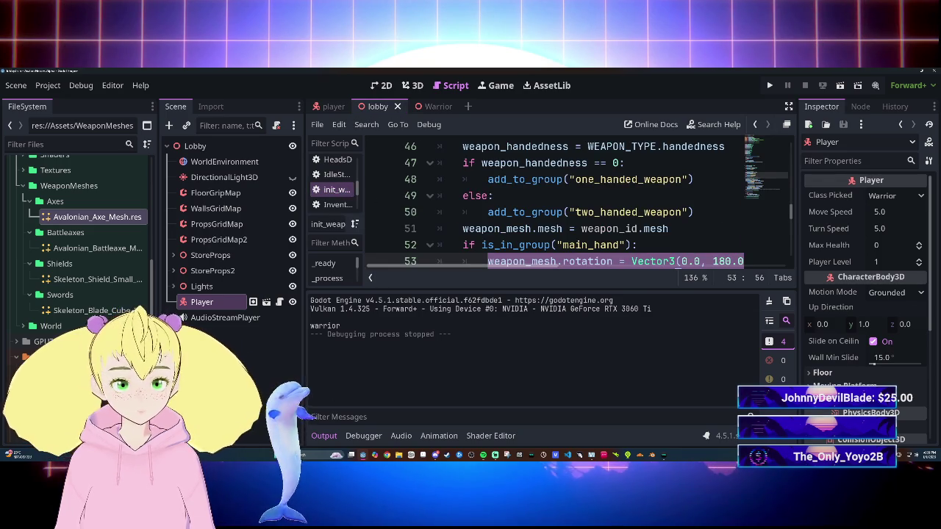
pyautogui.click(731, 212)
pyautogui.press('BackSpace')
pyautogui.press('BackSpace')
pyautogui.press('BackSpace')
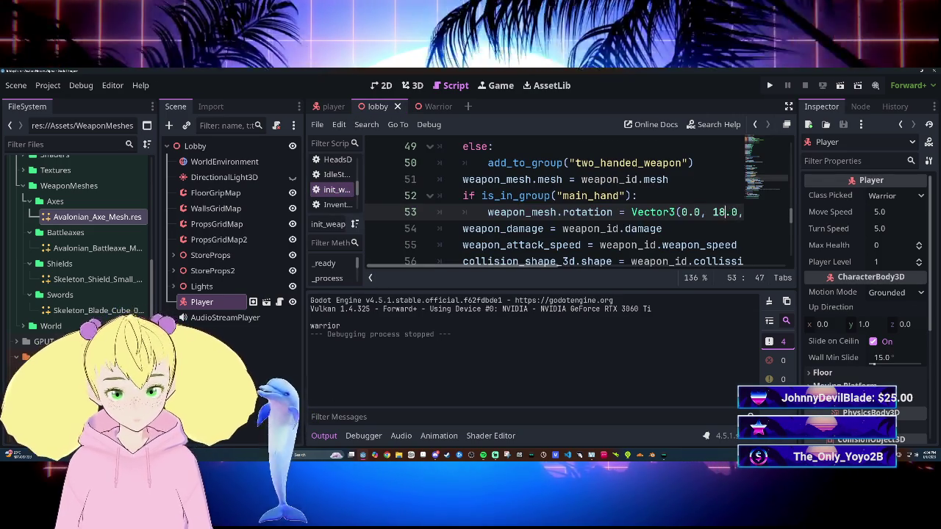
pyautogui.write('0')
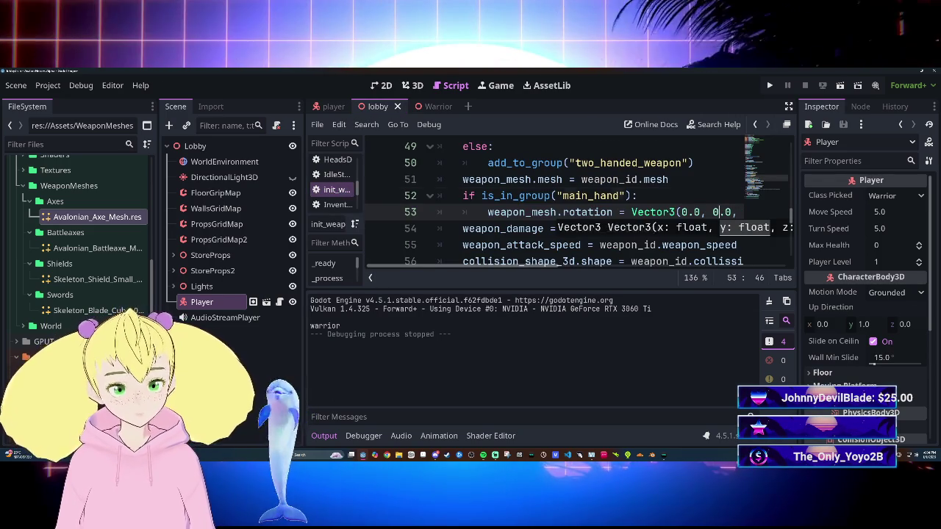
pyautogui.click(626, 195)
pyautogui.hotkey('ctrl', 's')
# Look over the saved script, then launch the game with F5.
pyautogui.hscroll(5, 588, 206)
pyautogui.hscroll(-5, 588, 206)
pyautogui.hscroll(2, 588, 206)
pyautogui.hscroll(-3, 559, 206)
pyautogui.scroll(7, 558, 206)
pyautogui.scroll(-5, 558, 206)
pyautogui.scroll(4, 559, 206)
pyautogui.scroll(-13, 559, 205)
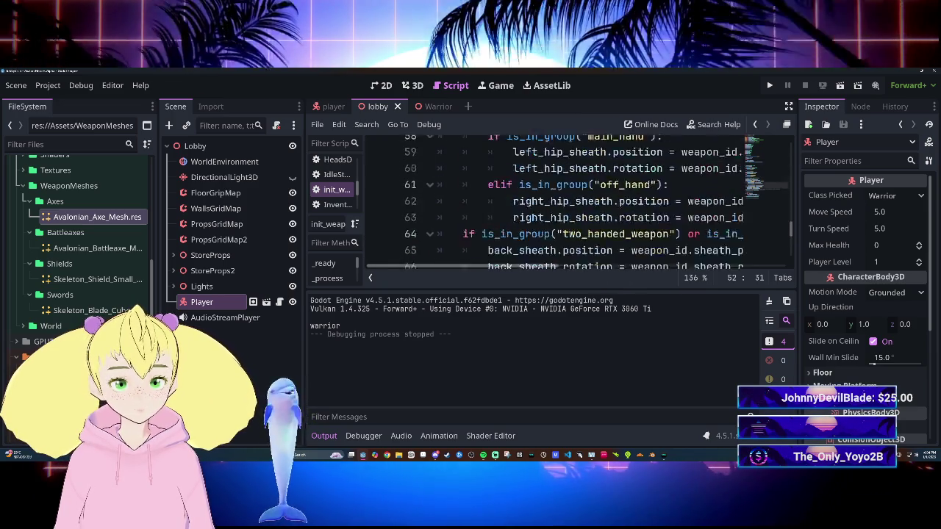
pyautogui.scroll(1, 559, 206)
pyautogui.hscroll(5, 558, 206)
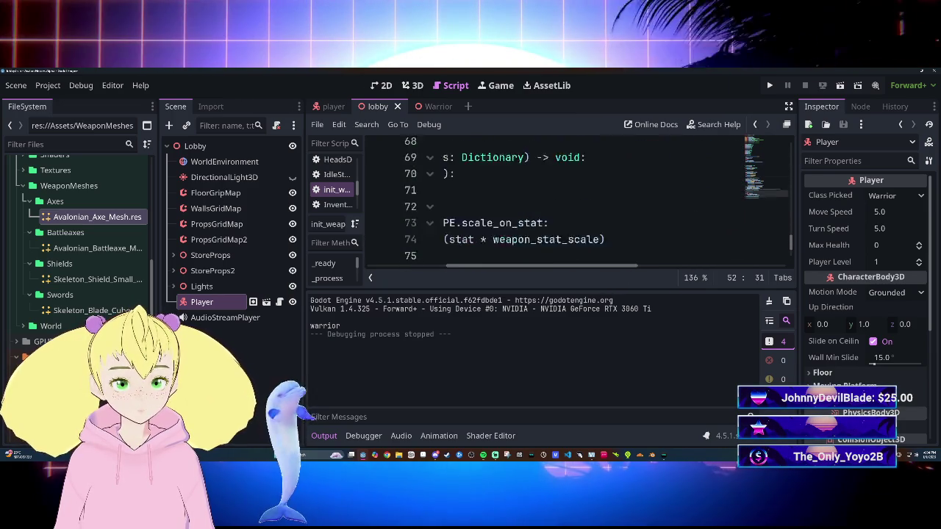
pyautogui.scroll(-2, 609, 273)
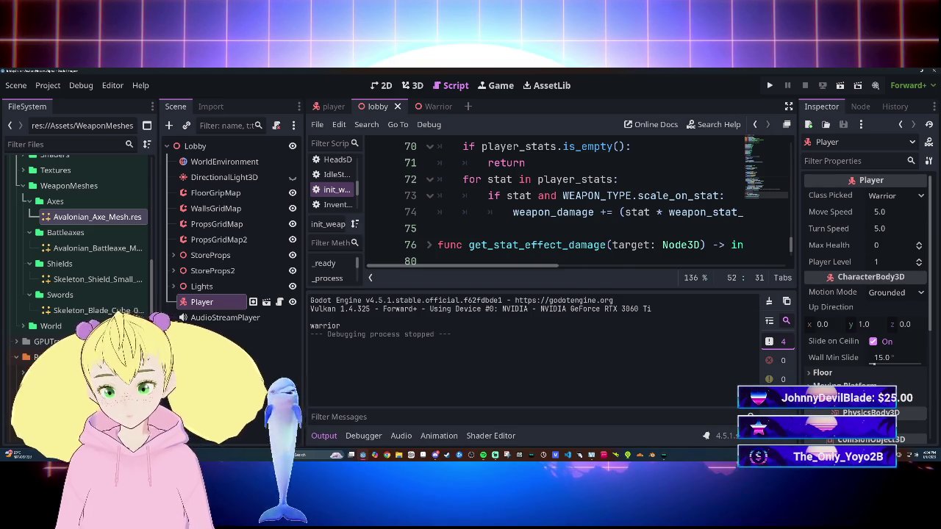
pyautogui.press('F5')
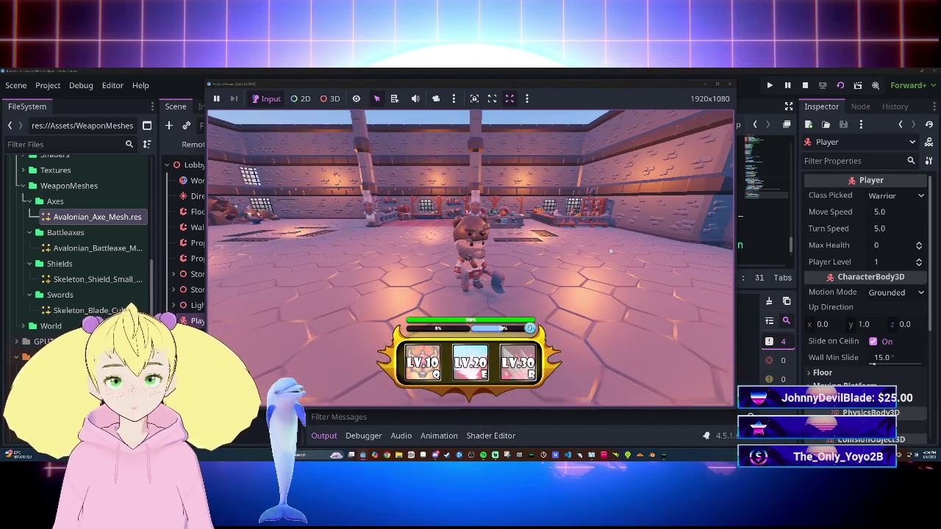
# Walk the Warrior forward, left and back with W, A, S to check the weapon, then stop with F8.
pyautogui.press('w')
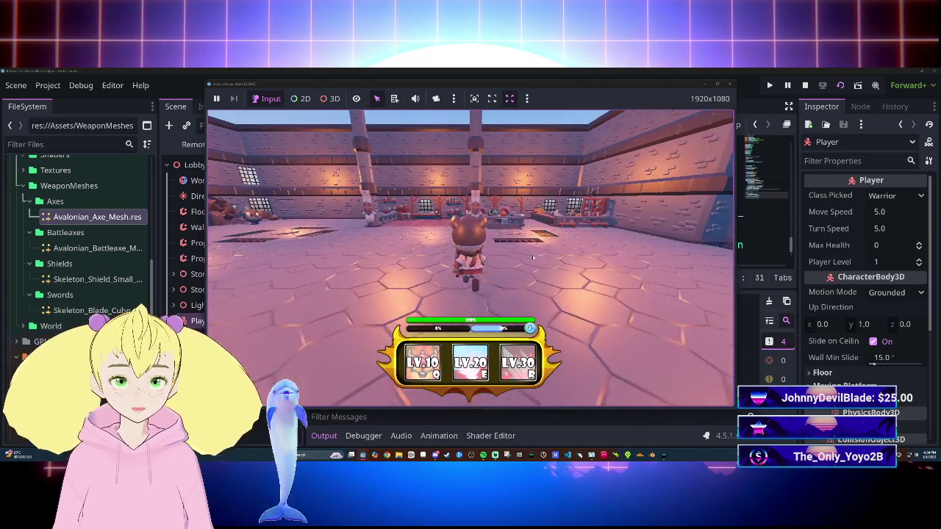
pyautogui.press('a')
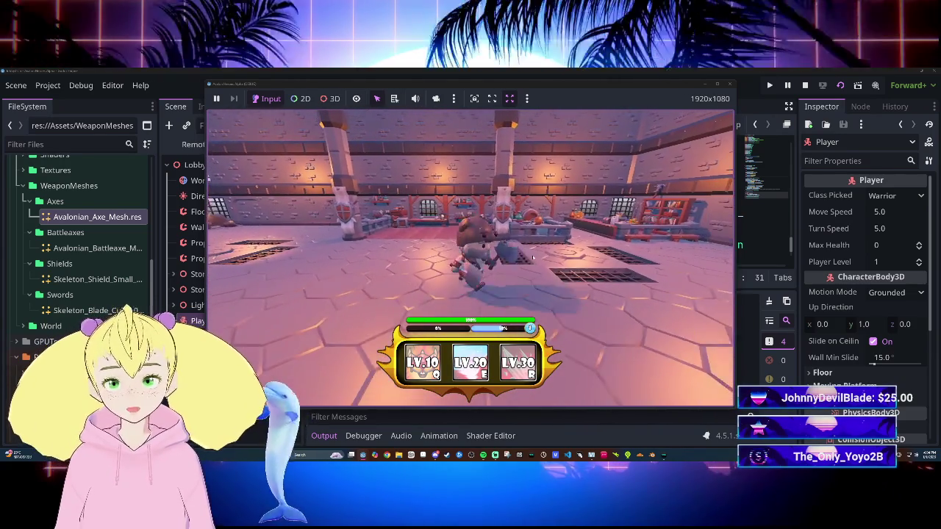
pyautogui.press('s')
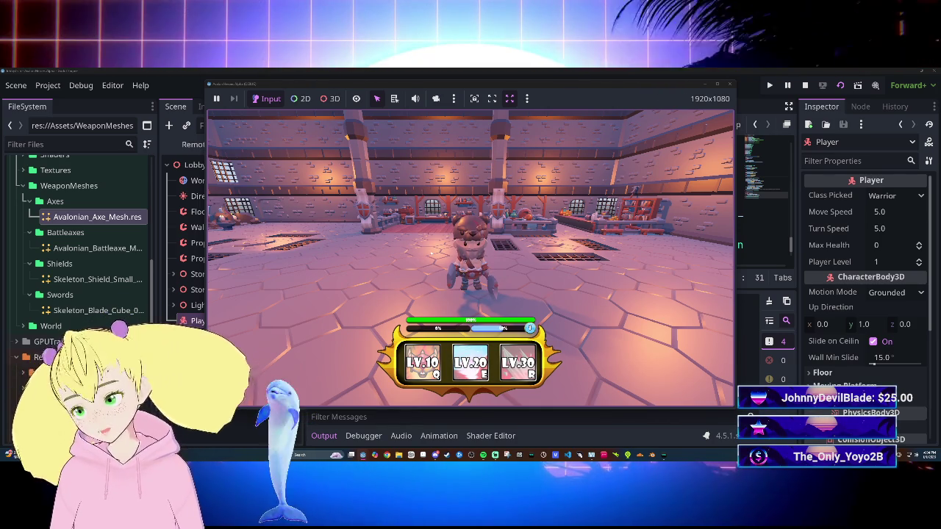
pyautogui.press('F8')
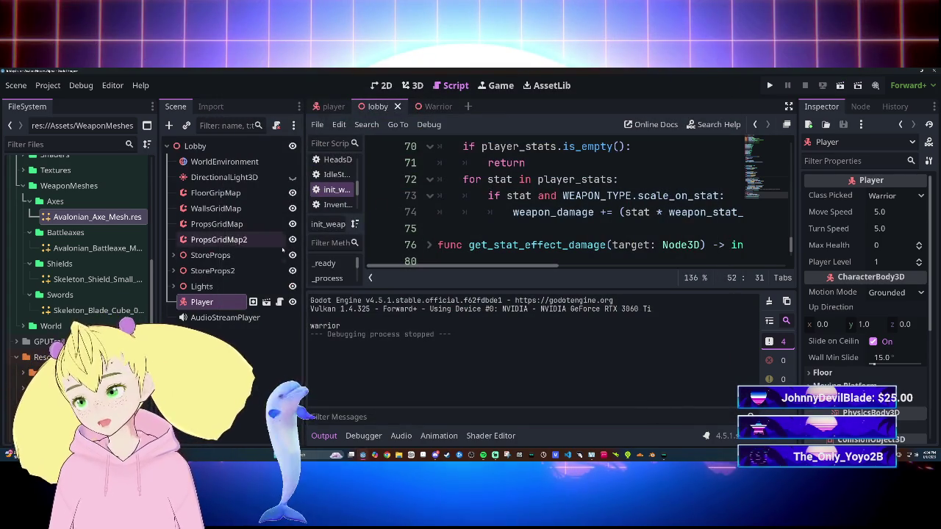
# Open the Warrior scene in the 3D view with the Output panel collapsed.
pyautogui.click(332, 107)
pyautogui.click(377, 106)
pyautogui.click(426, 106)
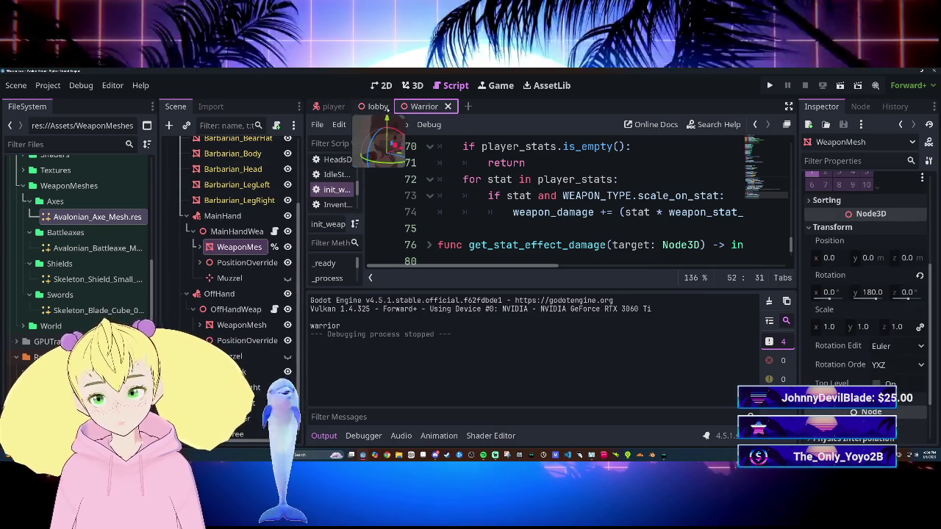
pyautogui.click(377, 107)
pyautogui.click(327, 106)
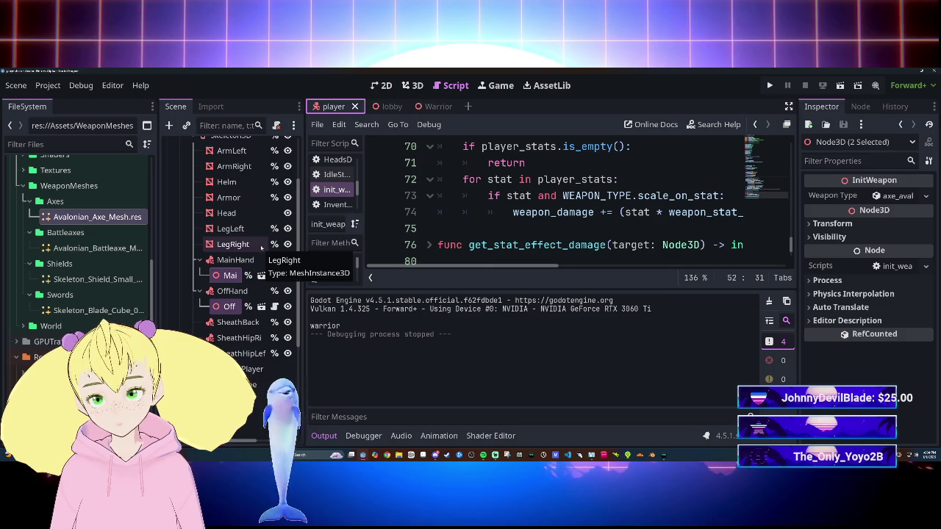
pyautogui.click(382, 106)
pyautogui.click(424, 107)
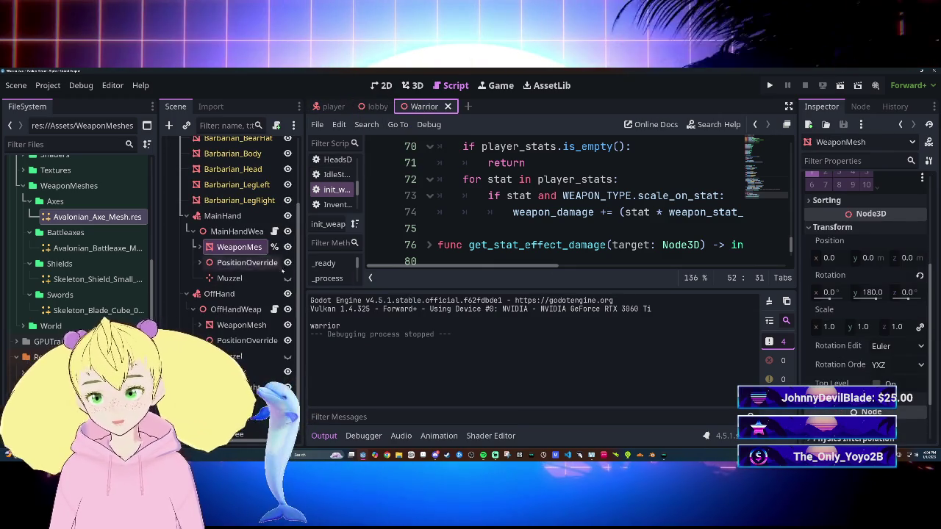
pyautogui.hotkey('ctrl', 'F2')
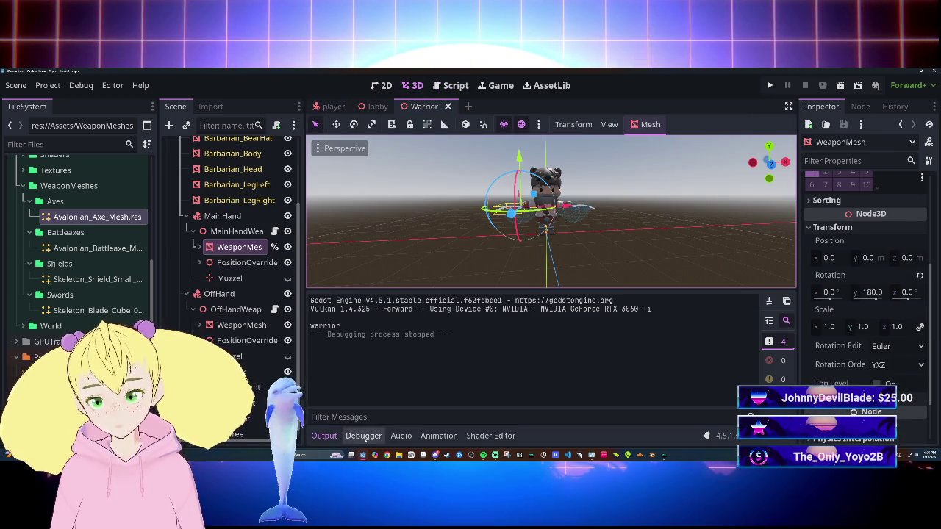
pyautogui.click(336, 436)
pyautogui.scroll(1, 522, 314)
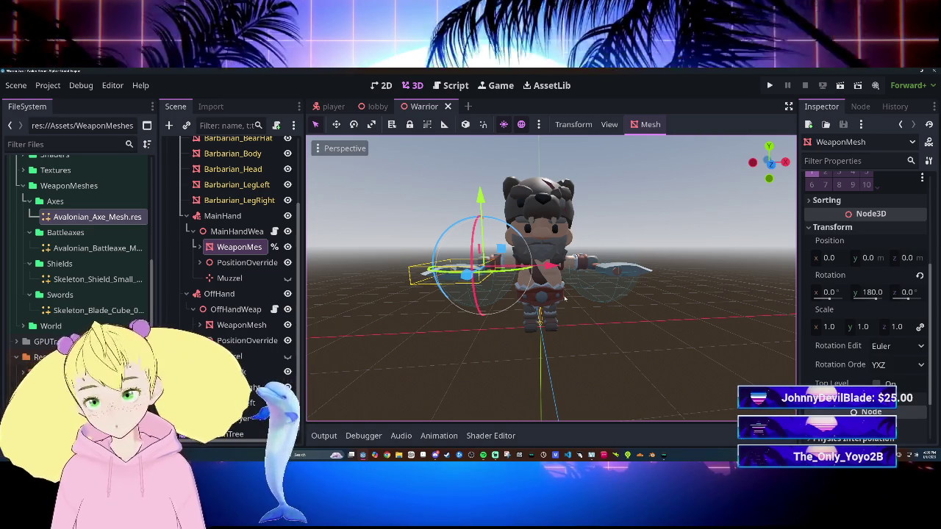
# Set the MainHandWeapon node's Rotation Y to 90°.
pyautogui.click(919, 276)
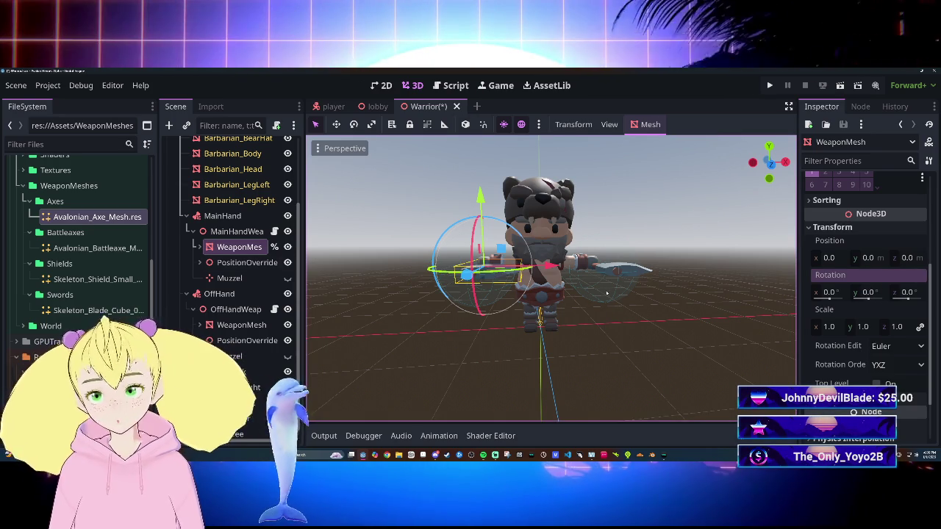
pyautogui.scroll(2, 551, 279)
pyautogui.moveTo(549, 333); pyautogui.dragTo(631, 352)
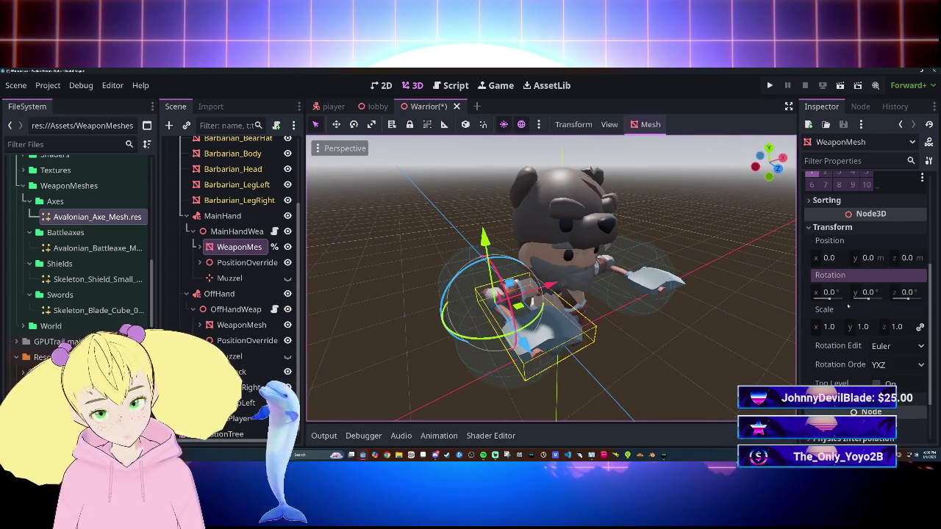
pyautogui.click(222, 231)
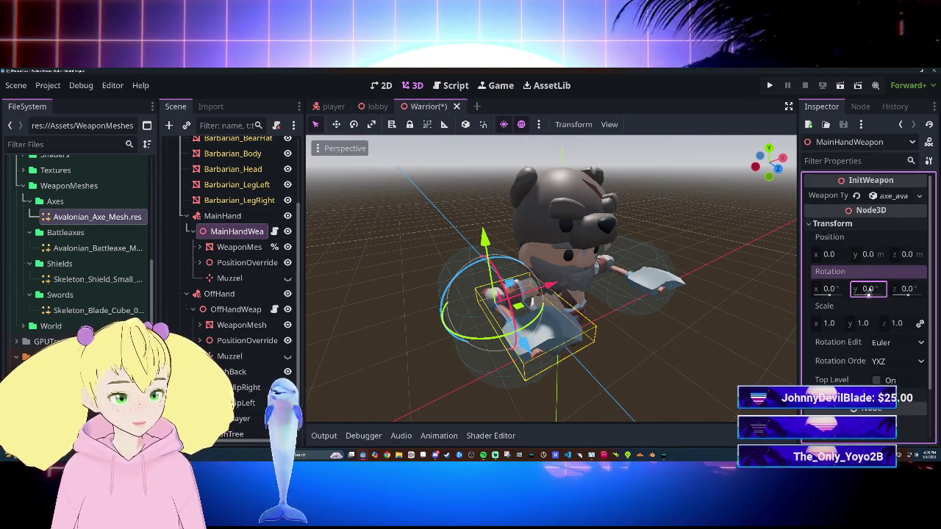
pyautogui.write('90')
pyautogui.press('Return')
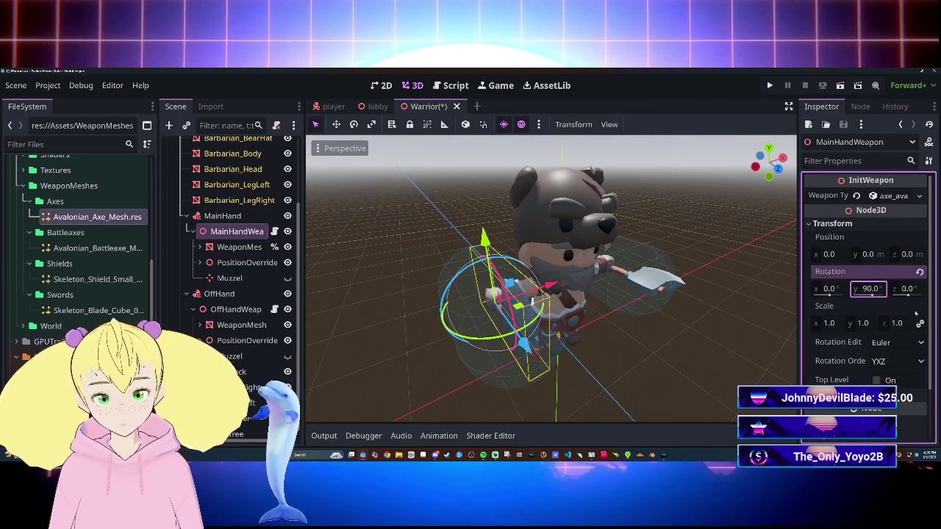
# Keep the WeaponMesh node's Rotation Y at 180° and check it from side views.
pyautogui.moveTo(531, 303); pyautogui.dragTo(809, 327)
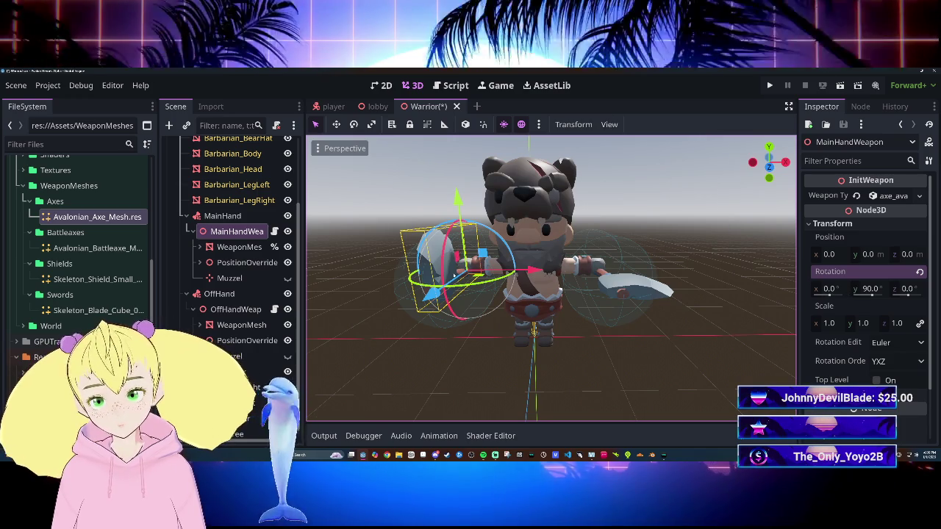
pyautogui.scroll(-2, 559, 290)
pyautogui.moveTo(559, 291)
pyautogui.mouseDown()
pyautogui.moveTo(542, 286)
pyautogui.moveTo(659, 343)
pyautogui.mouseUp()
pyautogui.click(492, 280)
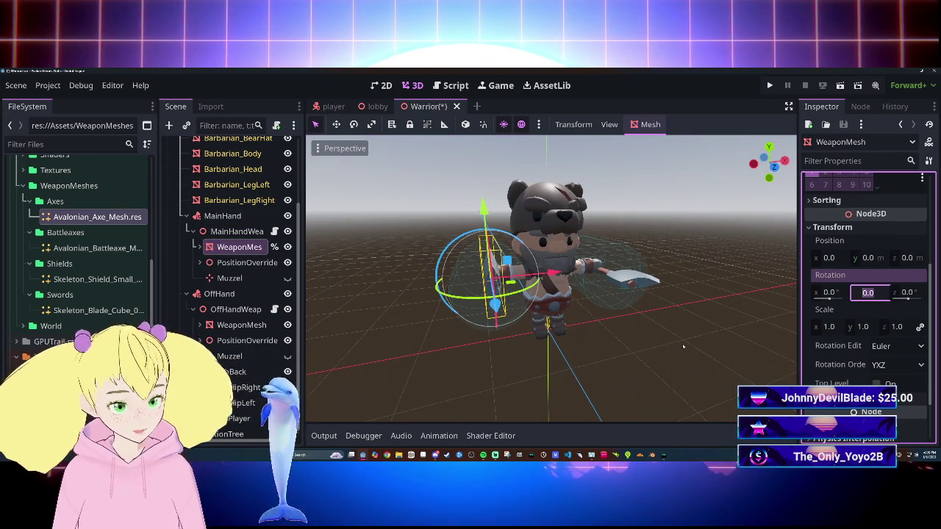
pyautogui.write('180')
pyautogui.press('Return')
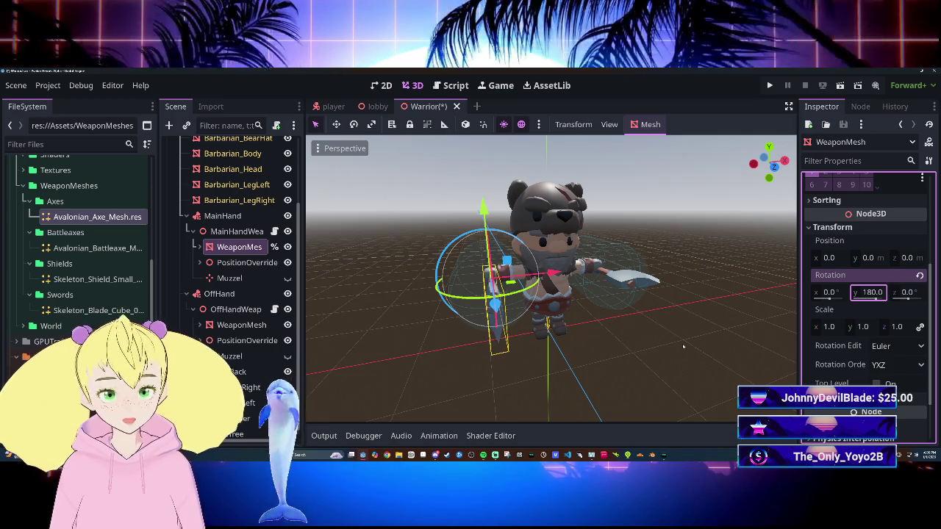
pyautogui.moveTo(606, 300)
pyautogui.mouseDown()
pyautogui.moveTo(639, 307)
pyautogui.moveTo(581, 313)
pyautogui.moveTo(639, 315)
pyautogui.moveTo(603, 316)
pyautogui.moveTo(620, 315)
pyautogui.mouseUp()
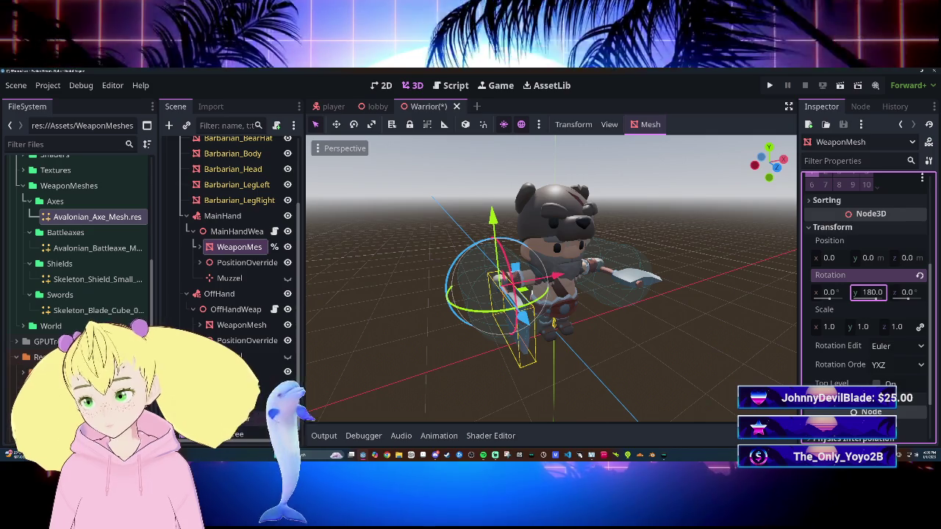
# Browse the AnimationPlayer, the AnimationTree's Movement state machine, and select the MainHand bone attachment.
pyautogui.click(235, 418)
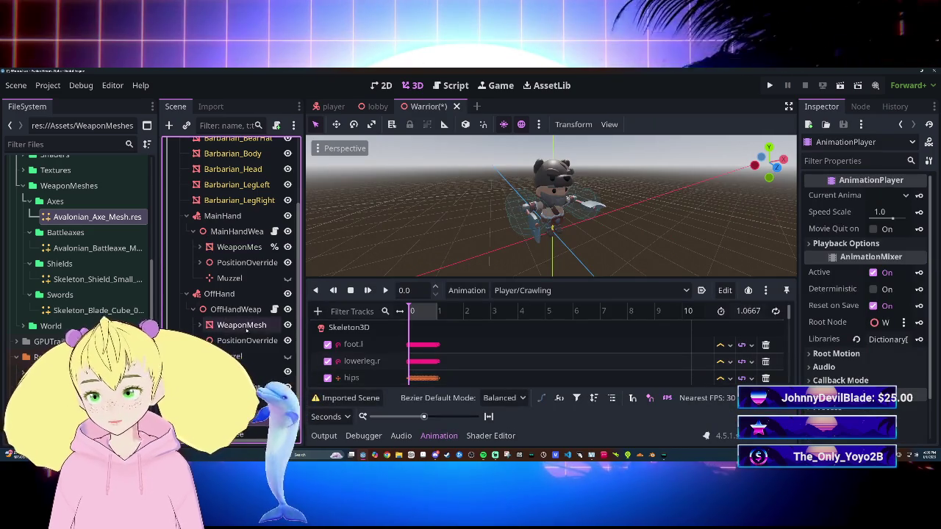
pyautogui.click(560, 292)
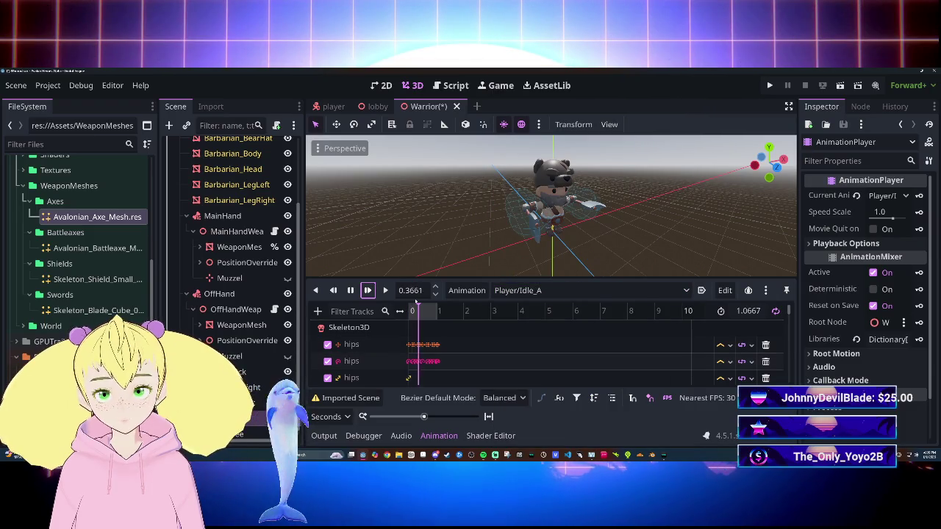
pyautogui.click(259, 432)
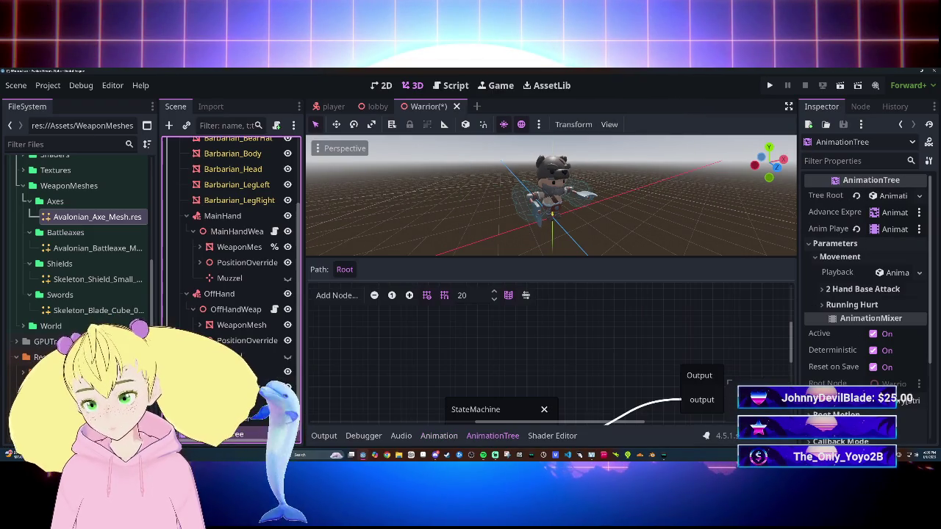
pyautogui.scroll(-2, 571, 340)
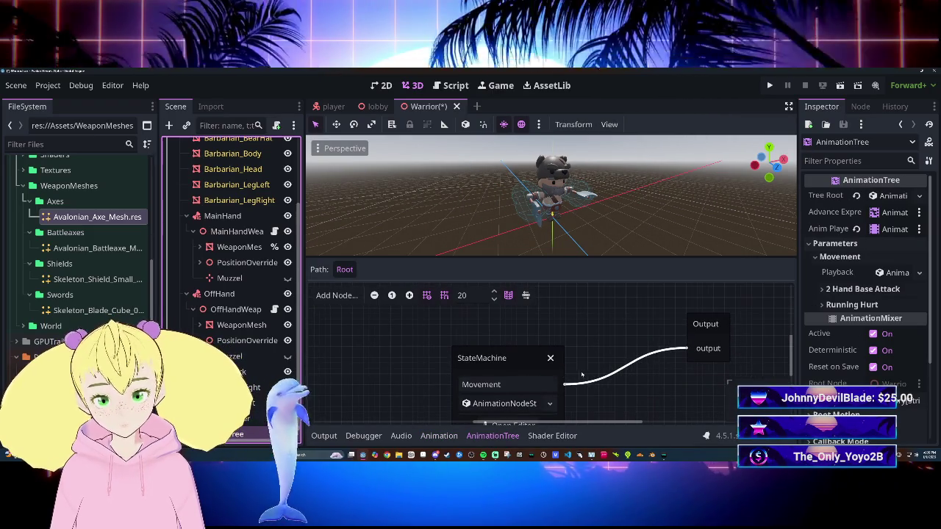
pyautogui.click(562, 408)
pyautogui.scroll(-5, 604, 419)
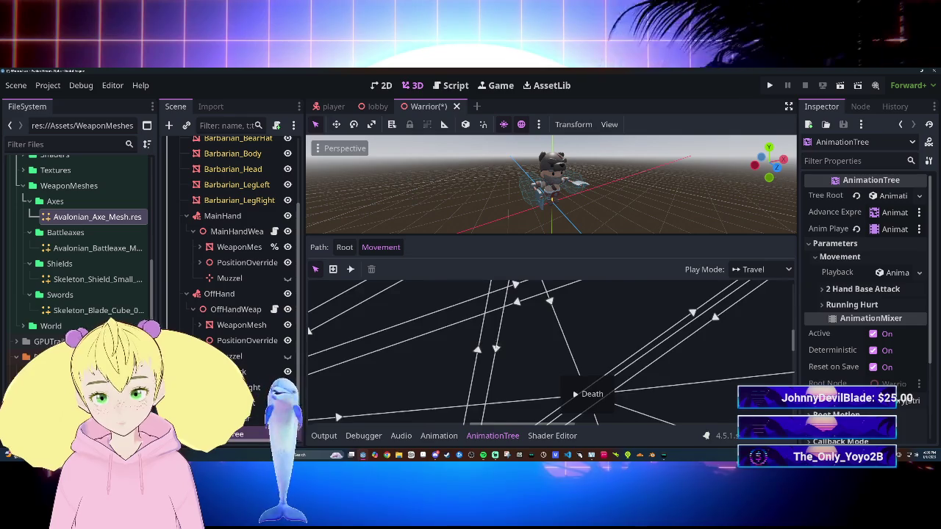
pyautogui.click(222, 216)
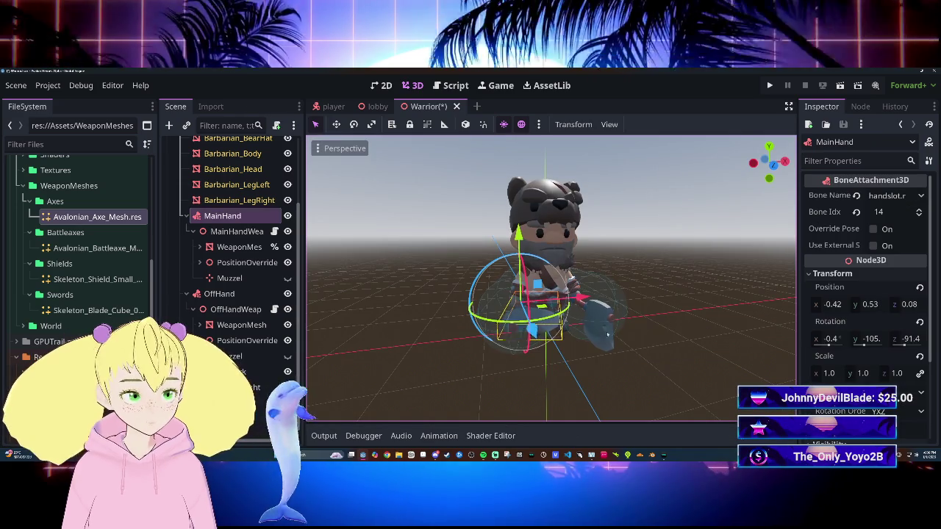
# Preview the Player/T-Pose animation and view the character from a higher three-quarter angle.
pyautogui.click(439, 435)
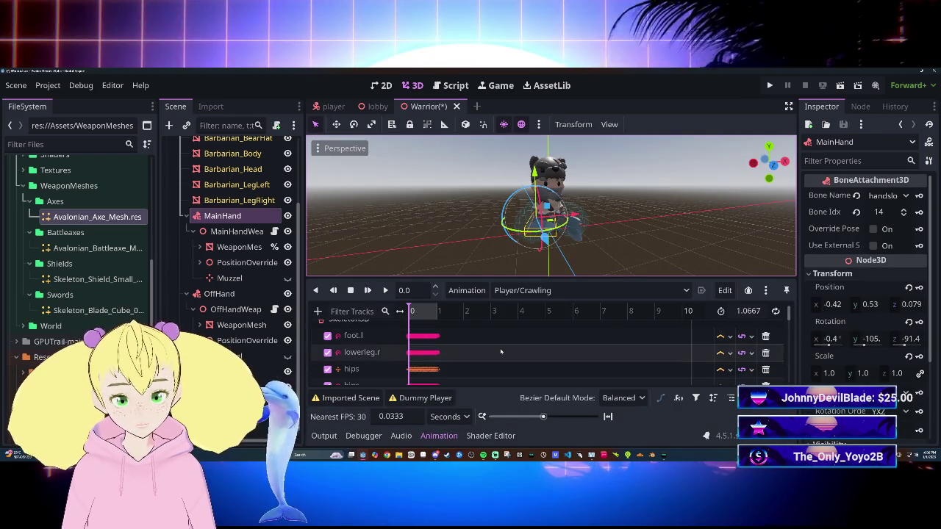
pyautogui.click(515, 290)
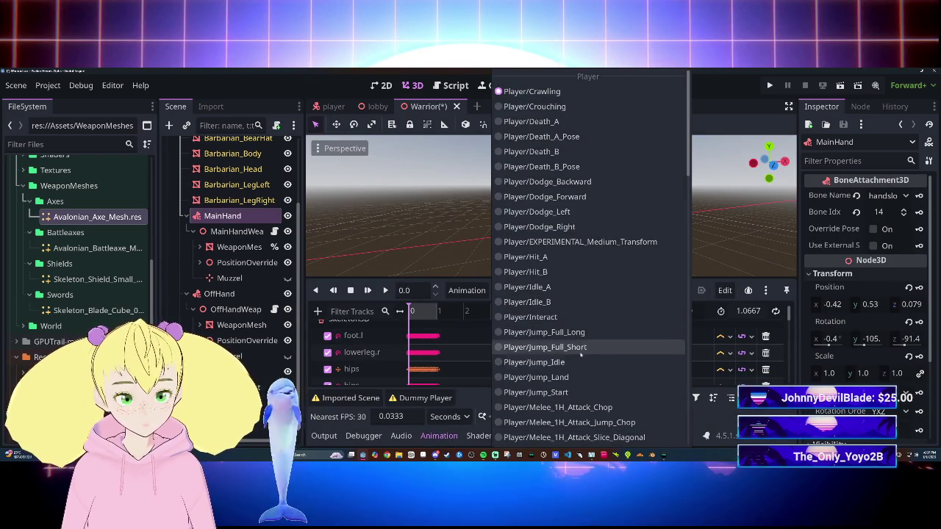
pyautogui.scroll(-15, 574, 339)
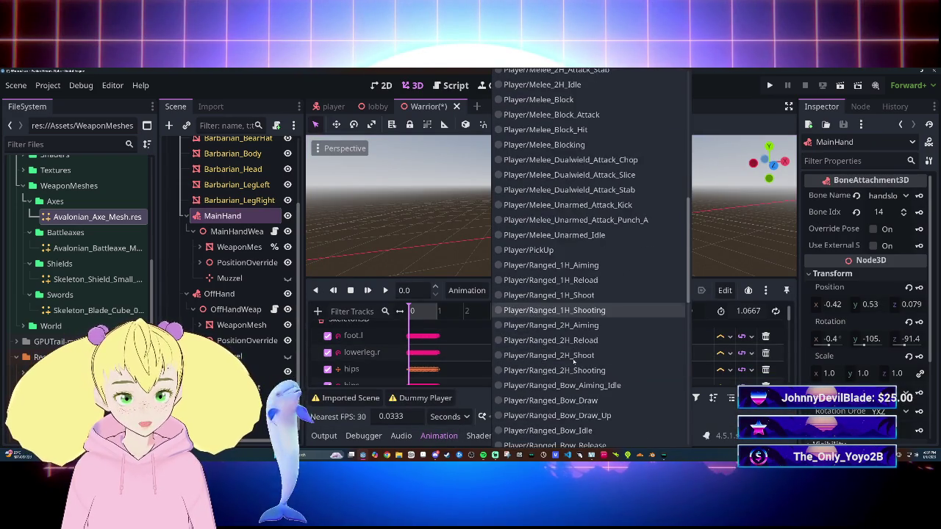
pyautogui.scroll(-5, 574, 355)
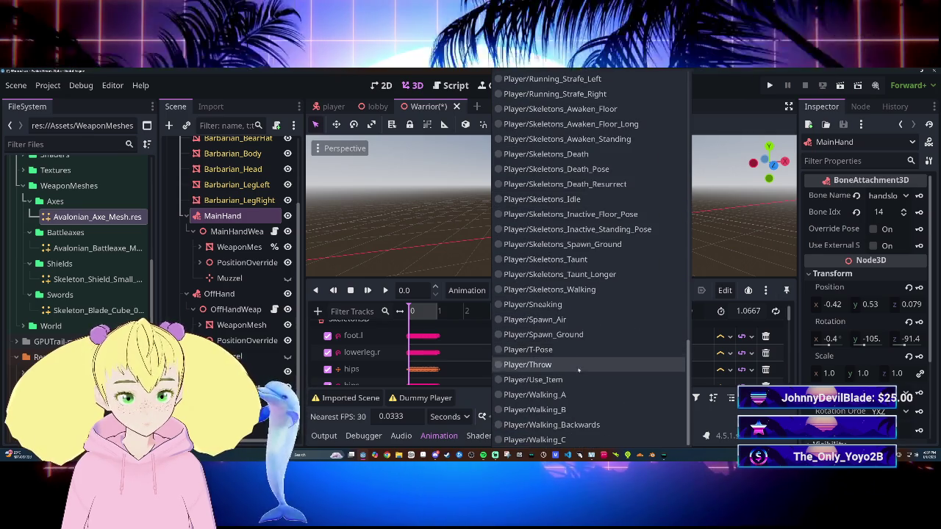
pyautogui.click(558, 348)
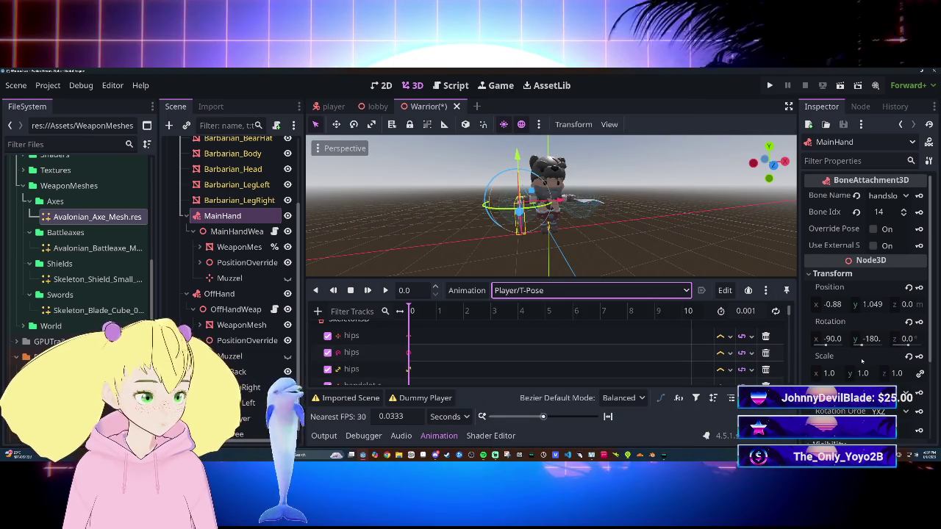
pyautogui.moveTo(807, 373)
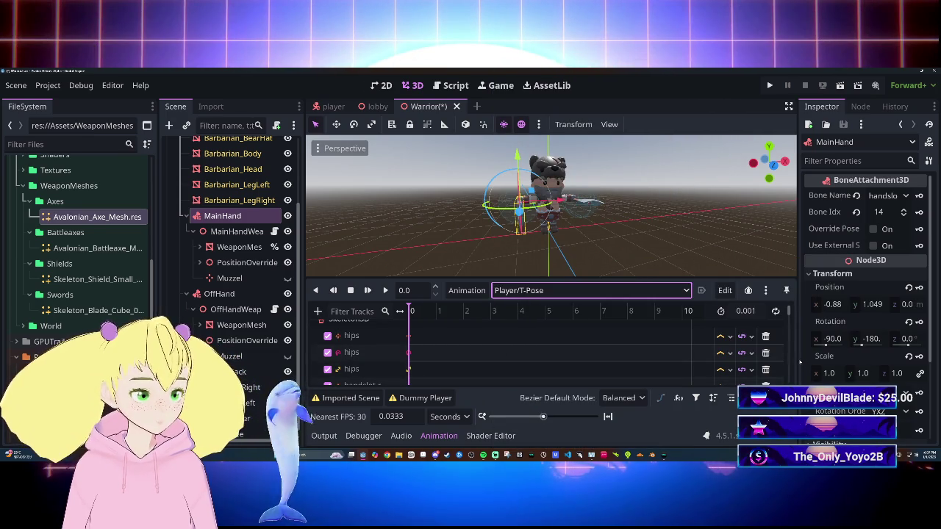
pyautogui.scroll(5, 514, 206)
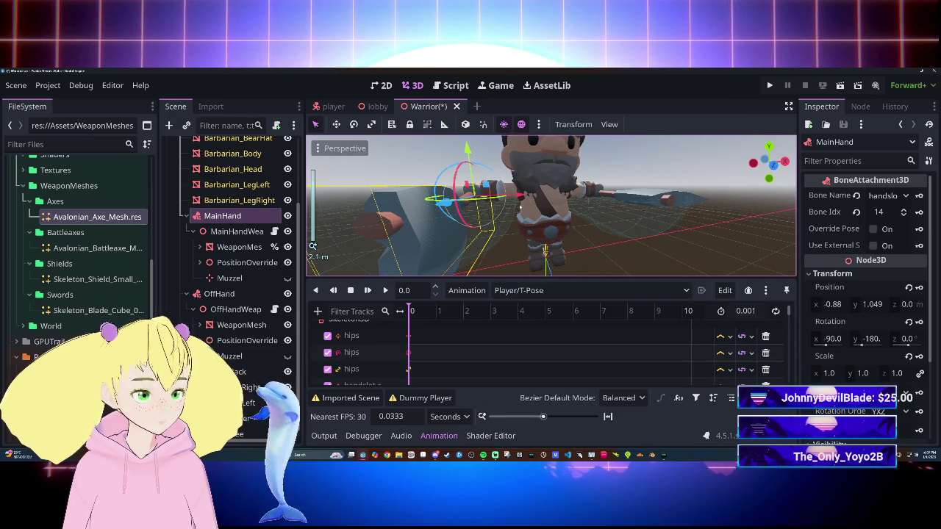
pyautogui.scroll(-5, 520, 208)
pyautogui.moveTo(520, 208); pyautogui.dragTo(478, 217)
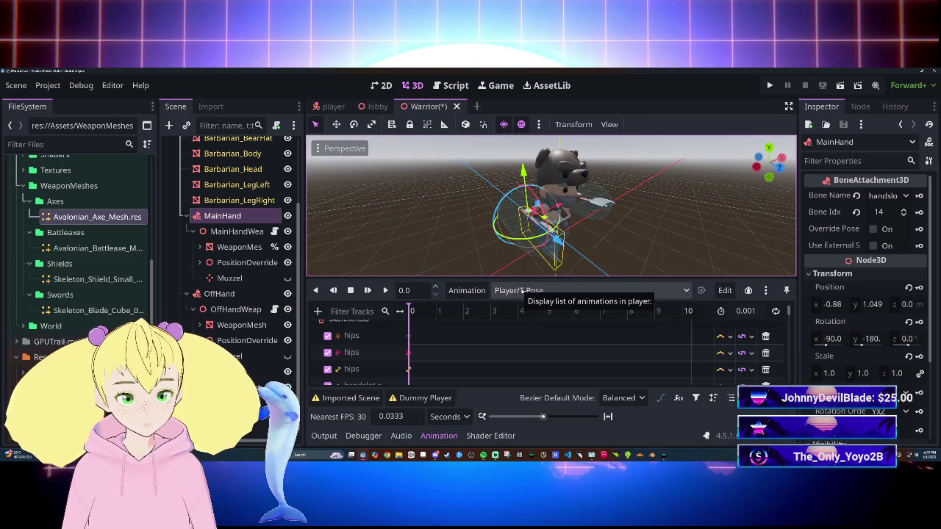
# Preview Player/Skeletons_Idle, then switch to Player/Idle_A and hide the animation editor.
pyautogui.click(572, 290)
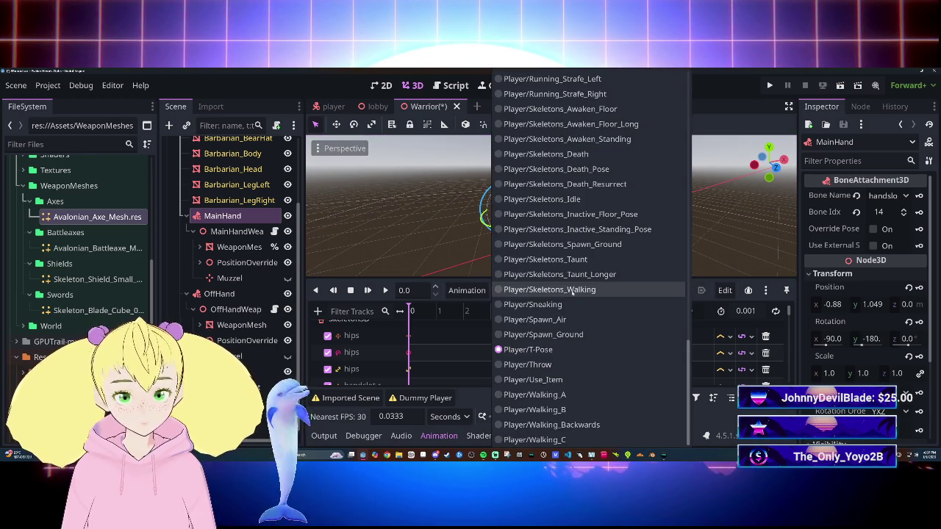
pyautogui.click(464, 326)
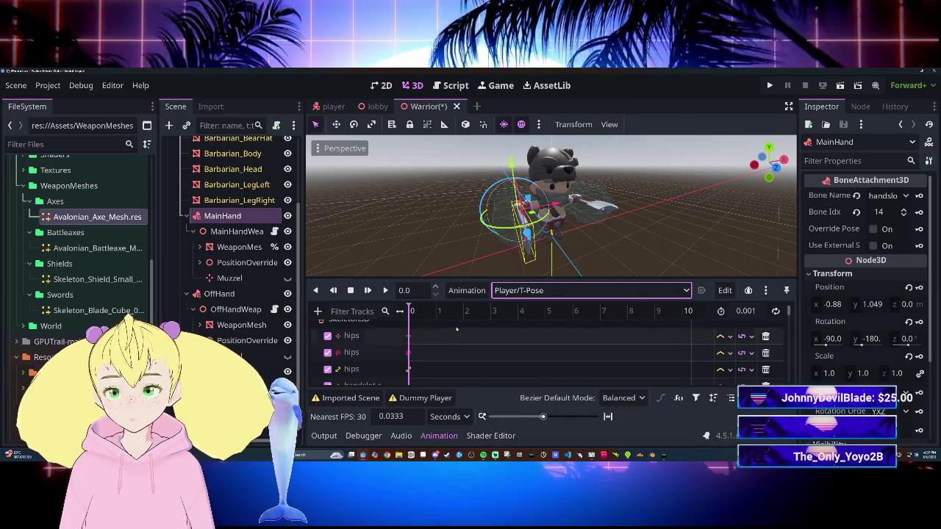
pyautogui.click(572, 290)
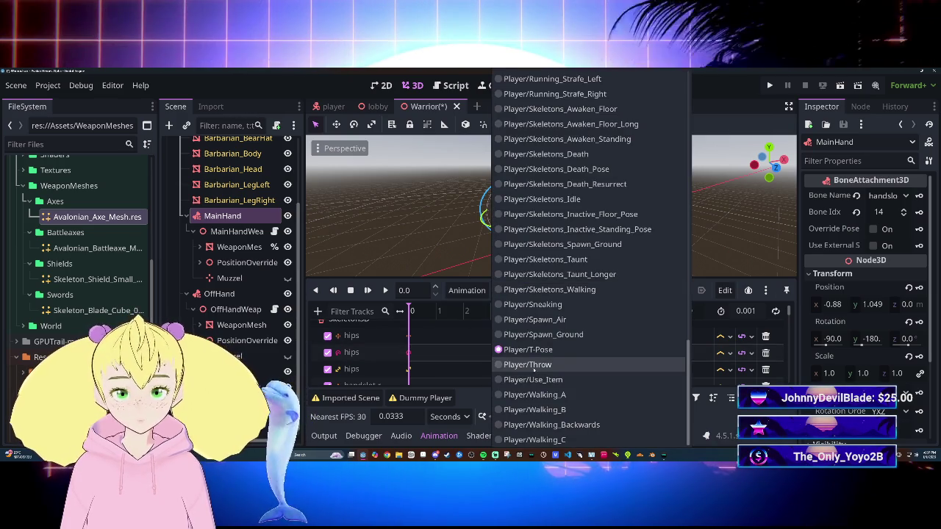
pyautogui.scroll(4, 540, 366)
pyautogui.click(540, 388)
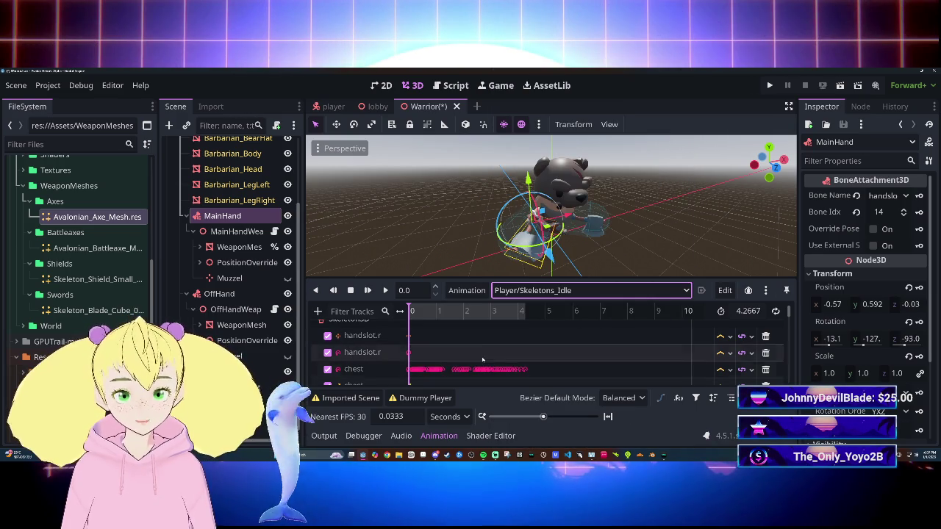
pyautogui.click(518, 290)
pyautogui.scroll(10, 539, 336)
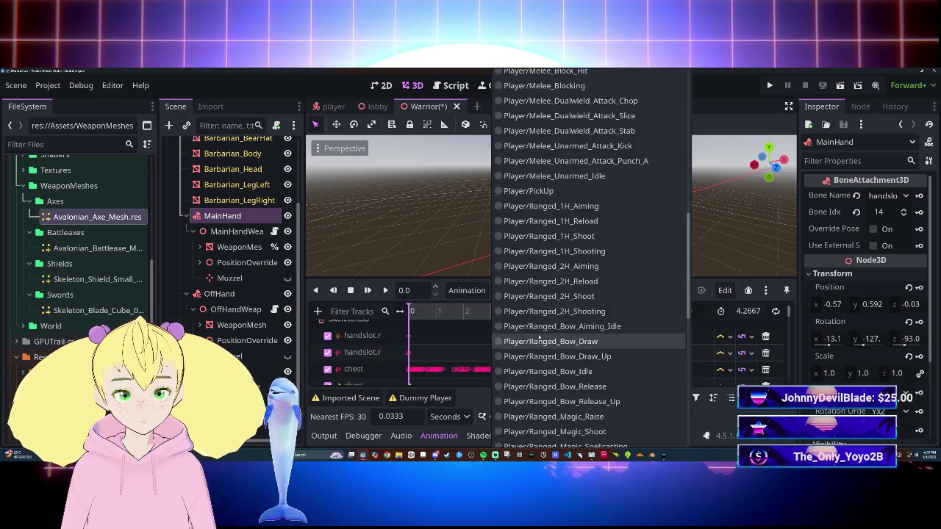
pyautogui.scroll(2, 545, 335)
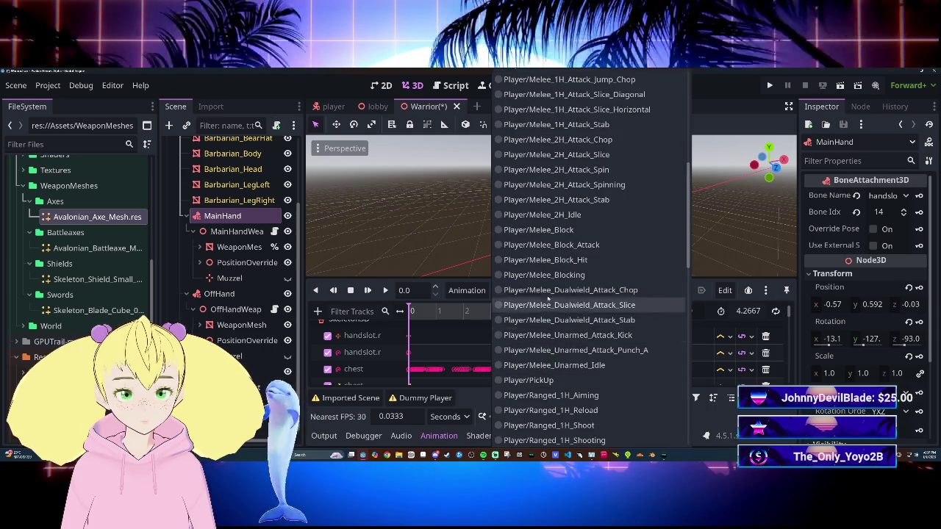
pyautogui.scroll(5, 556, 272)
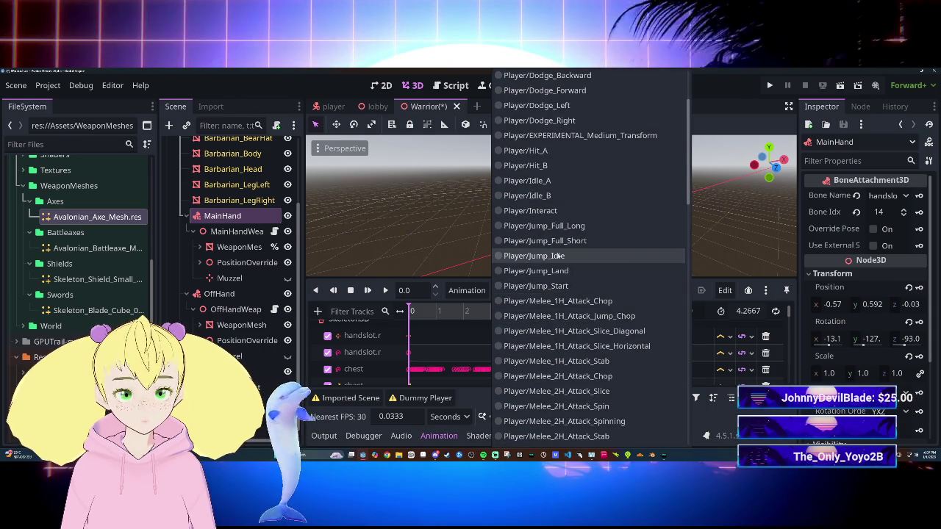
pyautogui.scroll(3, 552, 287)
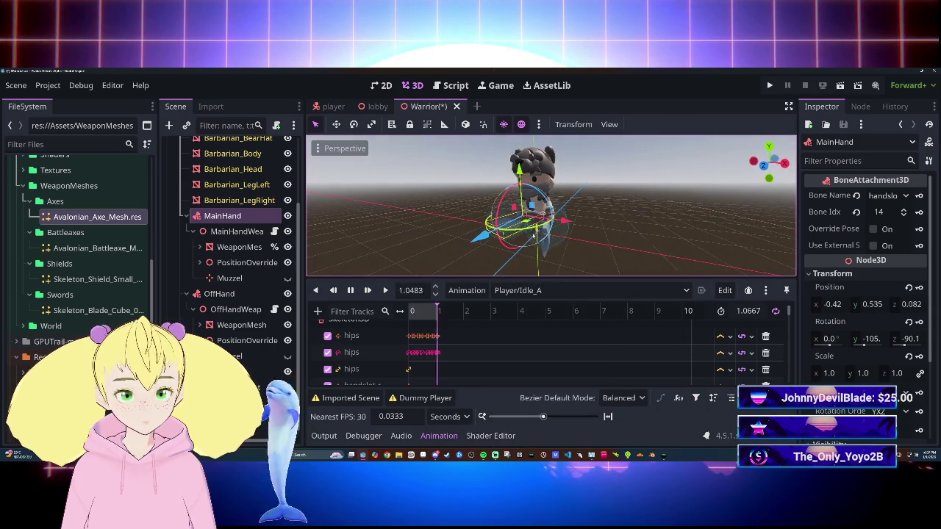
pyautogui.scroll(2, 573, 247)
pyautogui.scroll(-3, 470, 268)
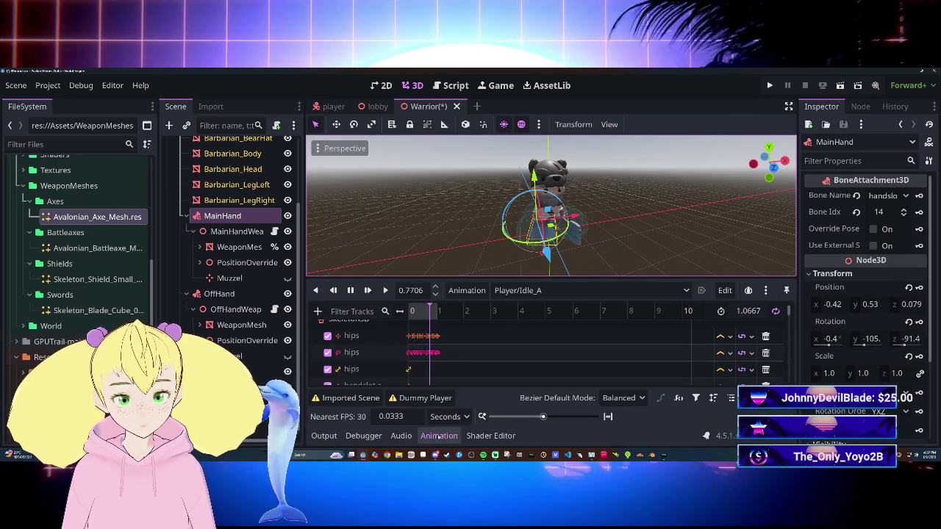
pyautogui.click(438, 435)
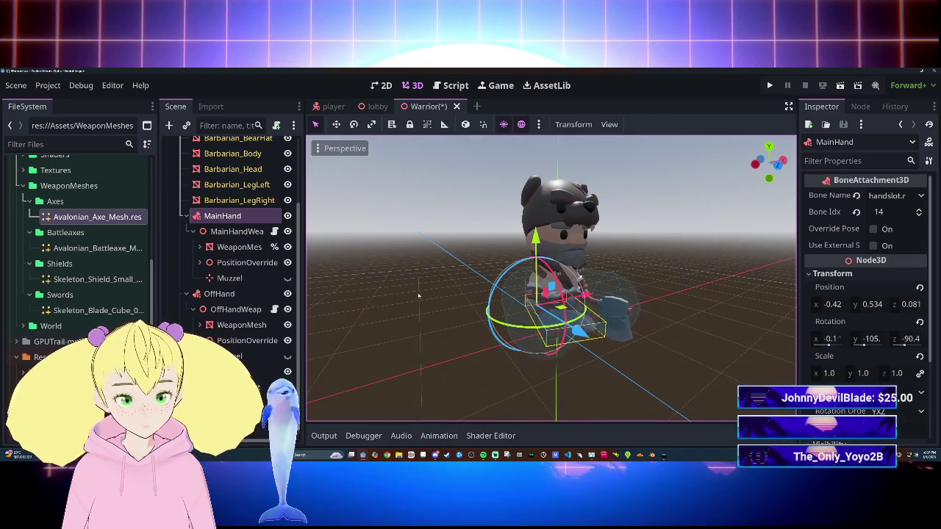
# Reset the MainHandWeapon node's Y rotation to 0 so the axe sits at the hand.
pyautogui.click(436, 304)
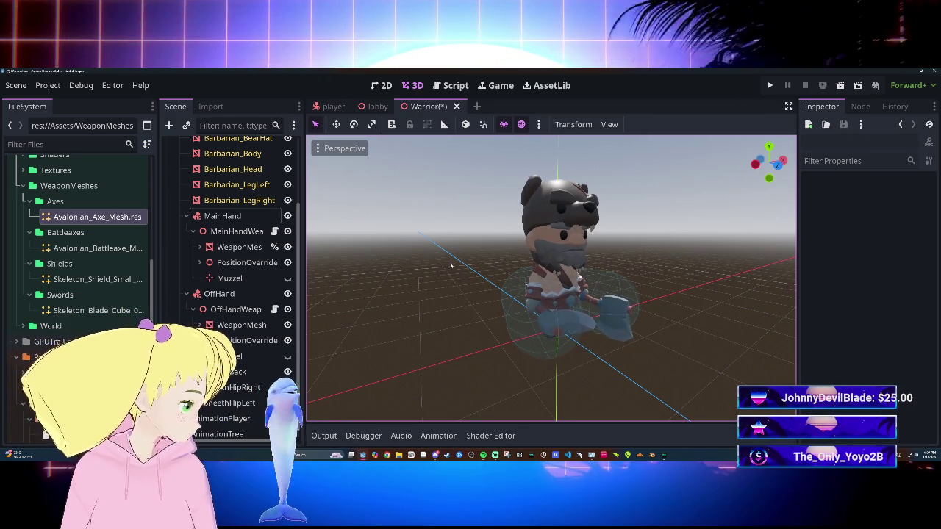
pyautogui.click(610, 315)
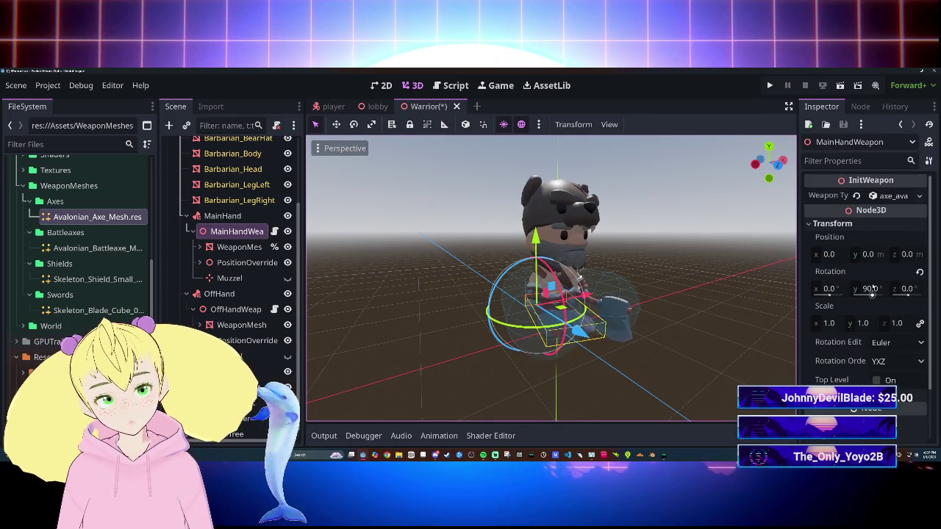
pyautogui.click(870, 289)
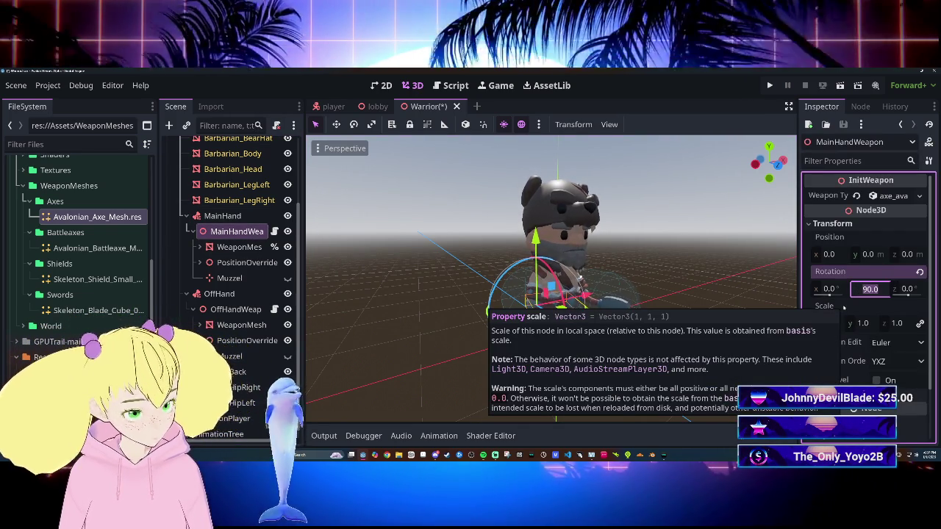
pyautogui.write('180')
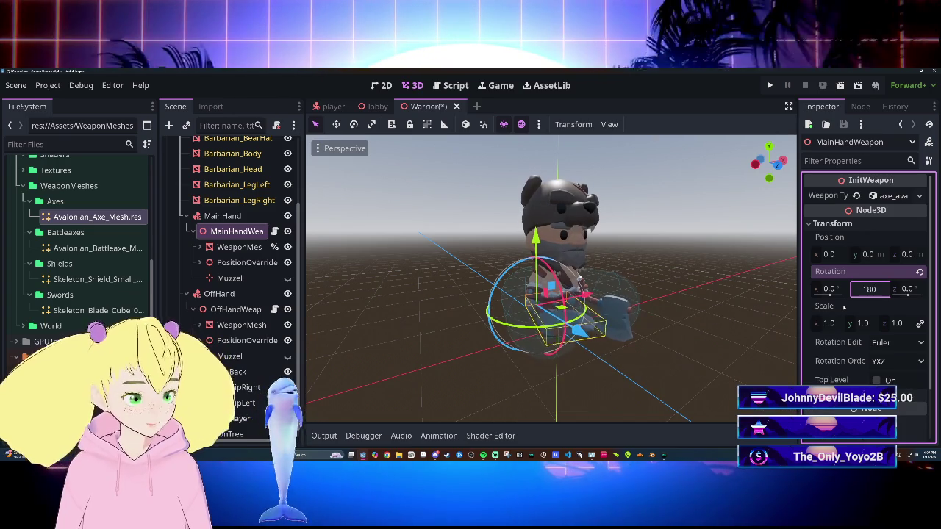
pyautogui.press('Return')
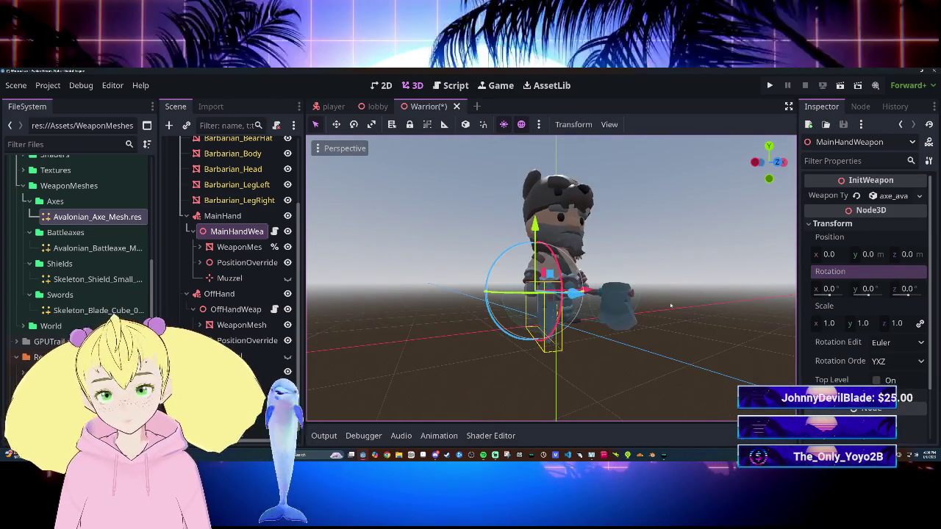
pyautogui.click(270, 218)
pyautogui.moveTo(662, 324)
pyautogui.mouseDown()
pyautogui.moveTo(744, 326)
pyautogui.moveTo(647, 330)
pyautogui.mouseUp()
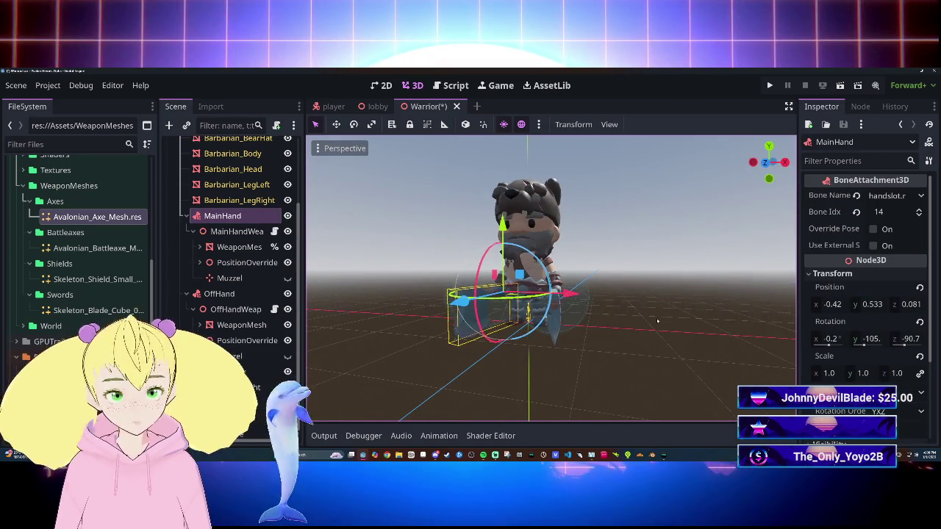
pyautogui.click(233, 232)
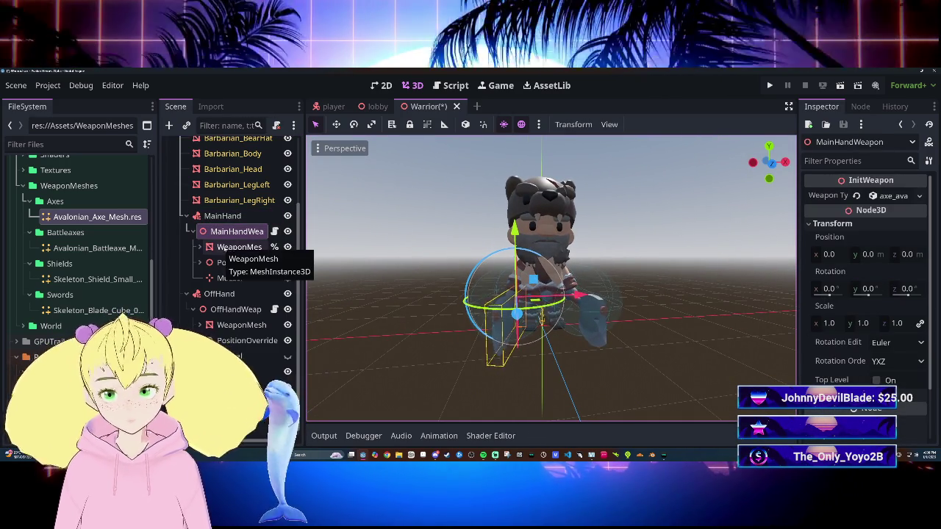
# Inspect the MainHandWeapon, WeaponMesh and PositionOverrides transforms from front and side views.
pyautogui.click(232, 249)
pyautogui.moveTo(515, 287); pyautogui.dragTo(574, 285)
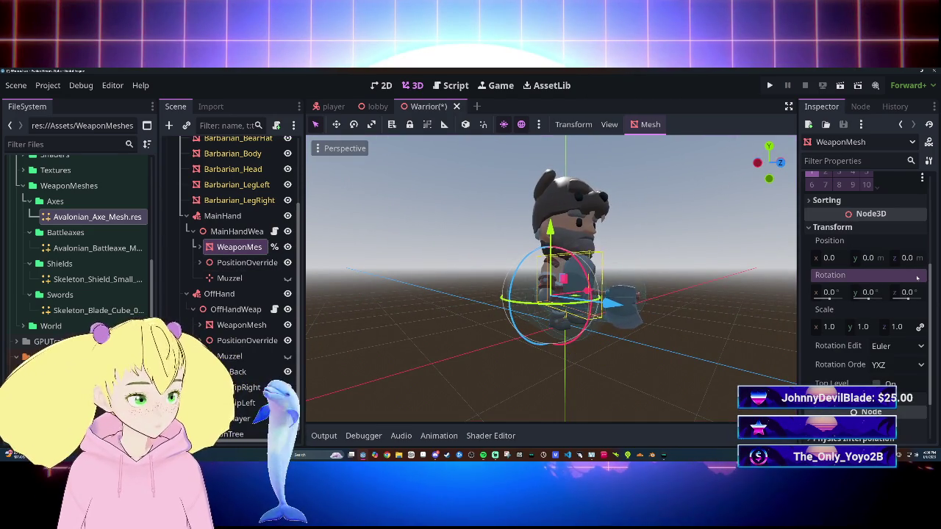
pyautogui.moveTo(578, 282)
pyautogui.mouseDown()
pyautogui.moveTo(556, 305)
pyautogui.moveTo(415, 262)
pyautogui.mouseUp()
pyautogui.scroll(3, 556, 305)
pyautogui.scroll(-2, 556, 304)
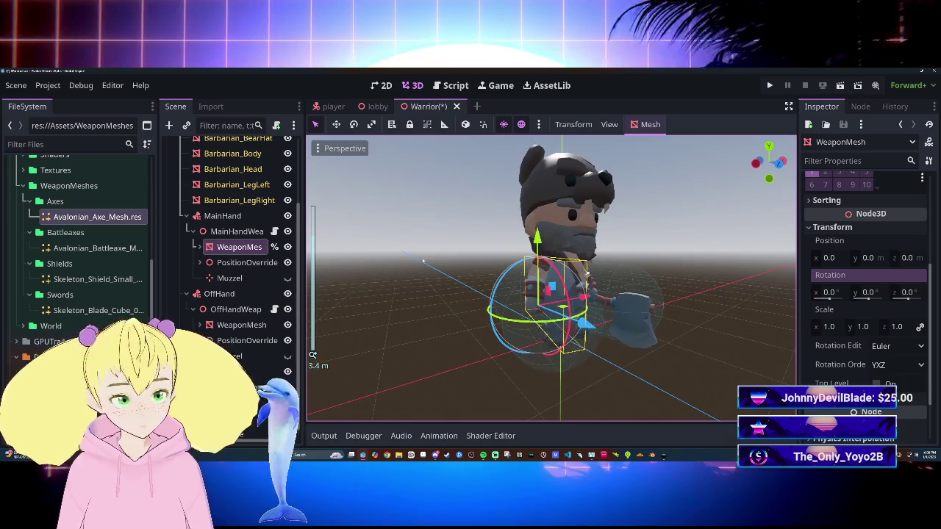
pyautogui.click(237, 231)
pyautogui.click(239, 247)
pyautogui.click(235, 263)
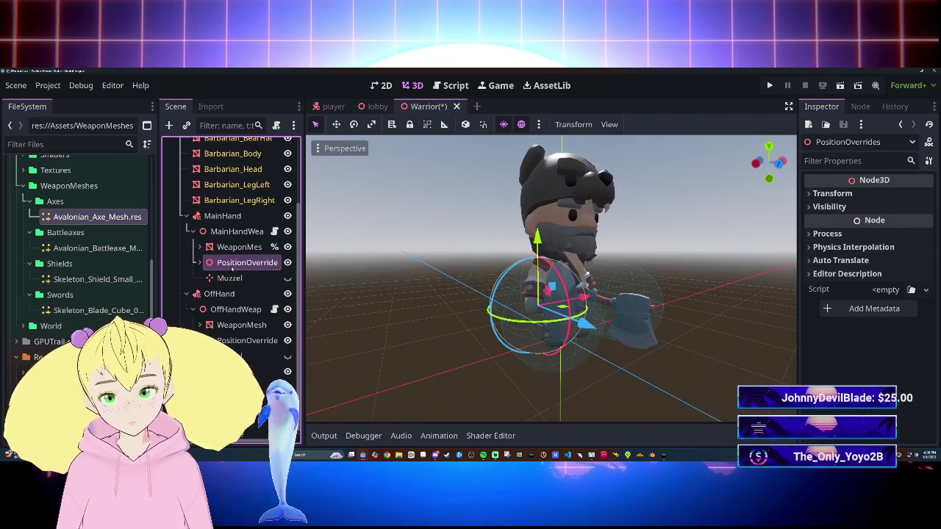
pyautogui.click(237, 247)
pyautogui.click(228, 257)
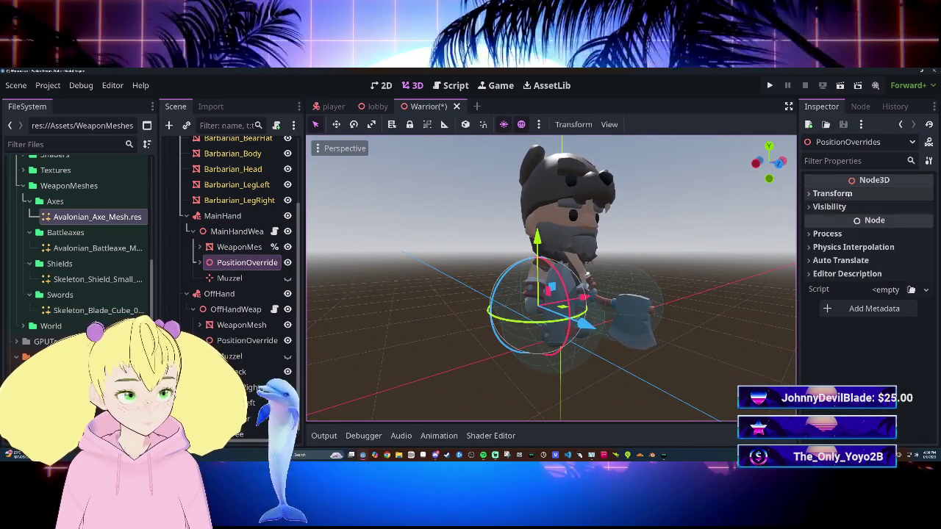
# Enter 50 as the Y rotation of PositionOverrides and, after expanding it, of BackSheath.
pyautogui.click(832, 194)
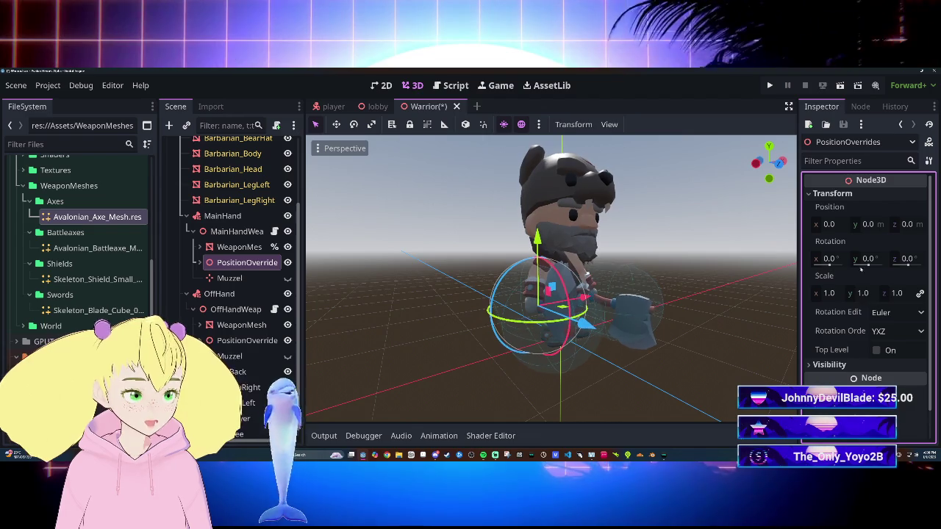
pyautogui.click(868, 259)
pyautogui.write('50')
pyautogui.press('Return')
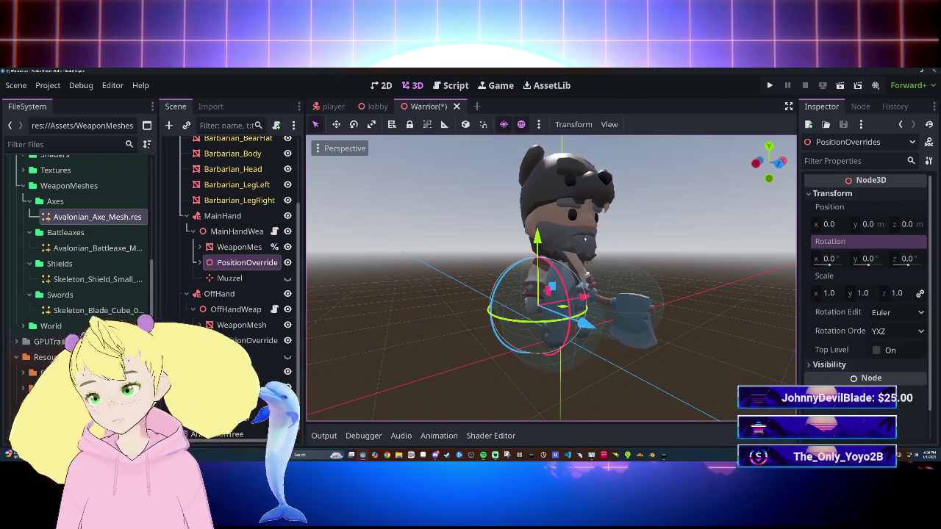
pyautogui.click(199, 262)
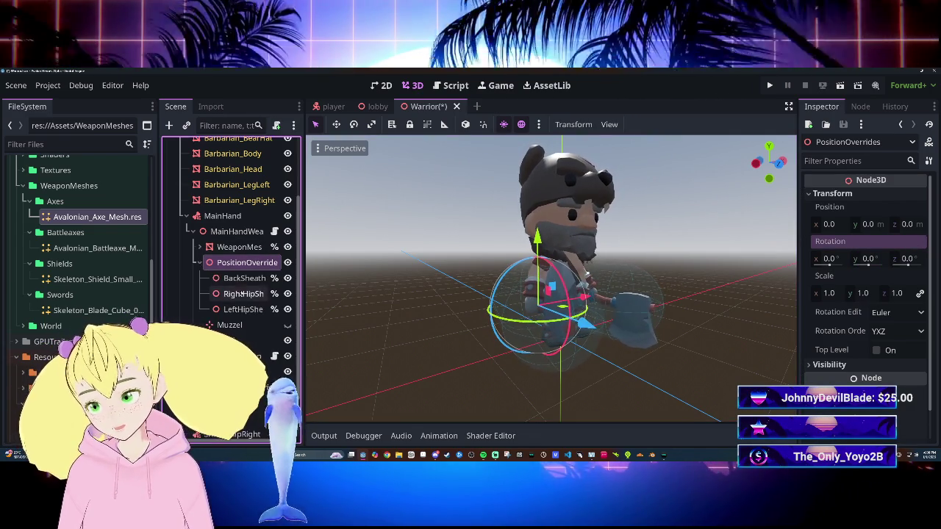
pyautogui.click(245, 278)
pyautogui.click(833, 194)
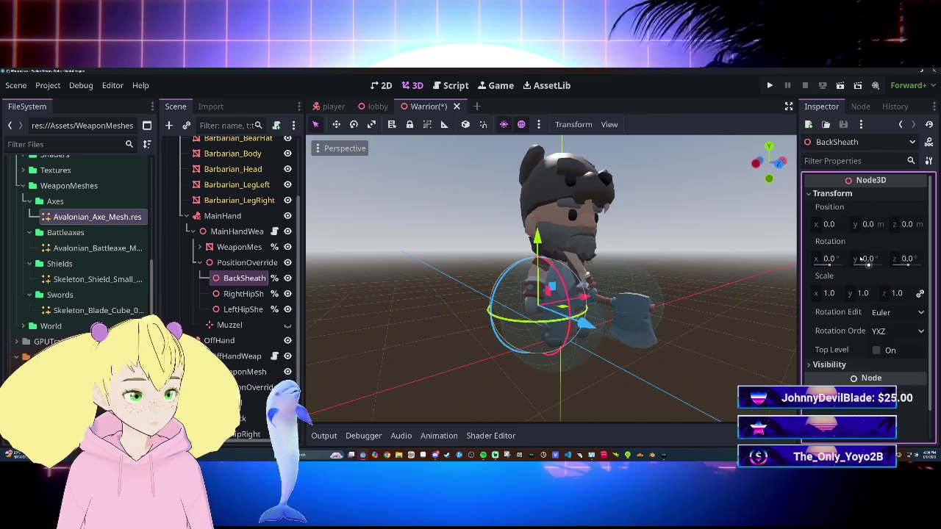
pyautogui.click(868, 258)
pyautogui.write('50')
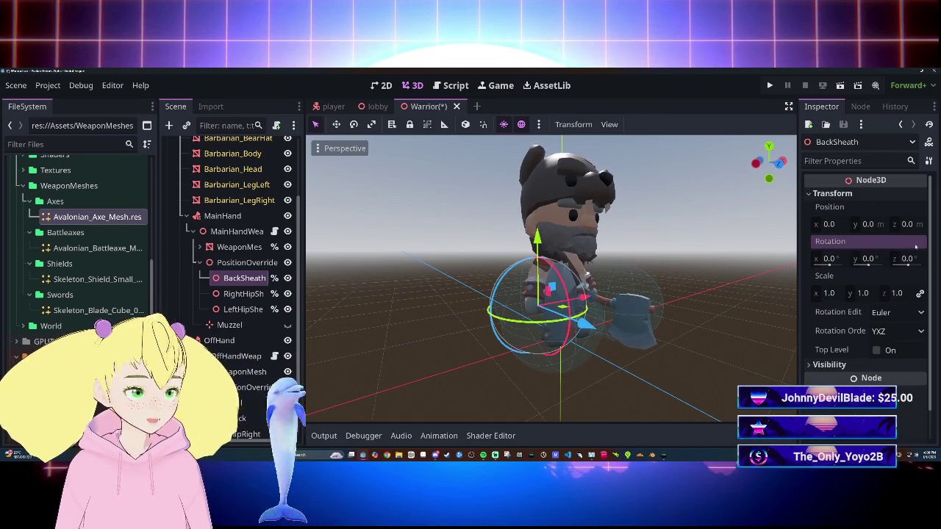
# Save the Warrior scene and switch to the player scene.
pyautogui.click(649, 252)
pyautogui.hotkey('ctrl', 's')
pyautogui.click(244, 232)
pyautogui.click(333, 107)
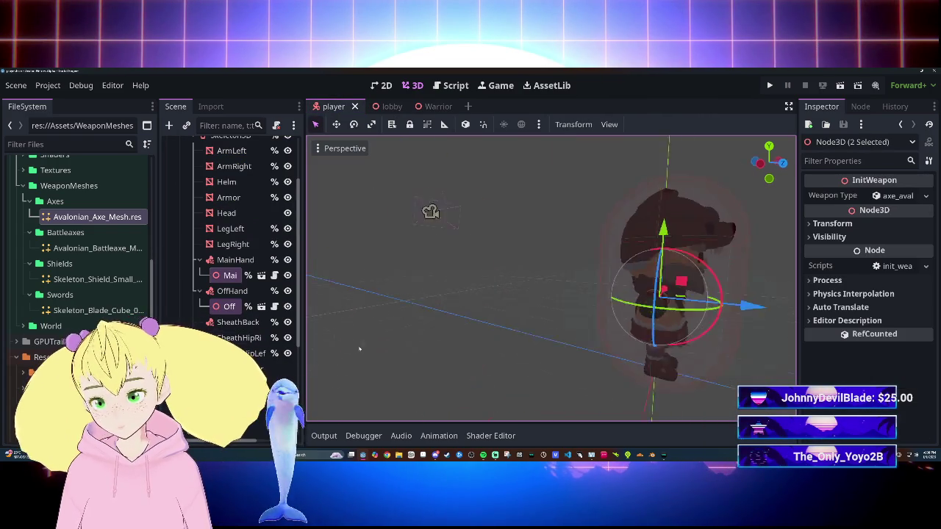
pyautogui.scroll(5, 346, 346)
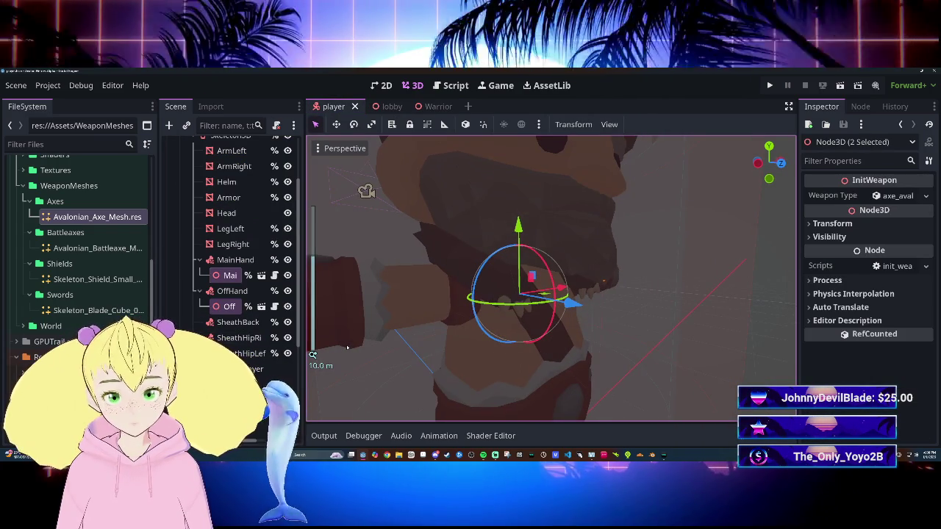
pyautogui.scroll(-2, 347, 348)
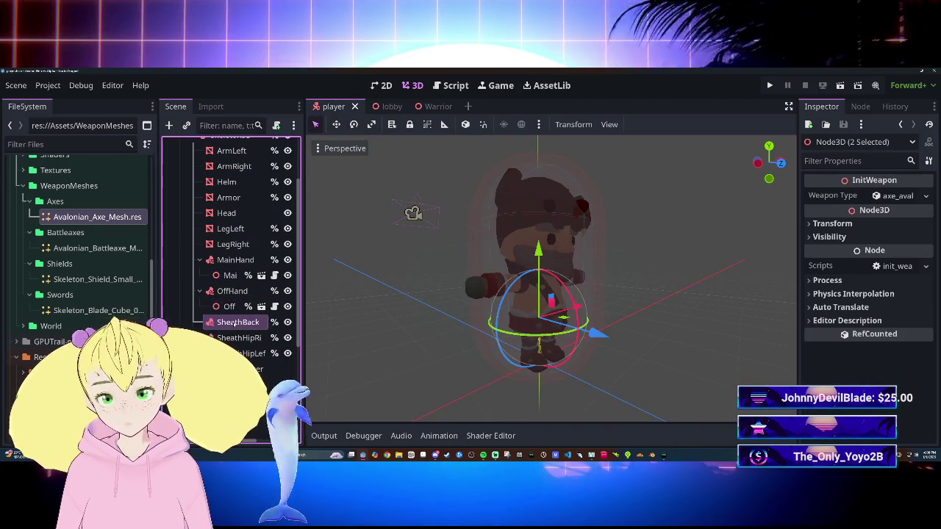
pyautogui.click(232, 291)
pyautogui.click(230, 307)
pyautogui.click(226, 275)
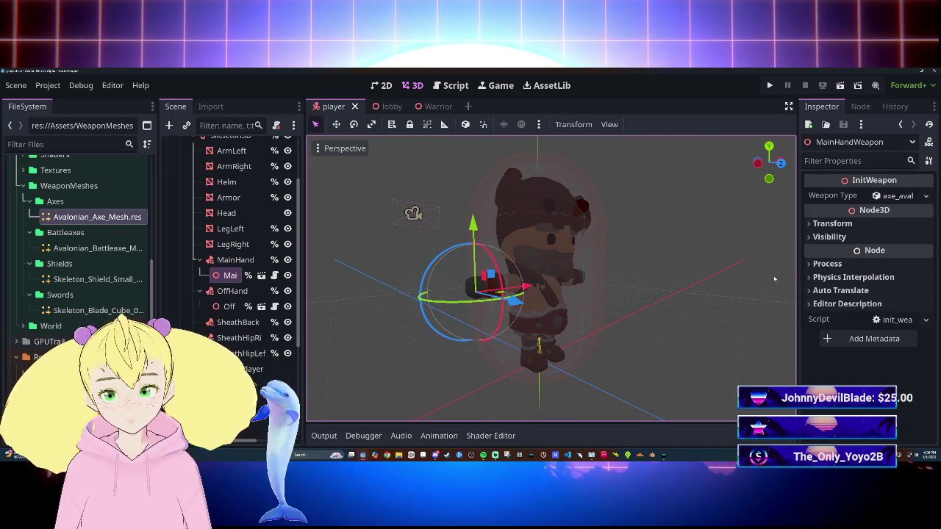
pyautogui.click(836, 225)
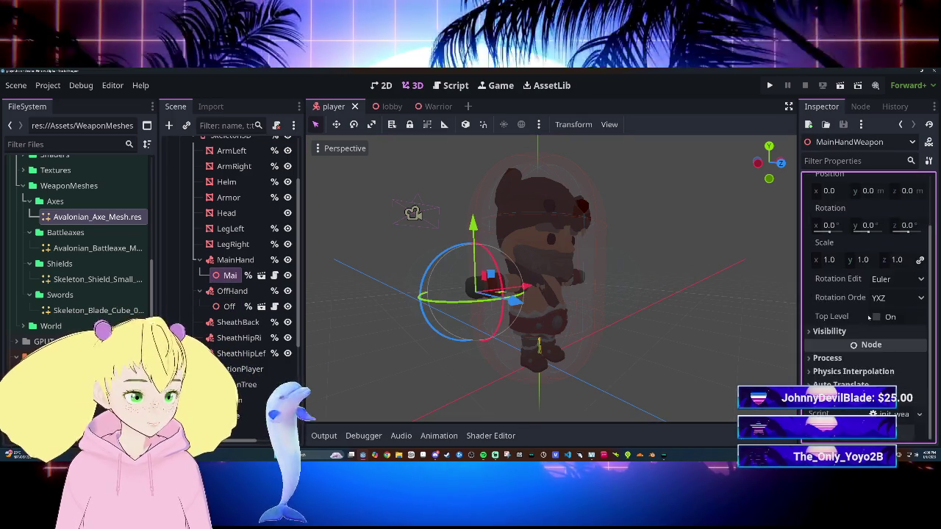
pyautogui.scroll(6, 406, 208)
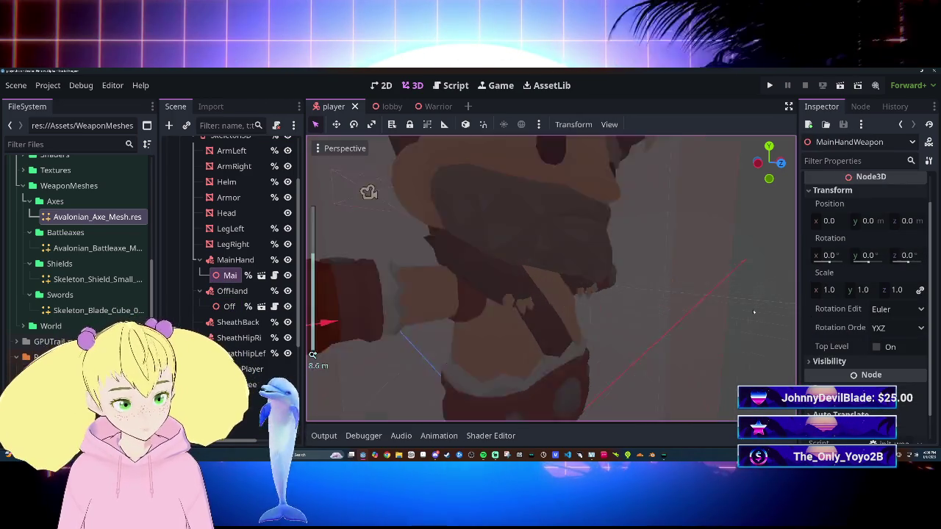
pyautogui.scroll(-6, 695, 314)
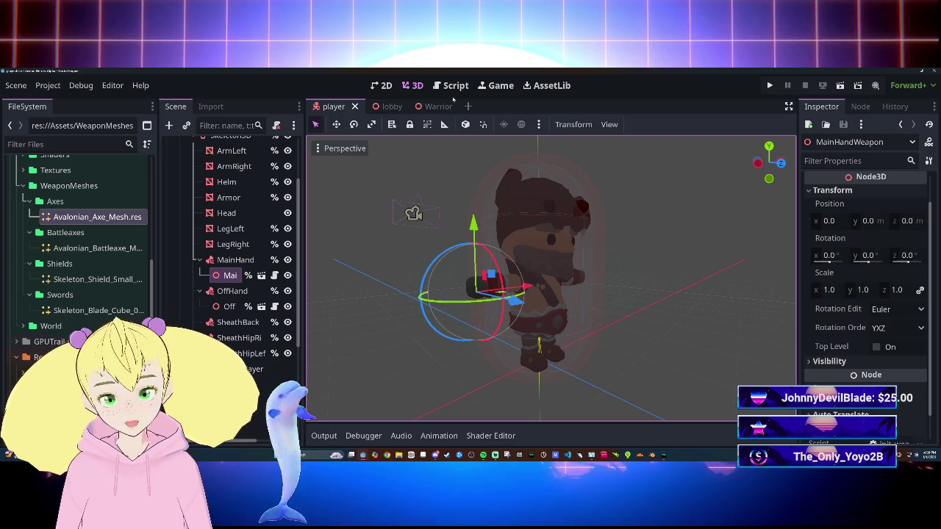
pyautogui.click(430, 106)
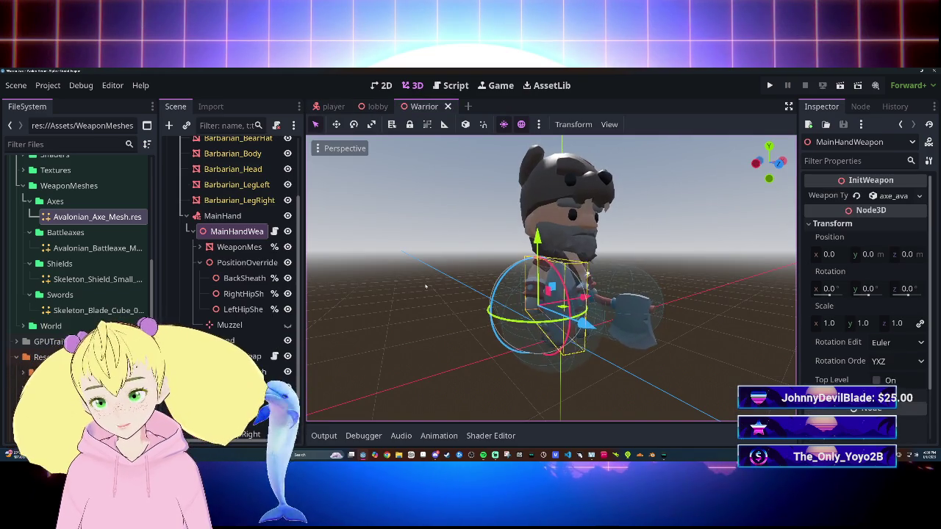
pyautogui.click(386, 106)
pyautogui.click(330, 107)
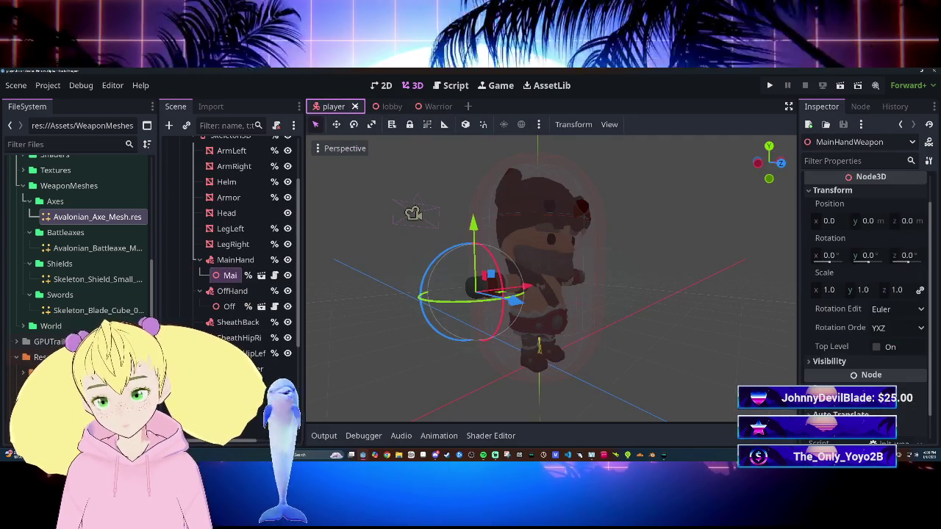
pyautogui.click(433, 106)
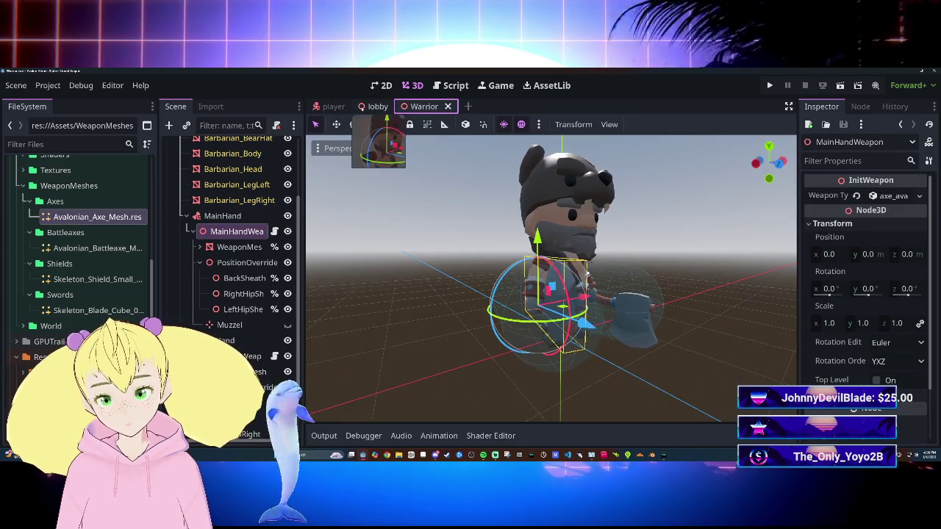
pyautogui.scroll(-10, 88, 294)
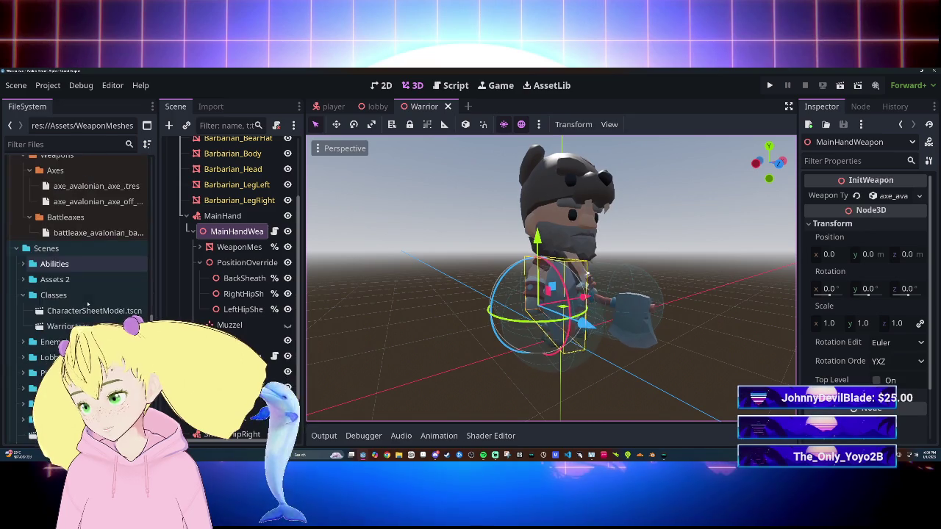
# Open the MainHandWeapon scene and inspect the WeaponMesh, HitBox and collision shape transforms.
pyautogui.doubleClick(82, 309)
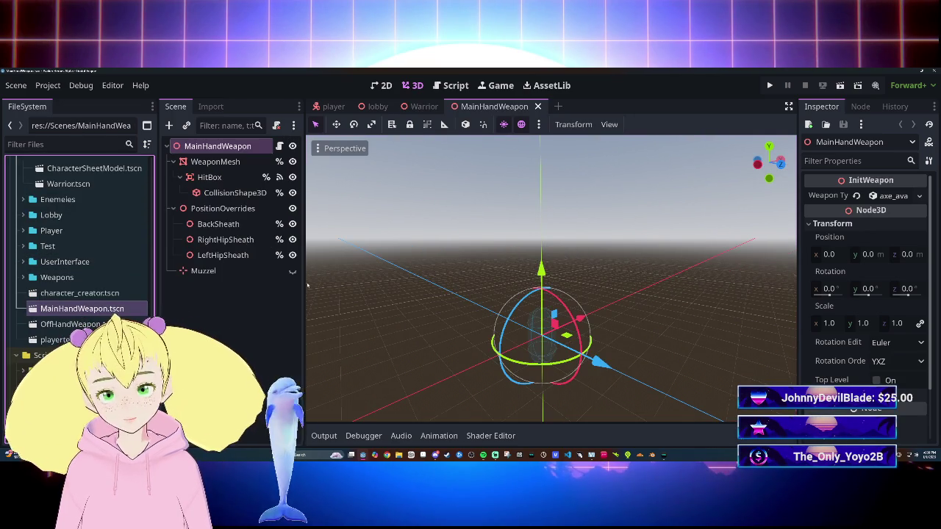
pyautogui.scroll(-2, 876, 285)
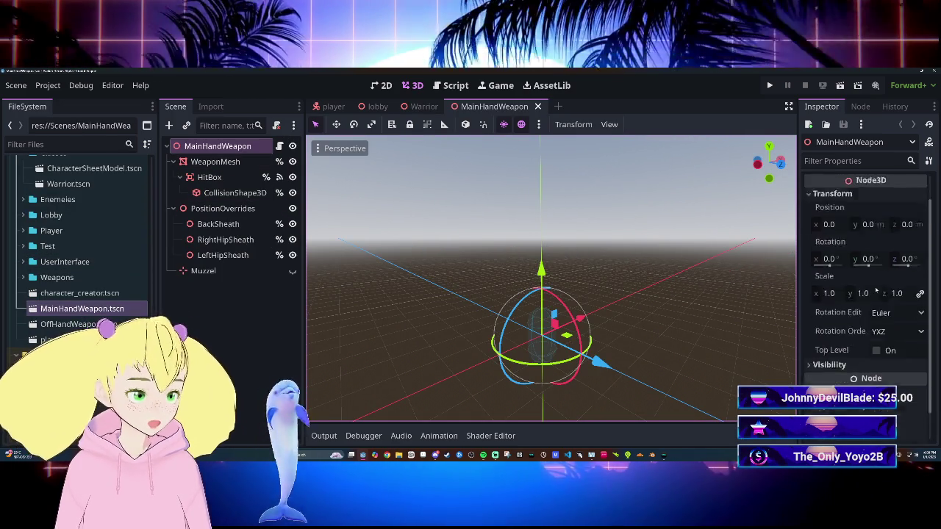
pyautogui.click(214, 162)
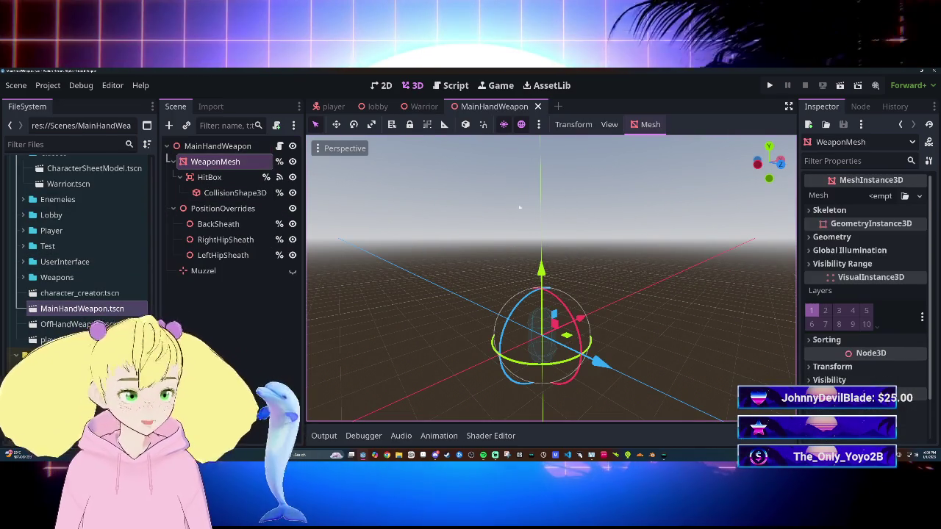
pyautogui.scroll(-5, 853, 338)
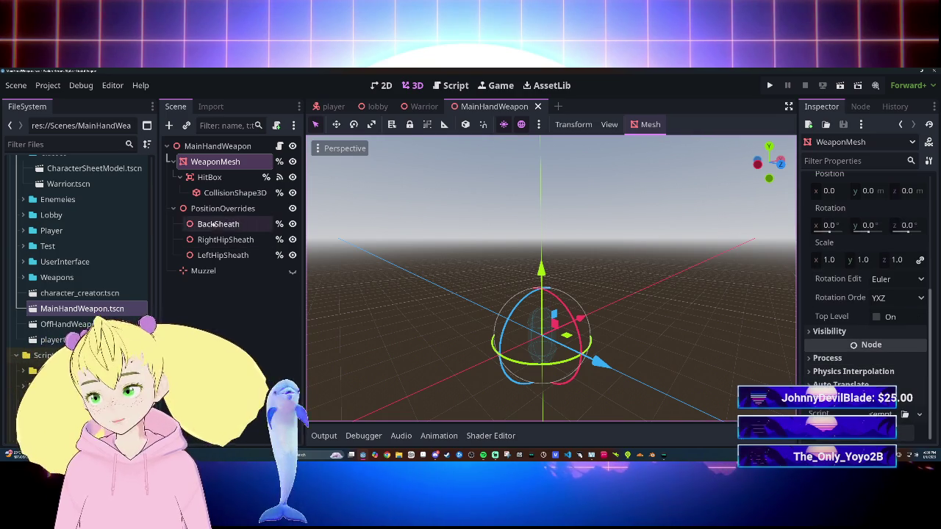
pyautogui.click(209, 177)
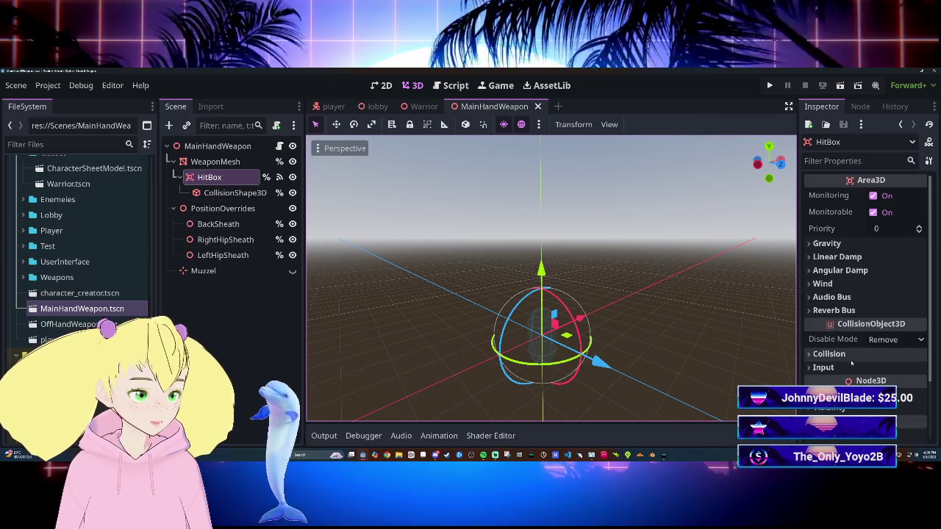
pyautogui.scroll(-2, 853, 334)
pyautogui.click(833, 317)
pyautogui.scroll(-2, 852, 317)
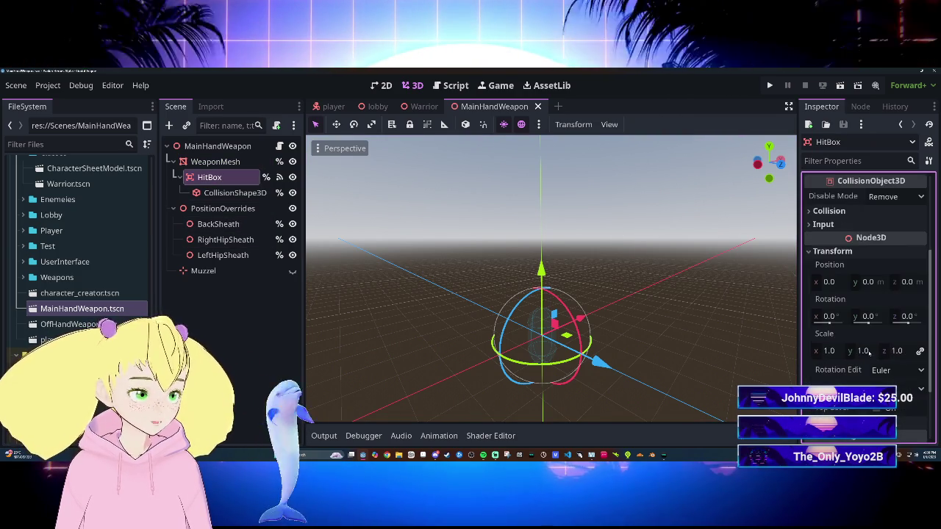
pyautogui.click(233, 192)
pyautogui.click(881, 276)
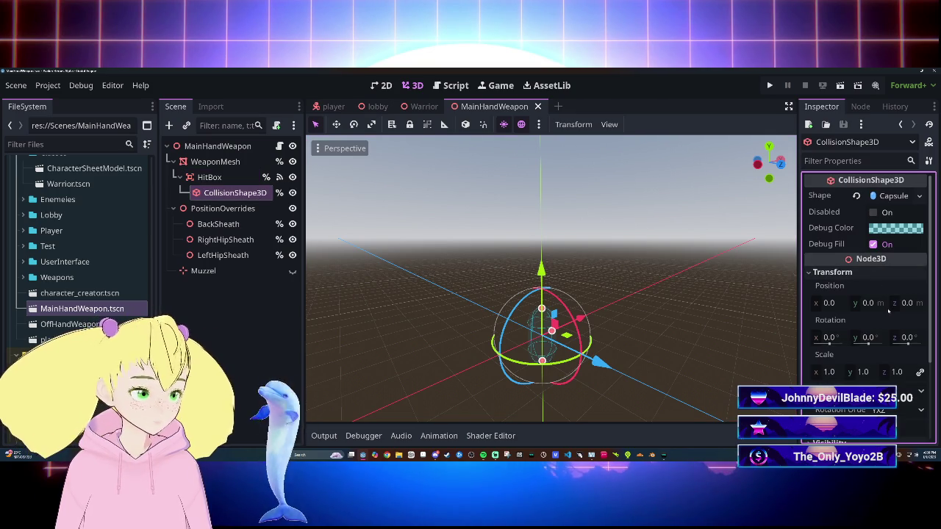
pyautogui.click(864, 274)
# Compare the BackSheath, RightHipSheath and LeftHipSheath transforms, then move Muzzel under WeaponMesh.
pyautogui.click(218, 224)
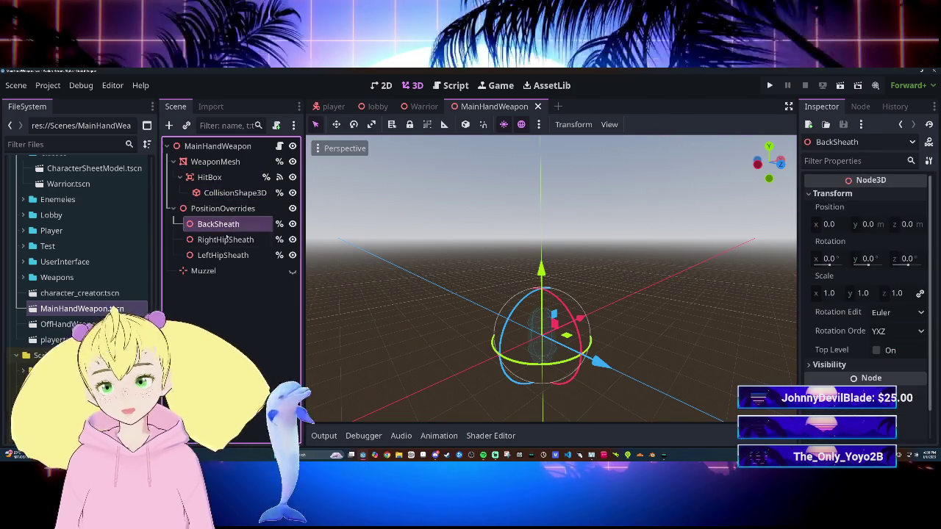
pyautogui.click(227, 240)
pyautogui.click(231, 255)
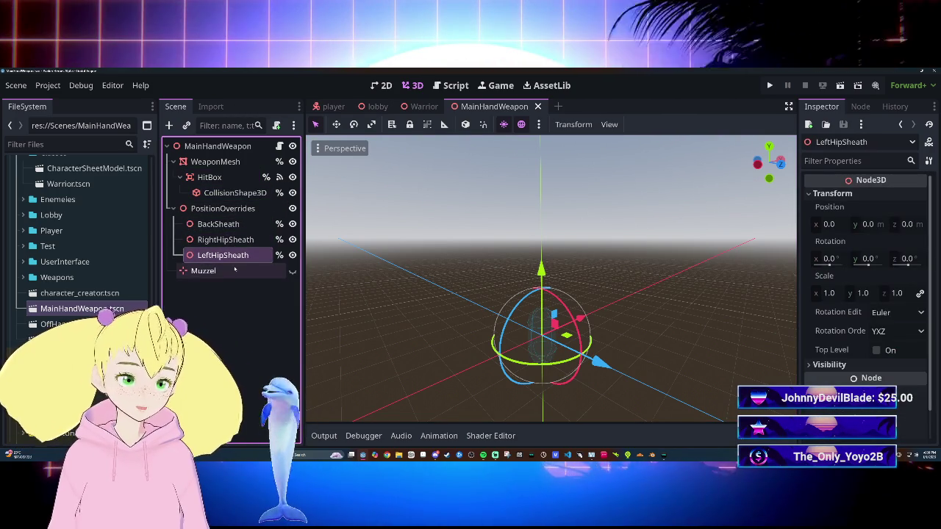
pyautogui.click(227, 239)
pyautogui.click(217, 224)
pyautogui.click(234, 255)
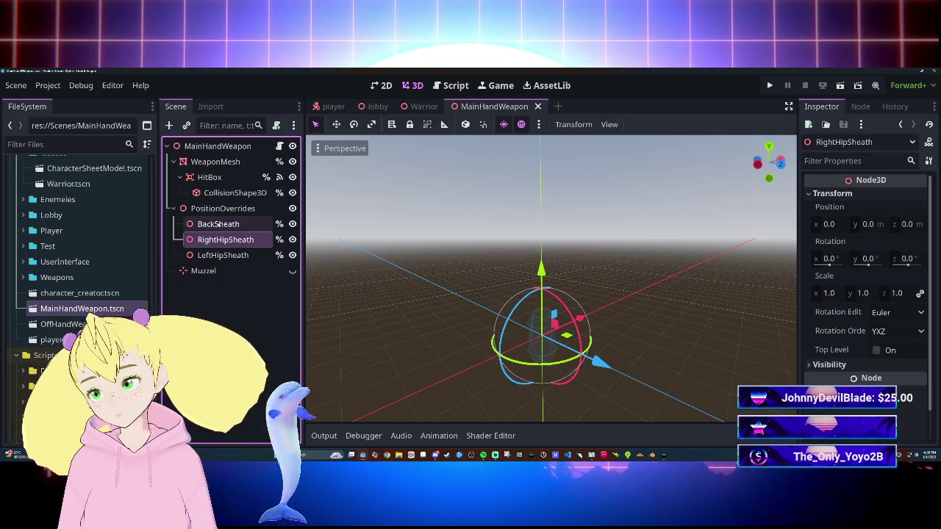
pyautogui.click(205, 272)
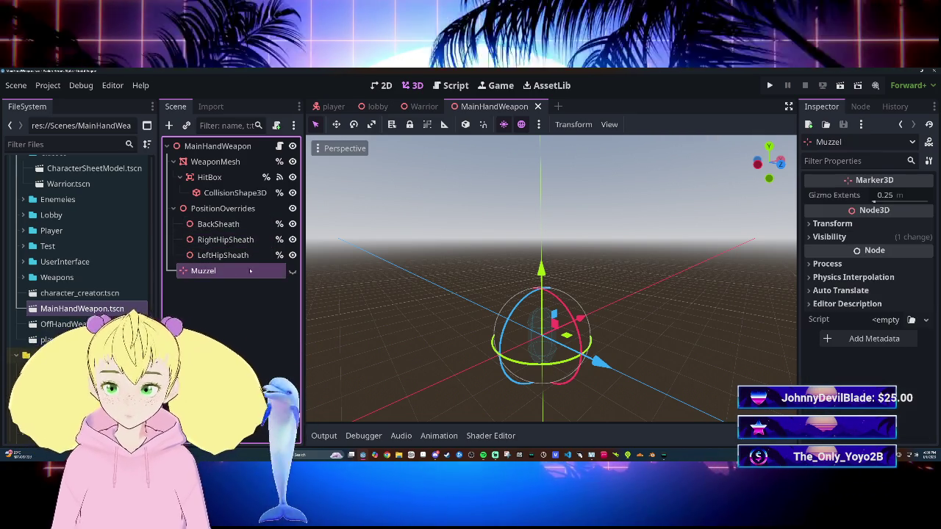
pyautogui.moveTo(205, 273); pyautogui.dragTo(191, 180)
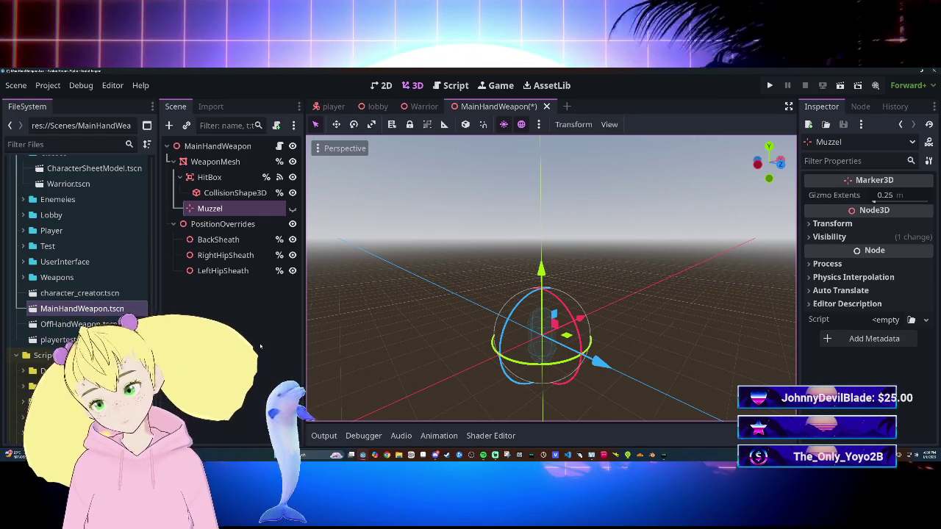
# Save the MainHandWeapon scene and open OffHandWeapon.tscn.
pyautogui.hotkey('ctrl', 's')
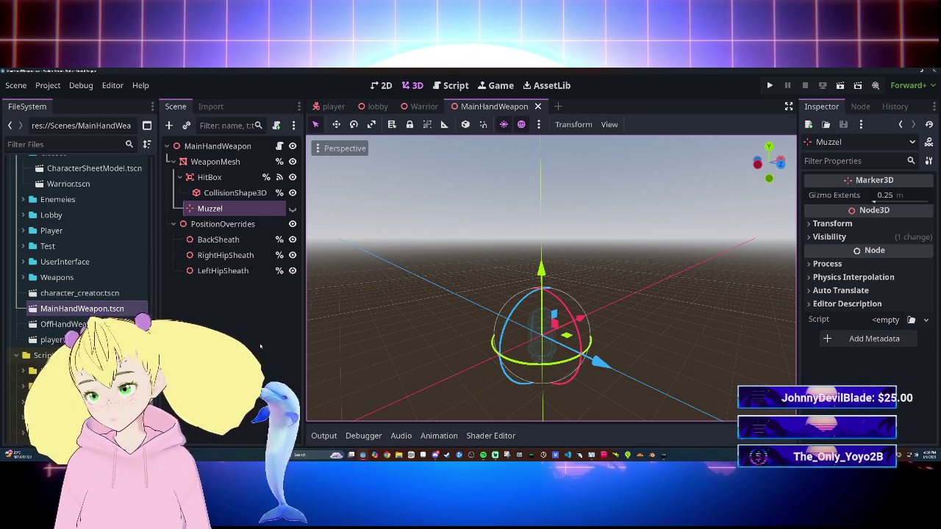
pyautogui.doubleClick(70, 324)
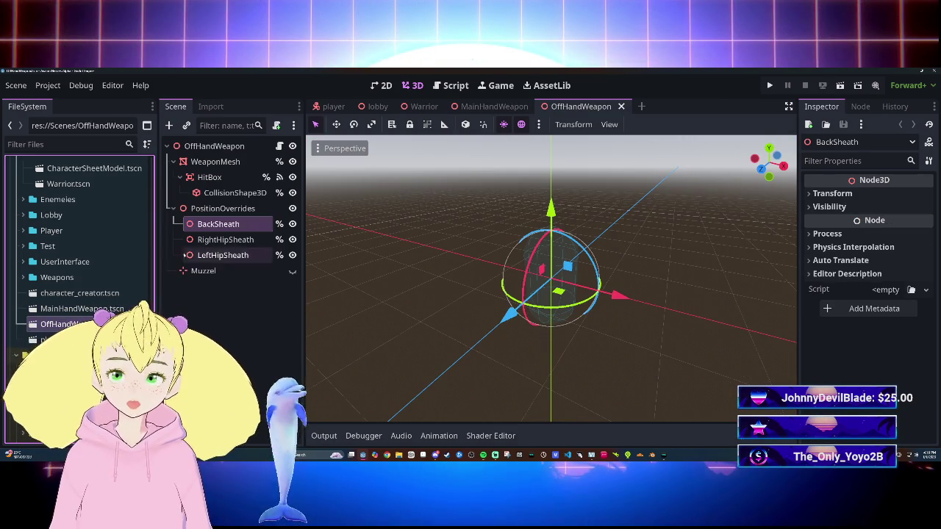
# Delete the Muzzel node from OffHandWeapon and save the scene.
pyautogui.click(219, 274)
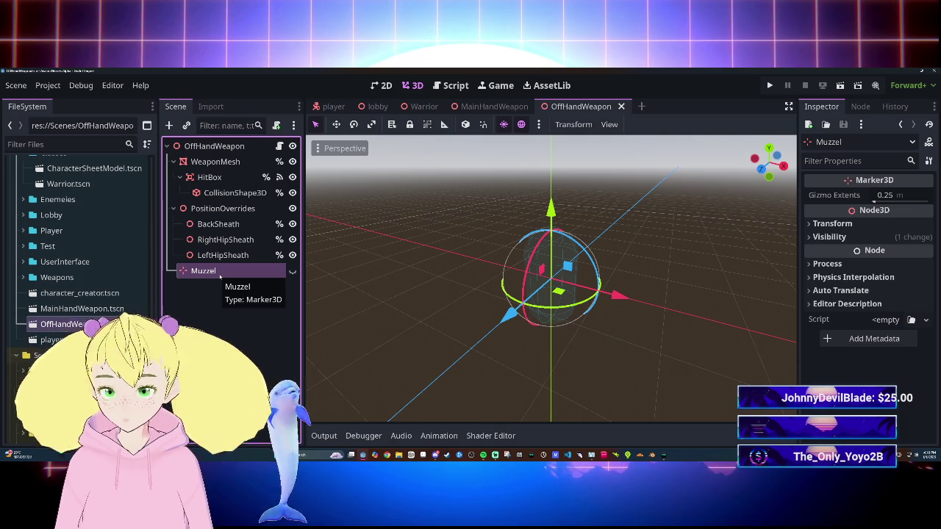
pyautogui.press('Delete')
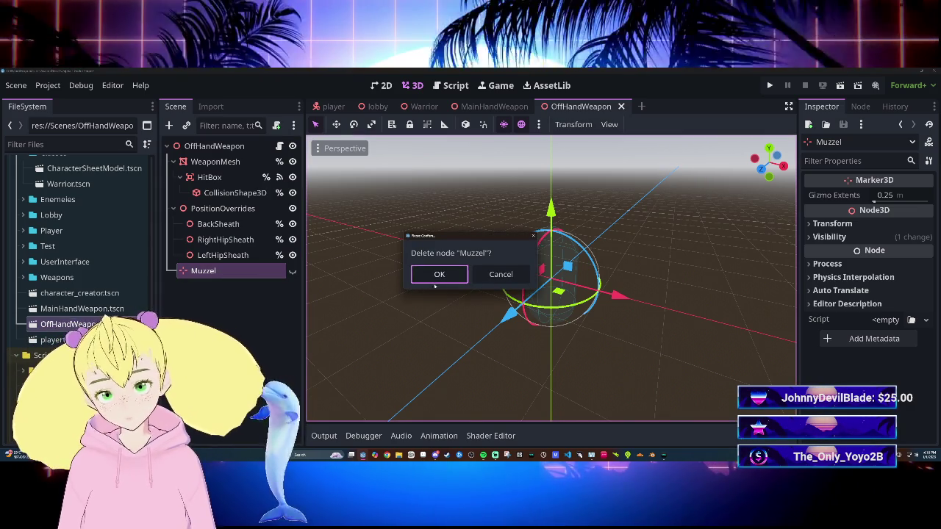
pyautogui.click(437, 277)
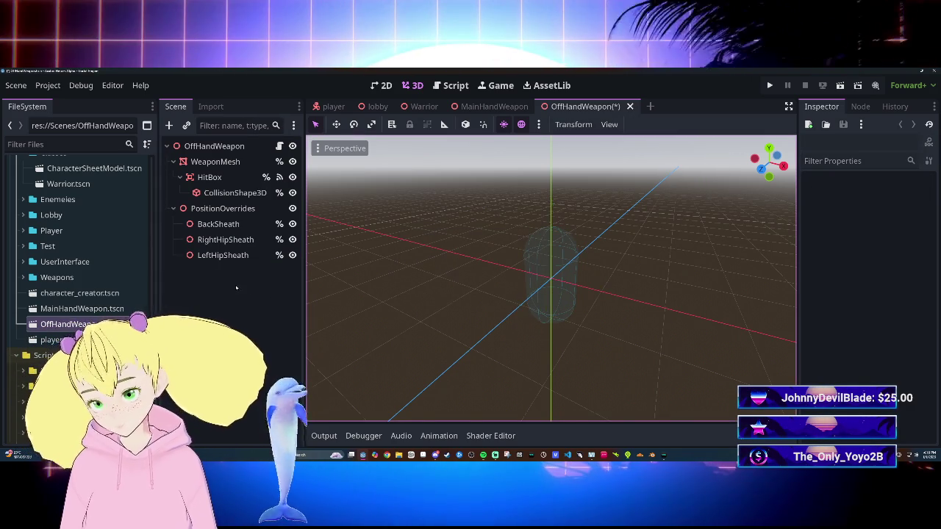
pyautogui.hotkey('ctrl', 's')
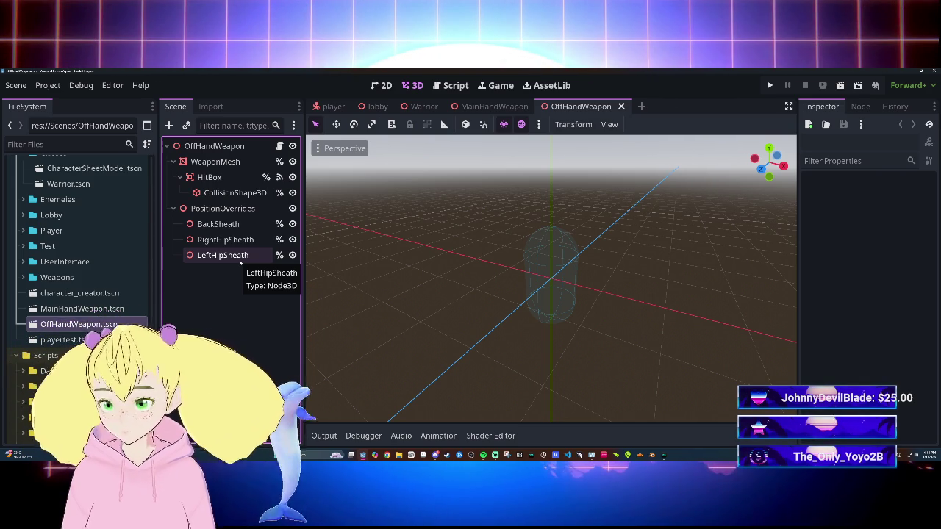
pyautogui.hotkey('ctrl', 's')
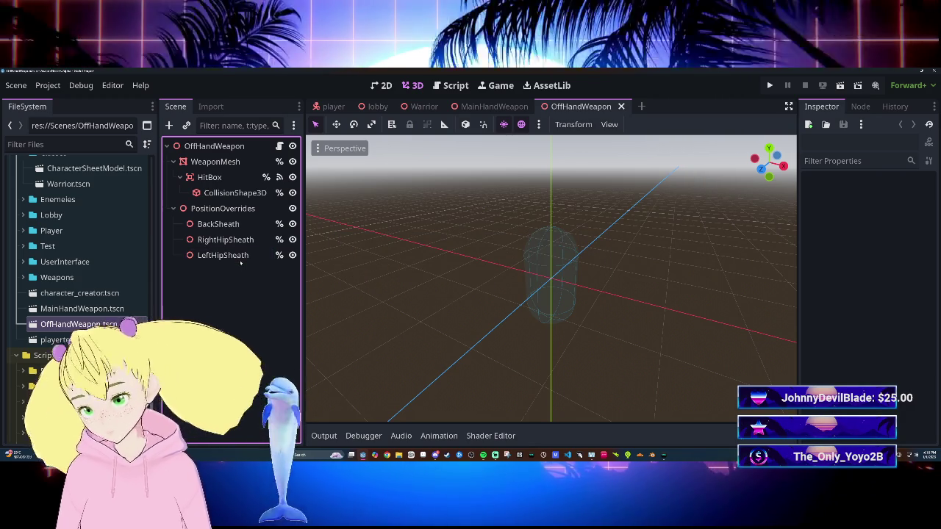
# Switch back and forth between the MainHandWeapon and OffHandWeapon scenes.
pyautogui.doubleClick(109, 312)
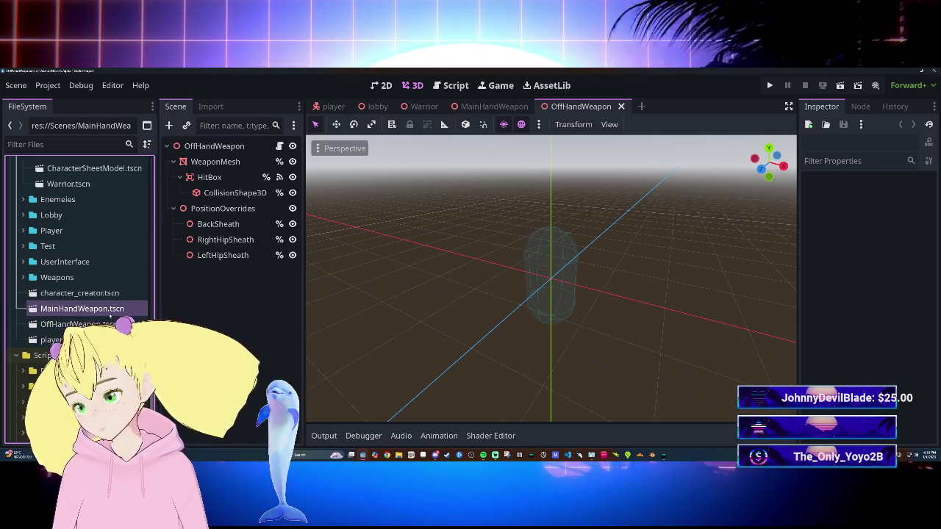
pyautogui.doubleClick(95, 324)
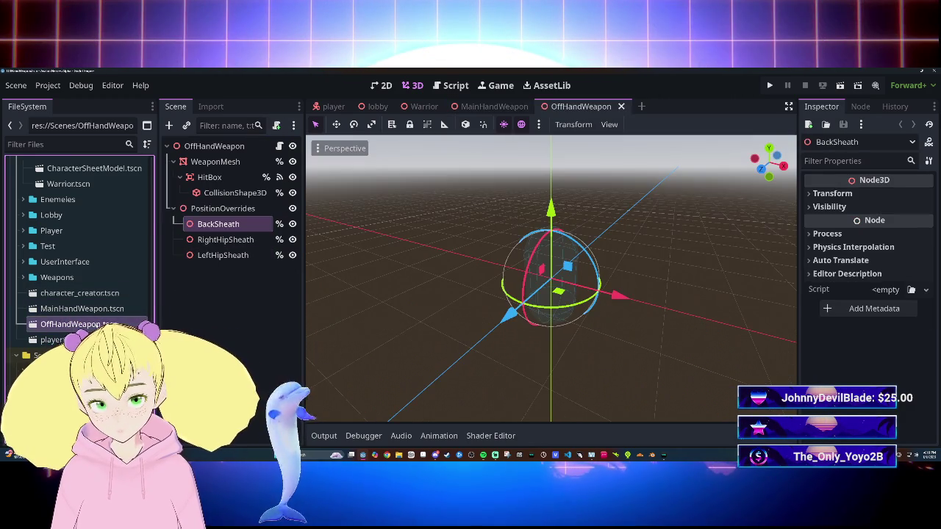
pyautogui.doubleClick(83, 309)
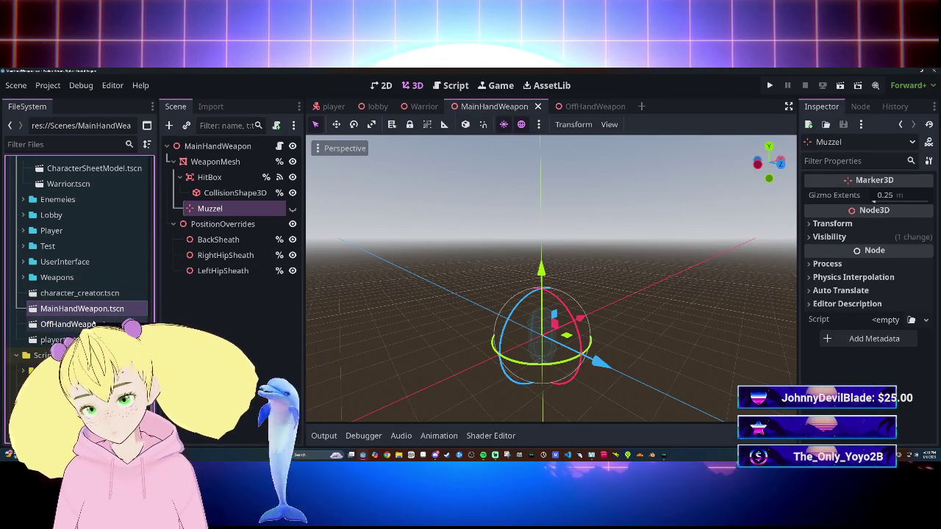
pyautogui.doubleClick(94, 325)
# Check the off-hand LeftHipSheath and RightHipSheath nodes, then return to the Warrior scene.
pyautogui.click(83, 309)
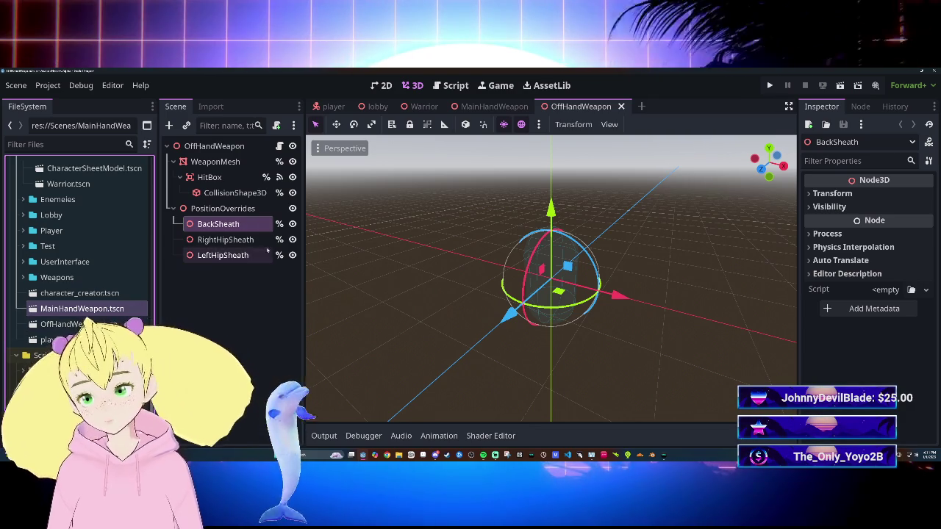
pyautogui.click(223, 255)
pyautogui.click(225, 240)
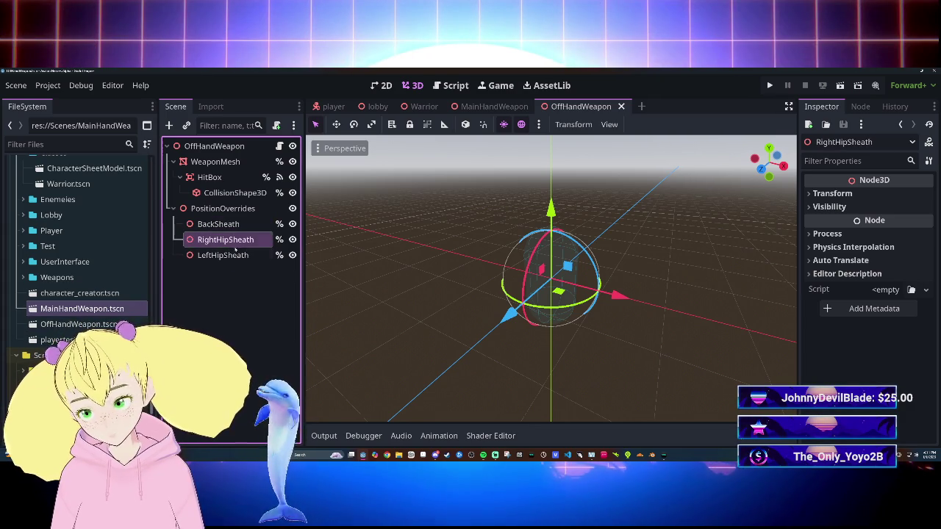
pyautogui.click(236, 280)
pyautogui.click(418, 106)
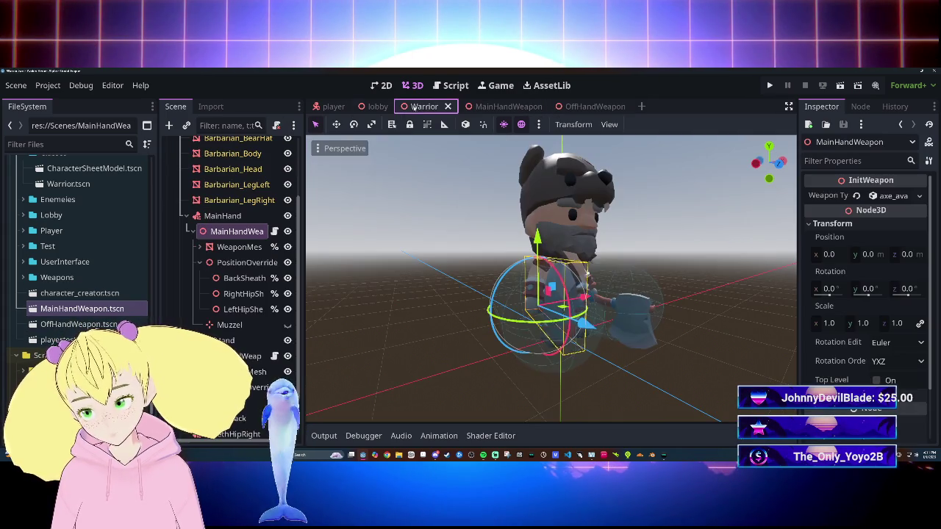
# Compare the main-hand and off-hand weapon and WeaponMesh nodes, then switch to the lobby and player scenes.
pyautogui.moveTo(374, 250); pyautogui.dragTo(441, 253)
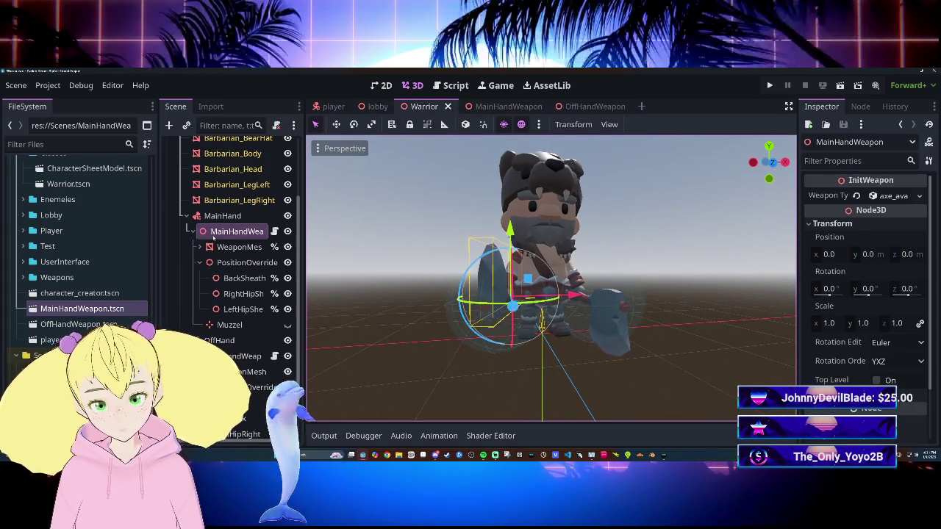
pyautogui.click(230, 247)
pyautogui.press('Up')
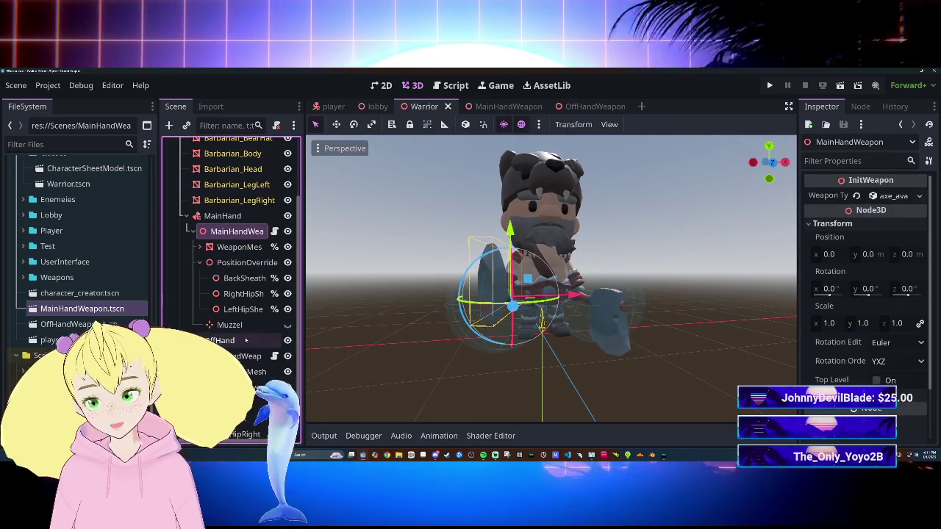
pyautogui.click(242, 357)
pyautogui.press('Down')
pyautogui.press('Up')
pyautogui.press('Down')
pyautogui.click(239, 247)
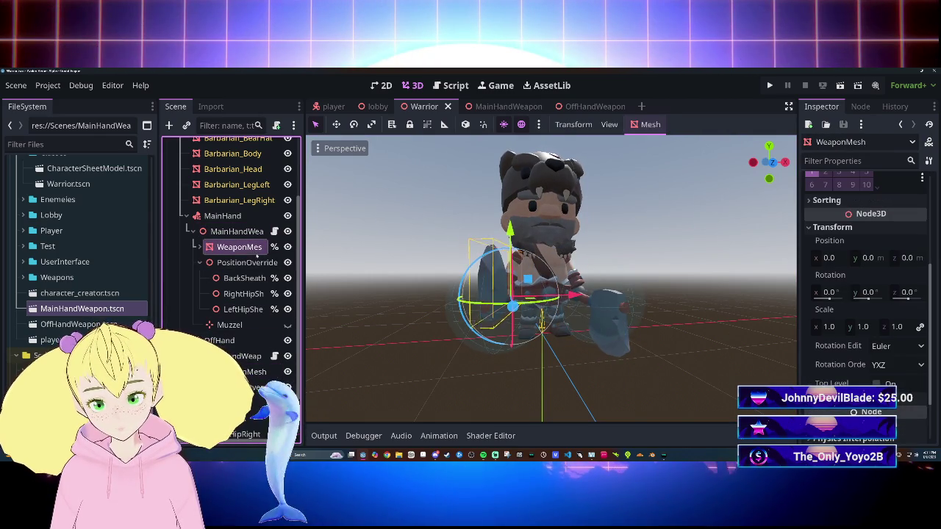
pyautogui.click(246, 234)
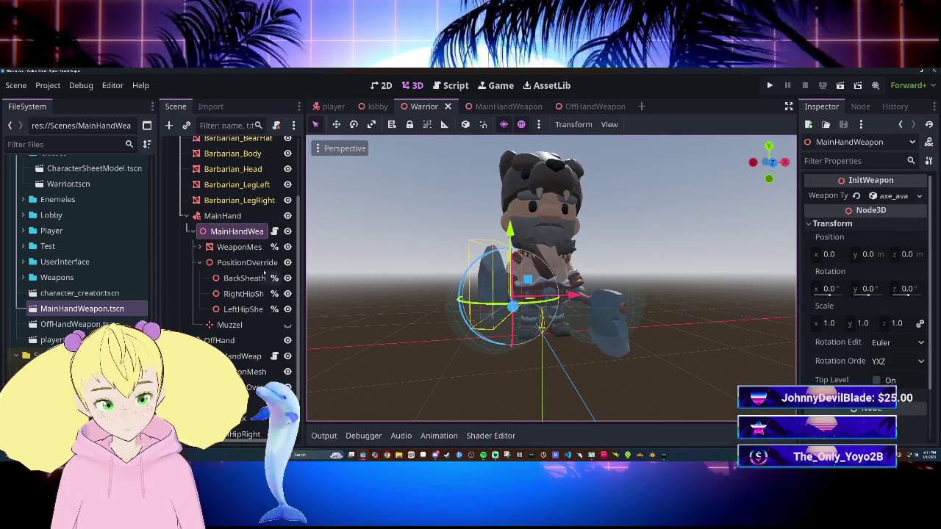
pyautogui.click(378, 107)
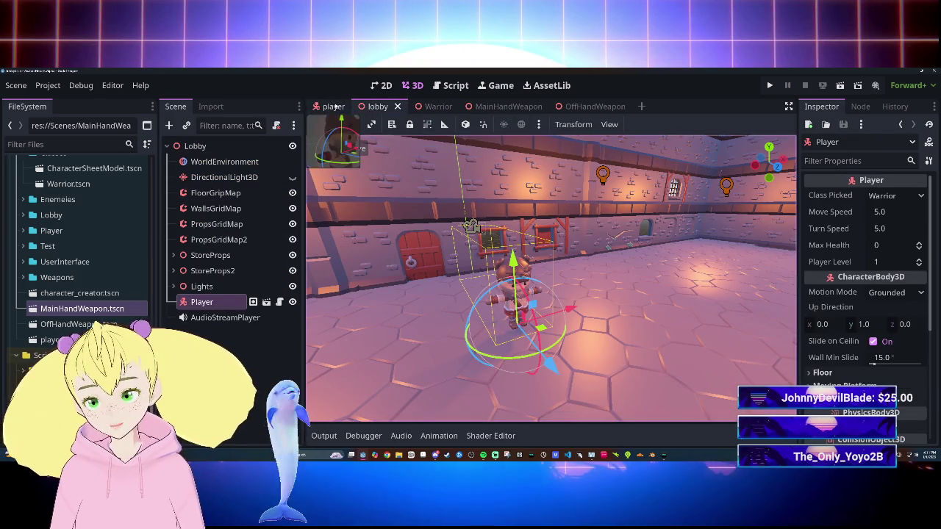
pyautogui.click(333, 107)
# Open the weapon script in the Script workspace in distraction-free mode.
pyautogui.click(466, 86)
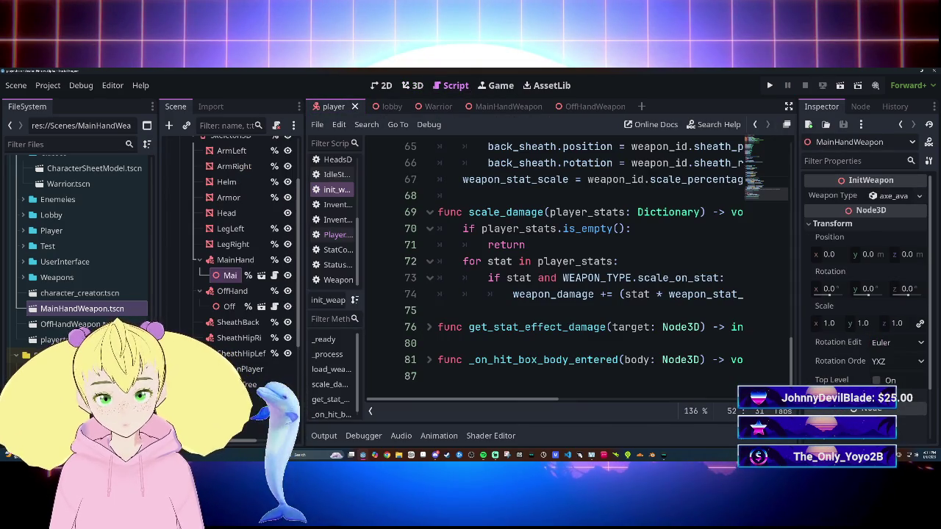
pyautogui.scroll(15, 559, 264)
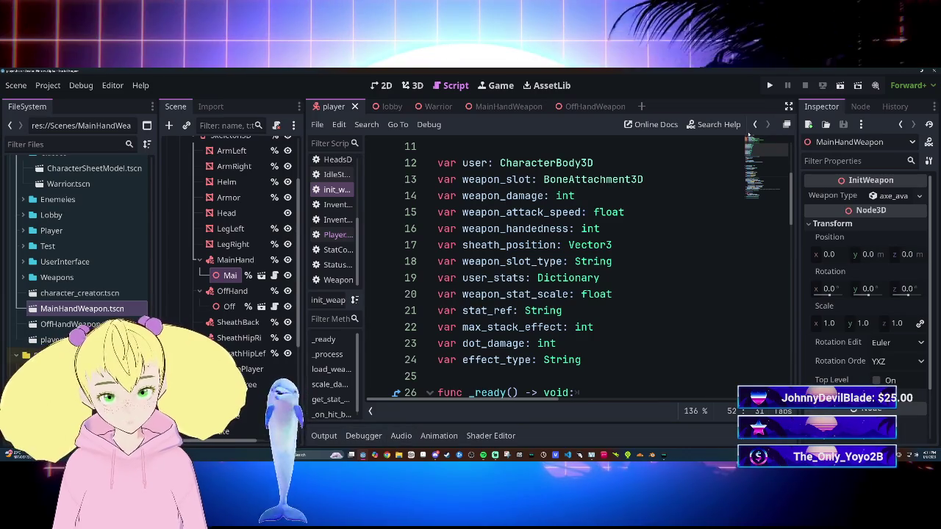
pyautogui.click(788, 105)
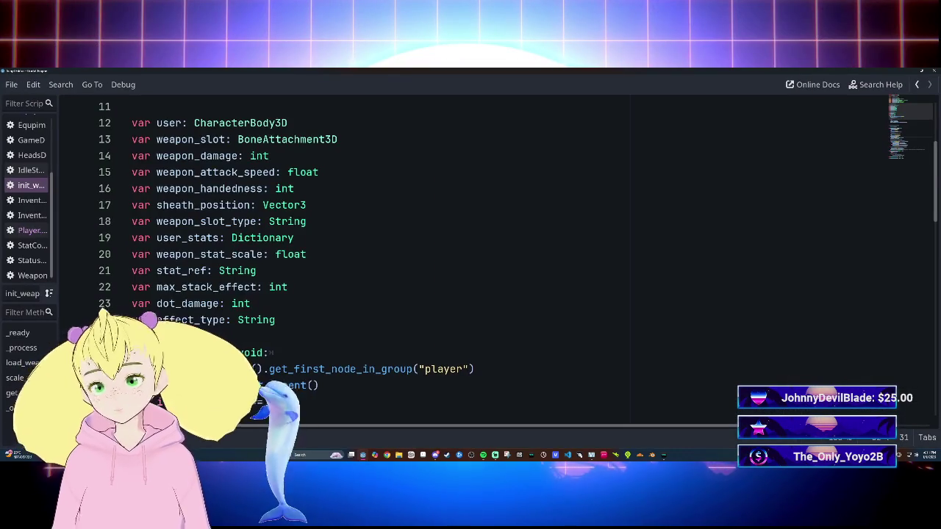
pyautogui.scroll(3, 470, 257)
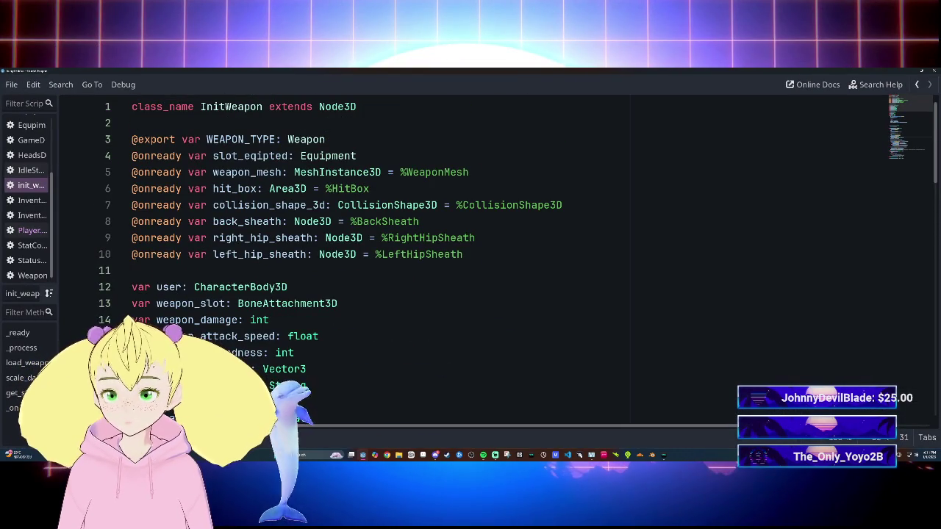
pyautogui.scroll(-6, 470, 257)
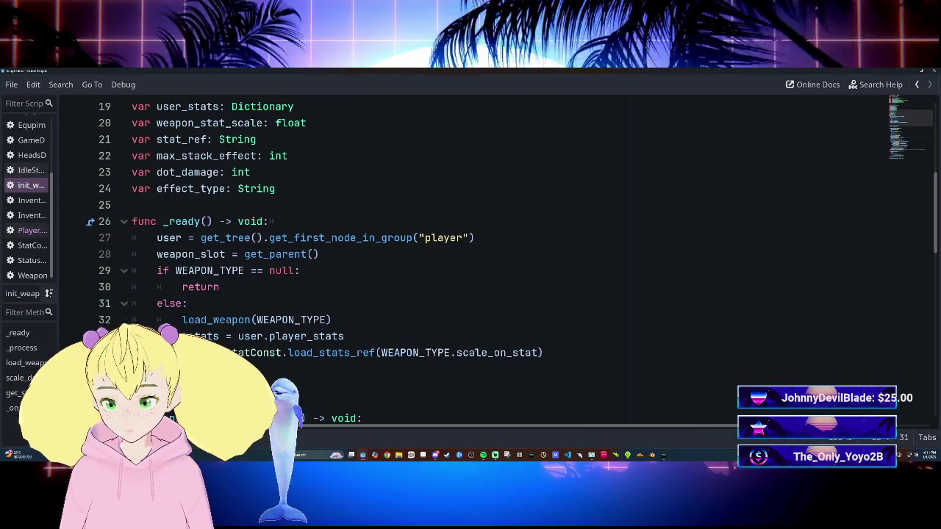
pyautogui.scroll(-4, 471, 257)
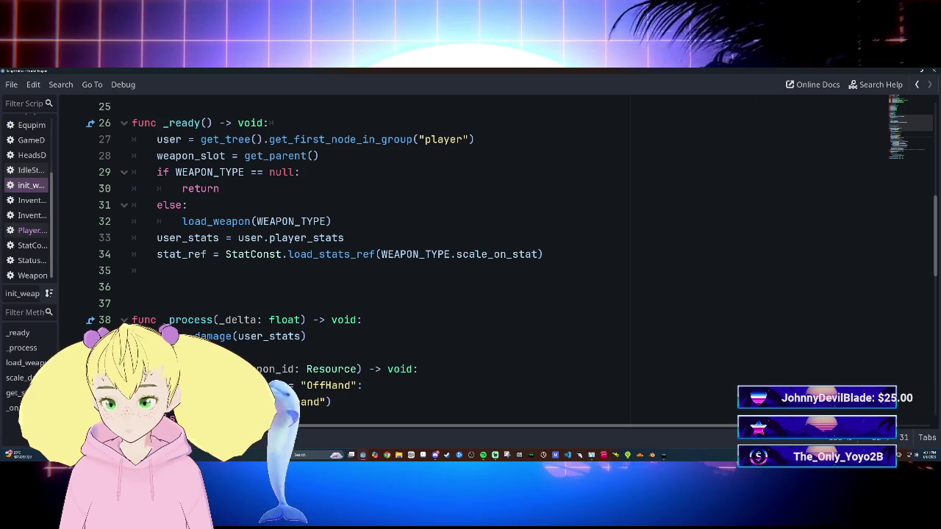
pyautogui.scroll(-3, 471, 258)
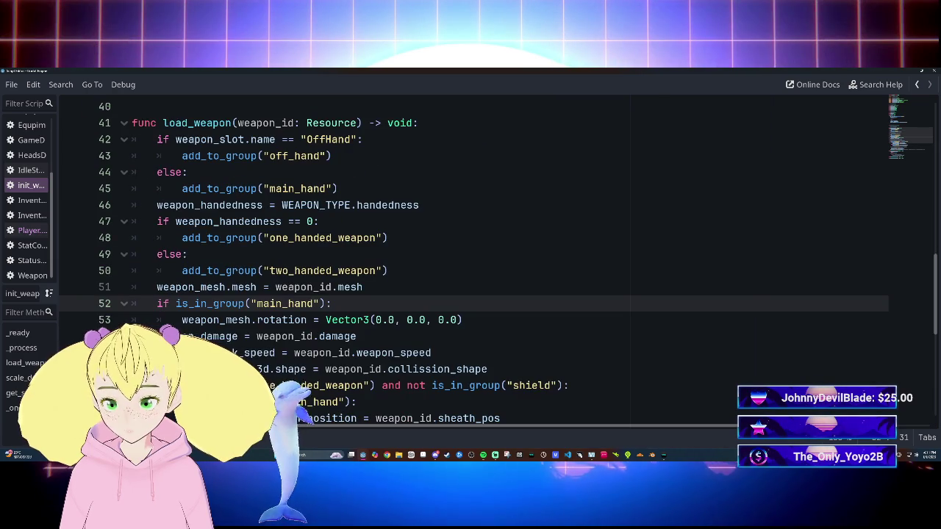
pyautogui.scroll(-1, 471, 257)
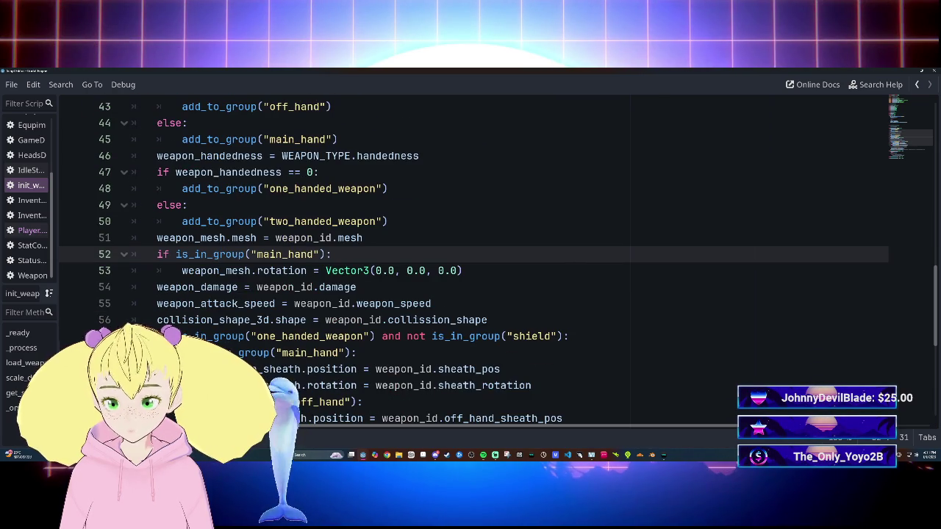
pyautogui.scroll(-1, 470, 258)
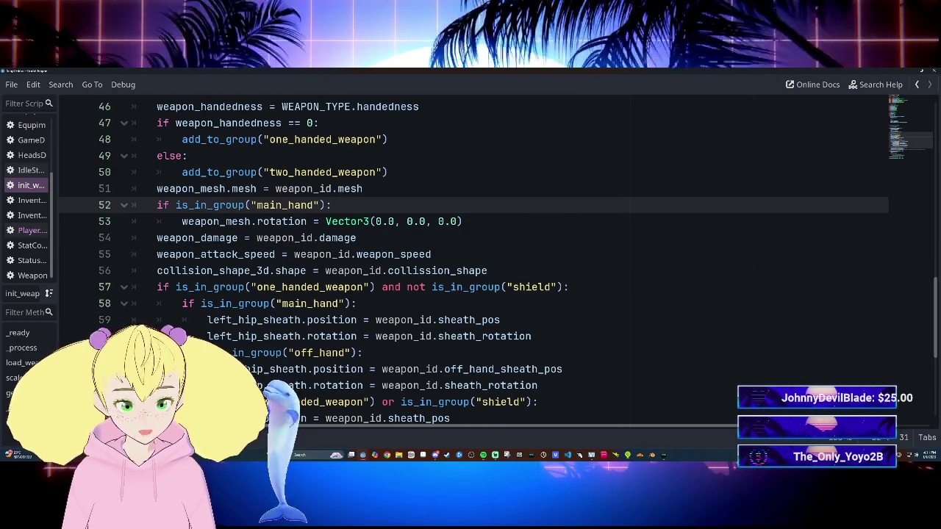
# Set line 53's weapon_mesh.rotation to Vector3(0.0, 180.0, 0.0) and review the script.
pyautogui.click(461, 221)
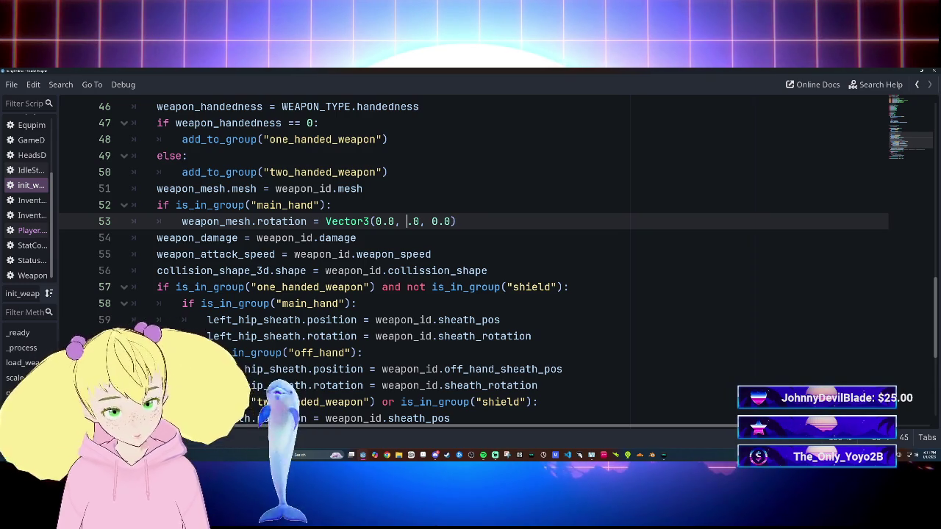
pyautogui.write('180')
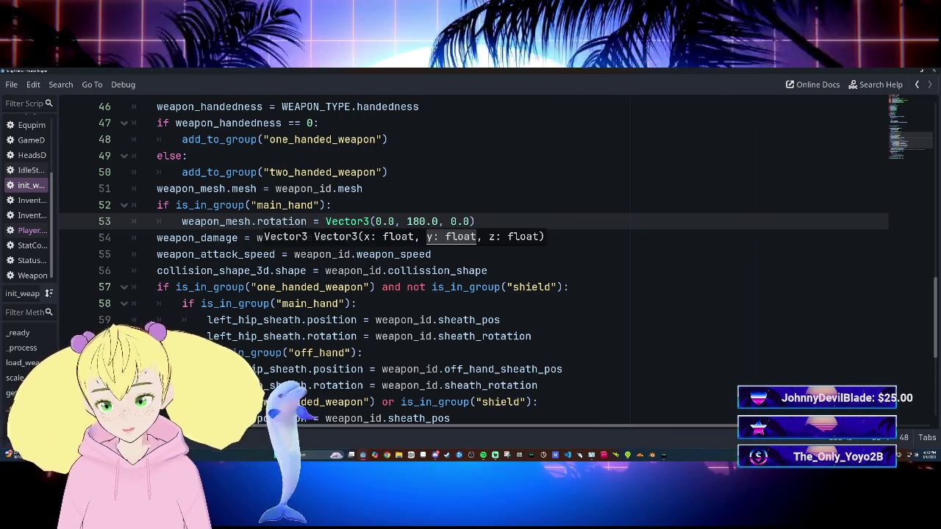
pyautogui.press('Up')
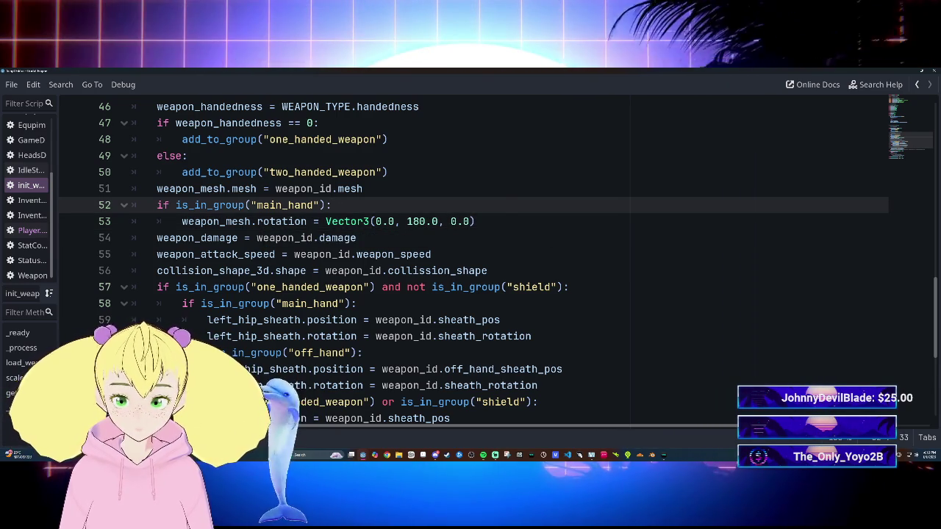
pyautogui.scroll(-2, 471, 257)
pyautogui.scroll(1, 470, 258)
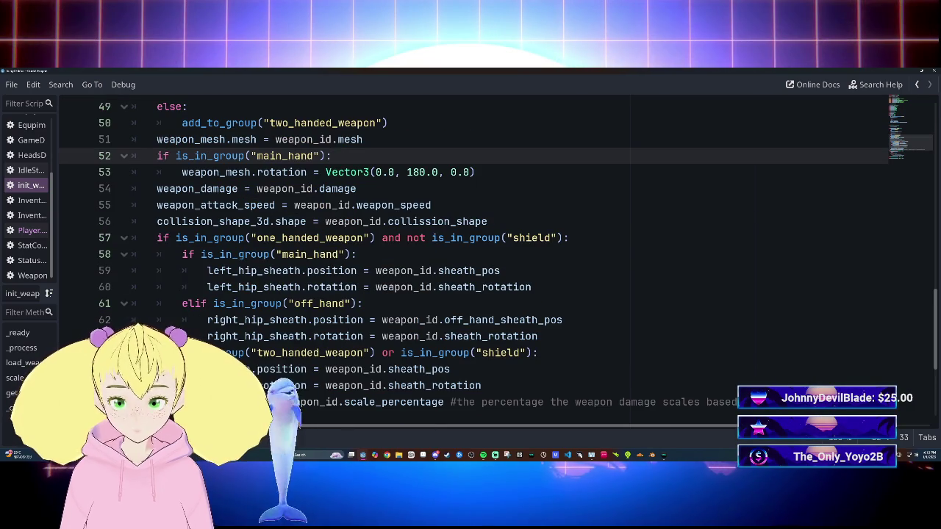
pyautogui.scroll(-3, 470, 257)
pyautogui.scroll(-1, 470, 258)
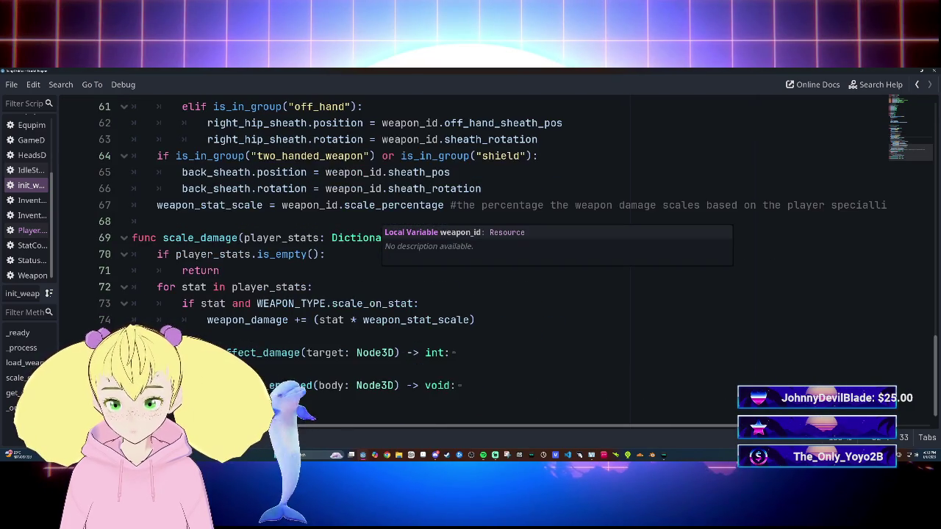
pyautogui.scroll(4, 470, 257)
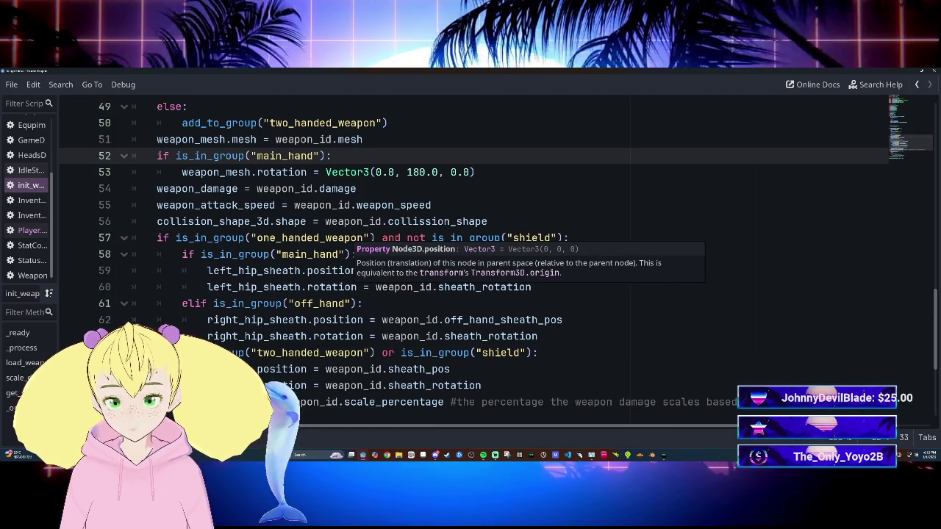
pyautogui.scroll(-2, 470, 257)
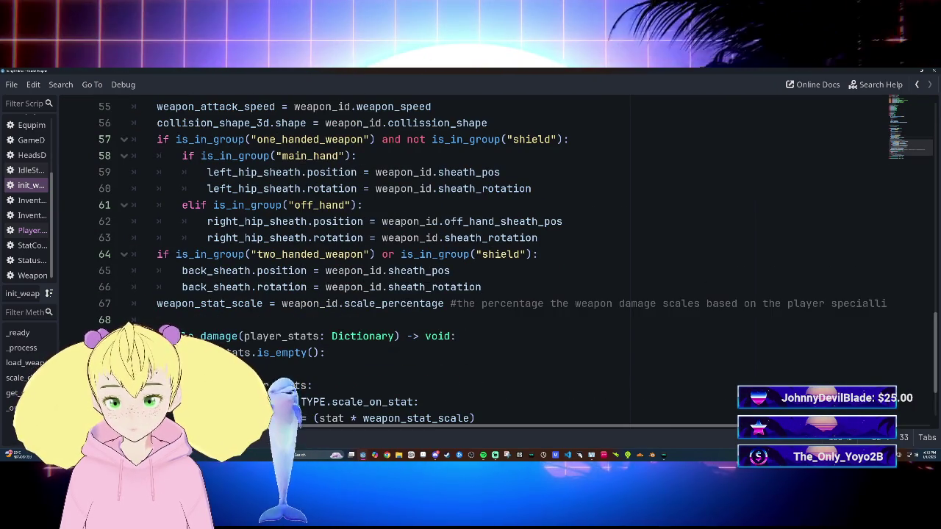
pyautogui.scroll(1, 470, 257)
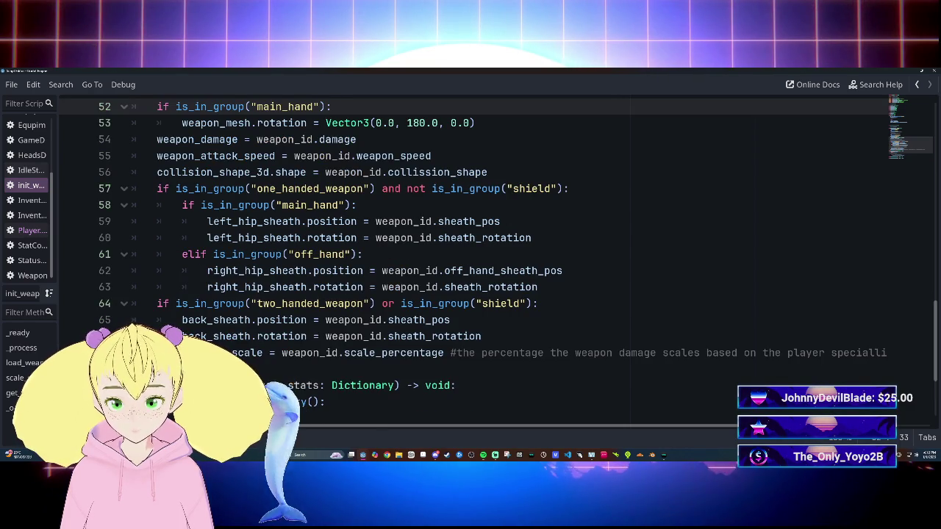
pyautogui.scroll(1, 470, 257)
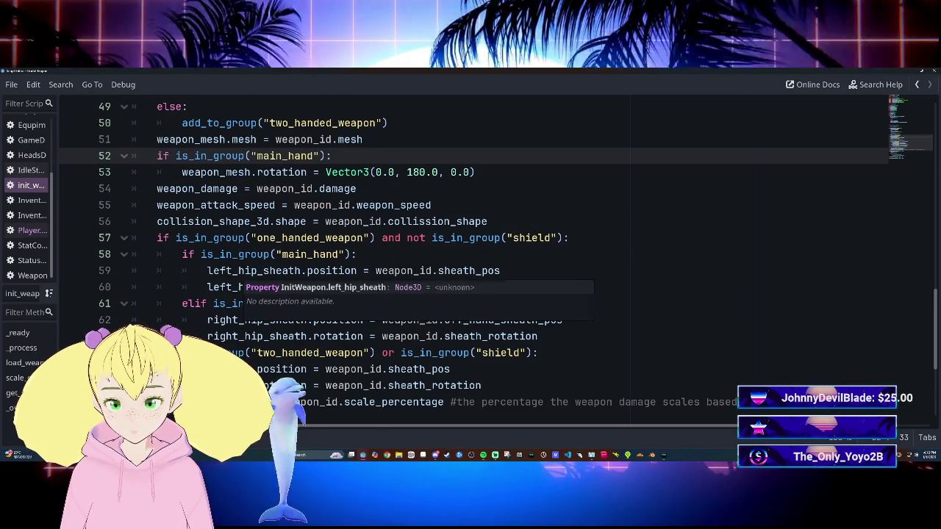
pyautogui.scroll(-1, 471, 257)
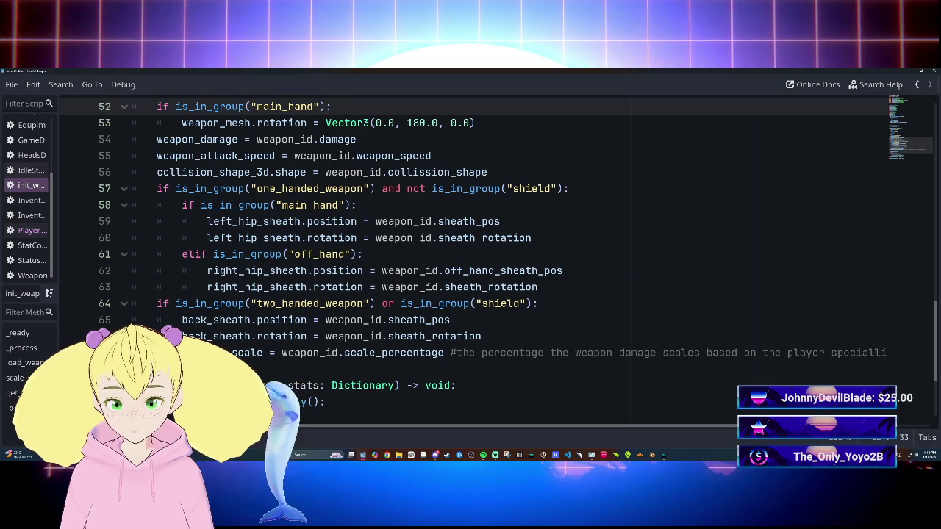
pyautogui.scroll(-1, 470, 258)
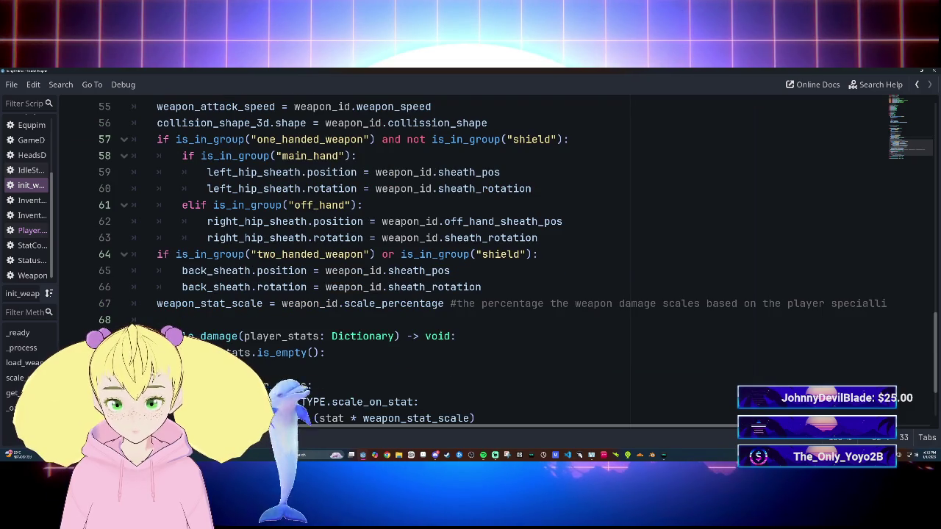
pyautogui.scroll(1, 470, 257)
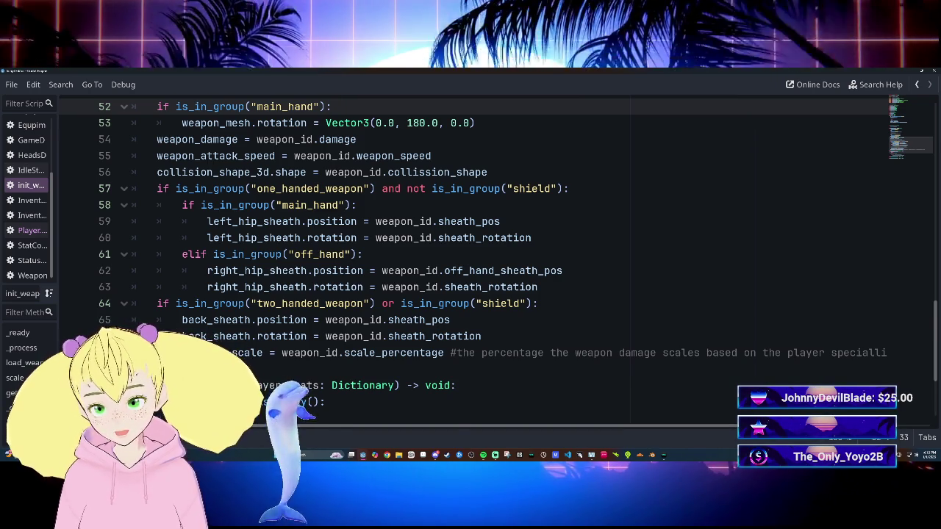
pyautogui.scroll(-3, 470, 257)
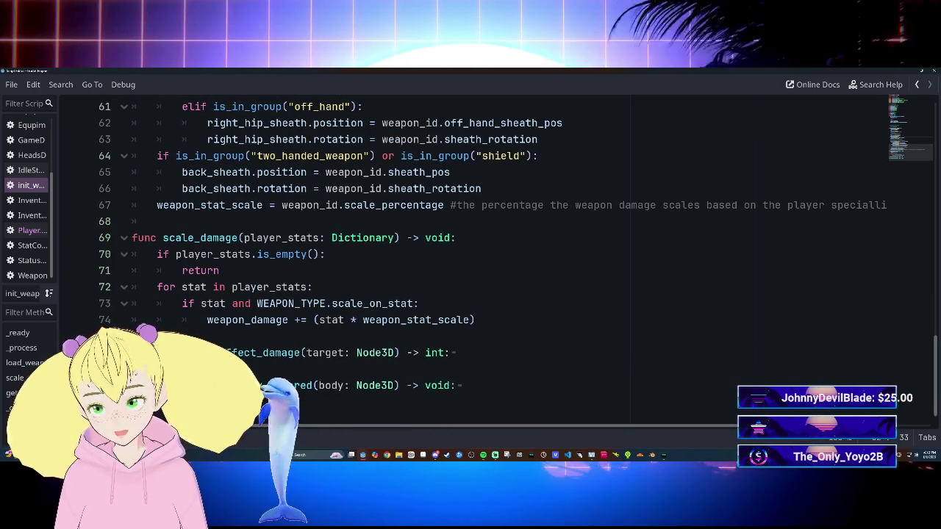
pyautogui.scroll(6, 470, 258)
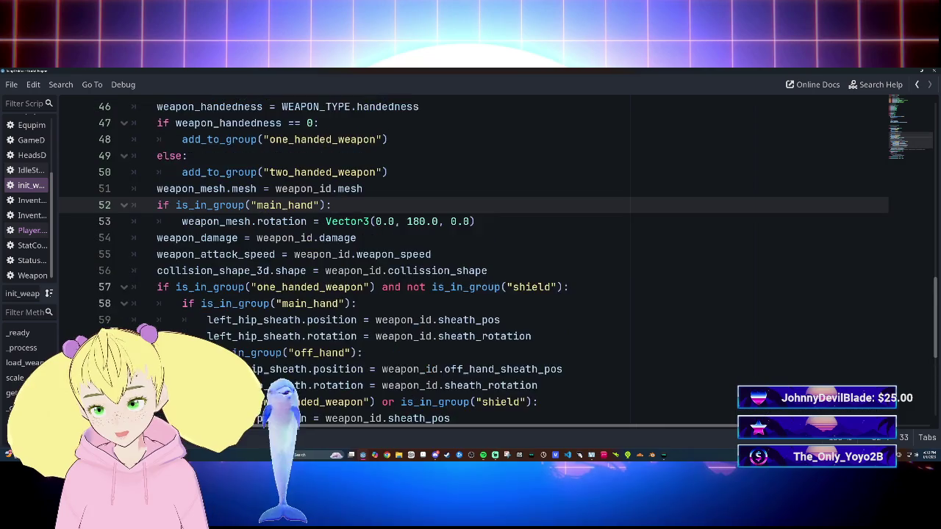
pyautogui.scroll(5, 471, 257)
pyautogui.scroll(2, 470, 257)
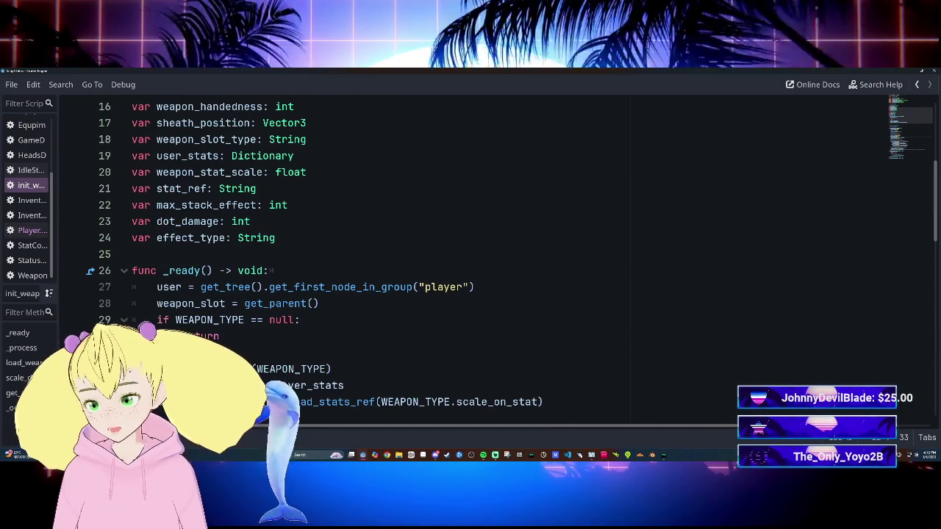
pyautogui.click(33, 230)
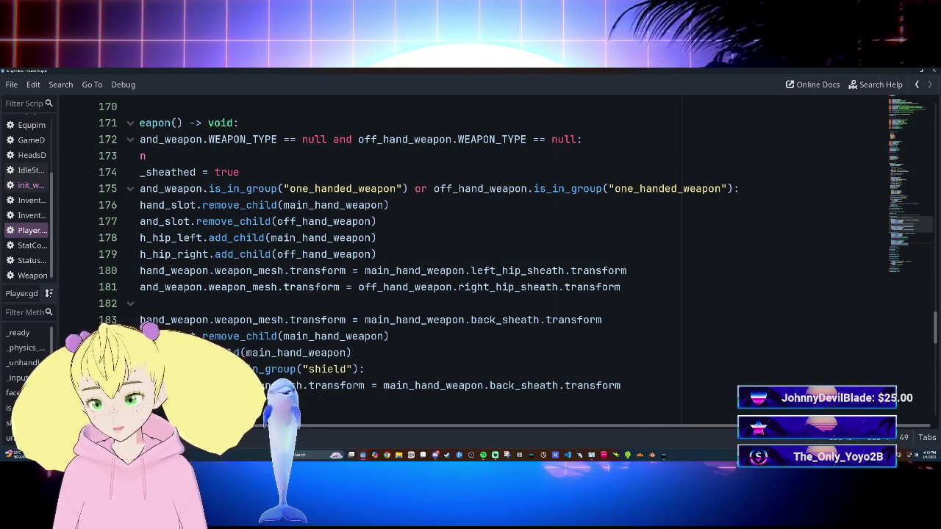
pyautogui.scroll(10, 470, 258)
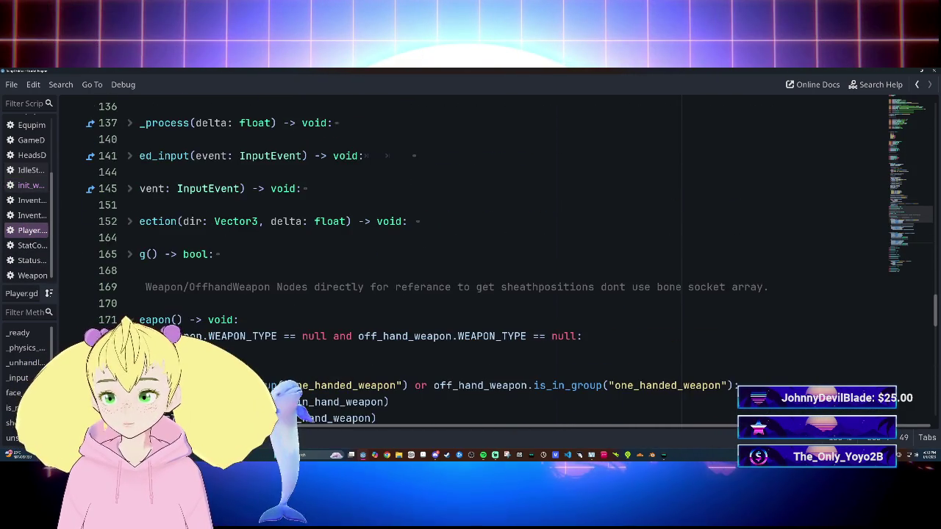
pyautogui.scroll(3, 471, 257)
pyautogui.moveTo(439, 425); pyautogui.dragTo(337, 418)
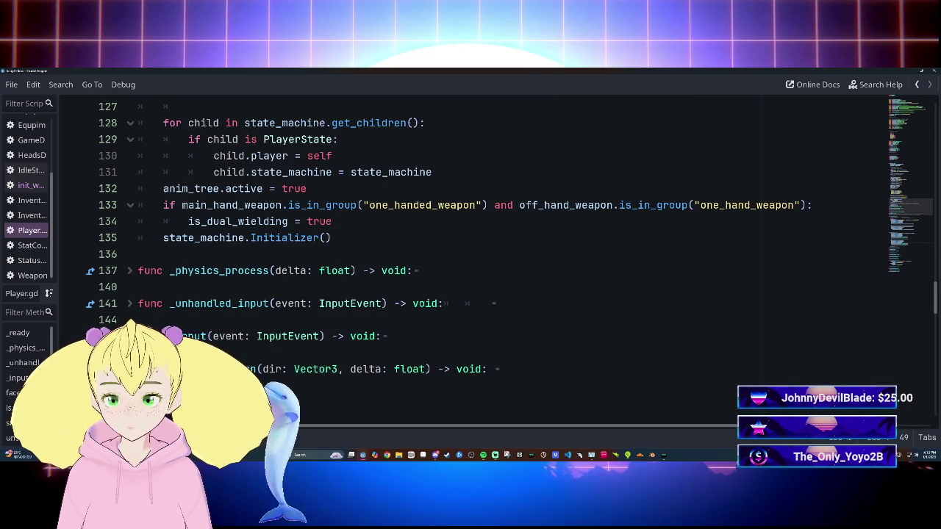
pyautogui.scroll(16, 470, 258)
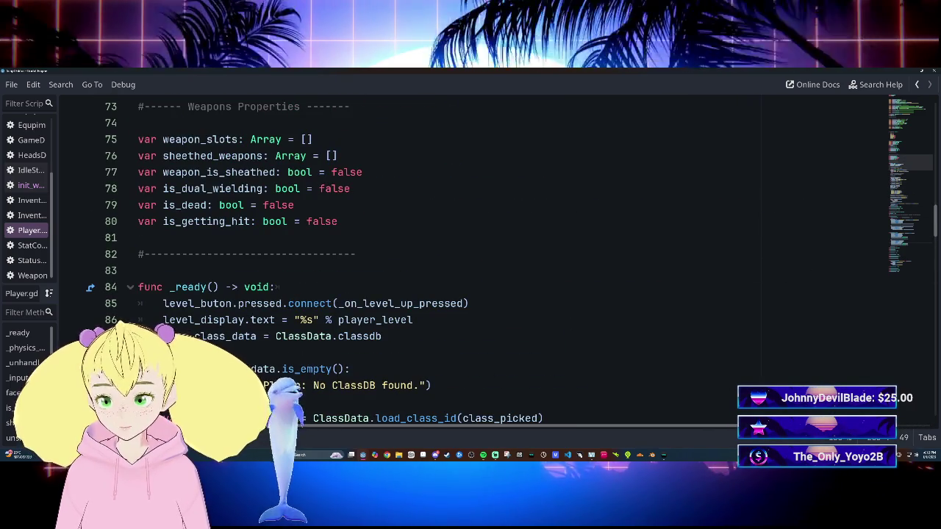
pyautogui.scroll(2, 470, 257)
pyautogui.scroll(-4, 471, 257)
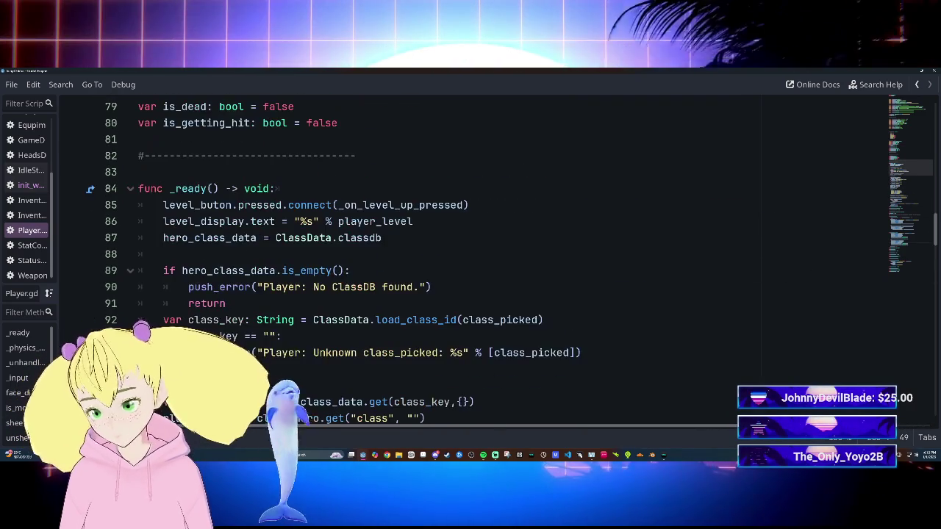
pyautogui.scroll(-4, 471, 257)
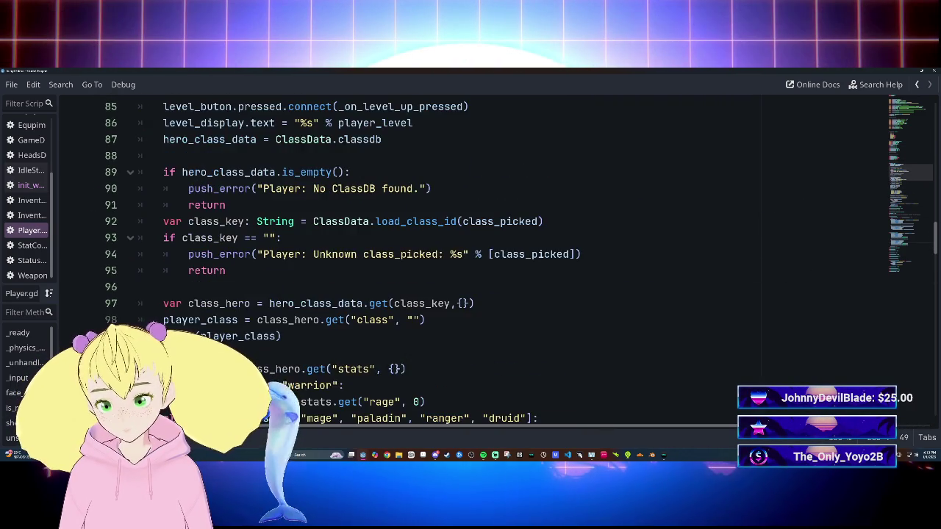
pyautogui.scroll(-8, 471, 257)
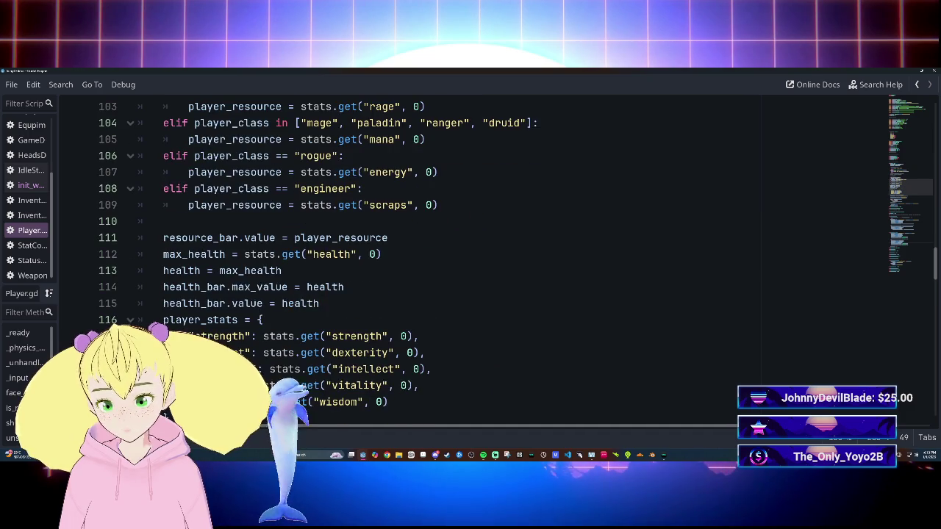
pyautogui.scroll(-1, 471, 257)
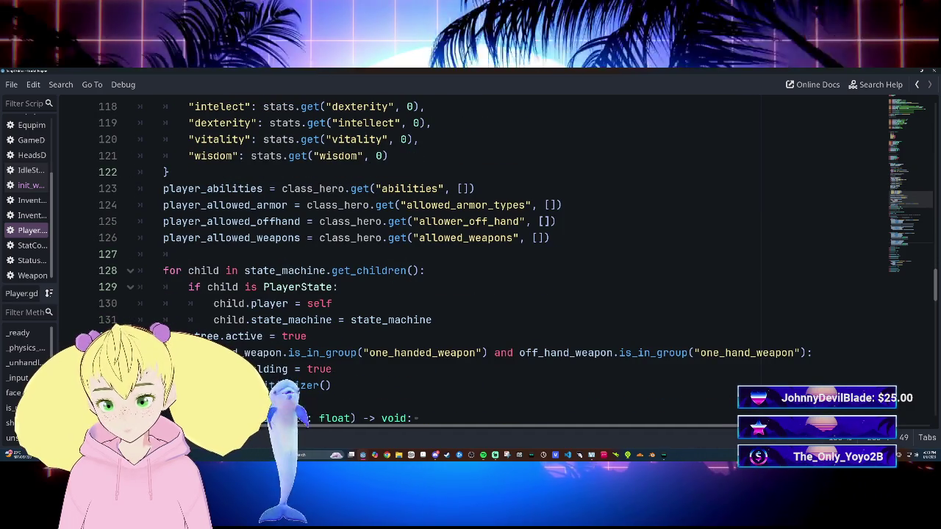
pyautogui.scroll(-2, 470, 257)
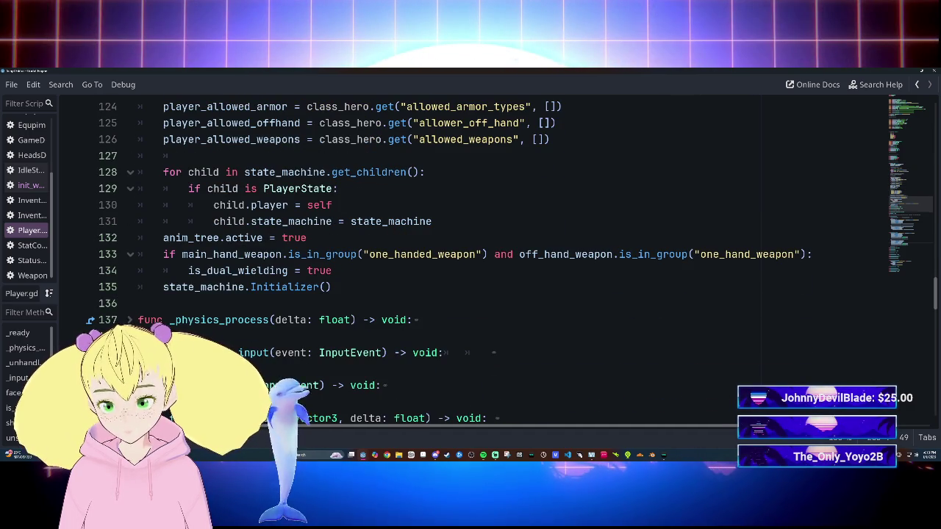
pyautogui.scroll(5, 471, 257)
pyautogui.scroll(2, 470, 257)
pyautogui.scroll(-2, 470, 258)
pyautogui.scroll(-8, 470, 257)
pyautogui.scroll(1, 471, 257)
pyautogui.scroll(1, 471, 257)
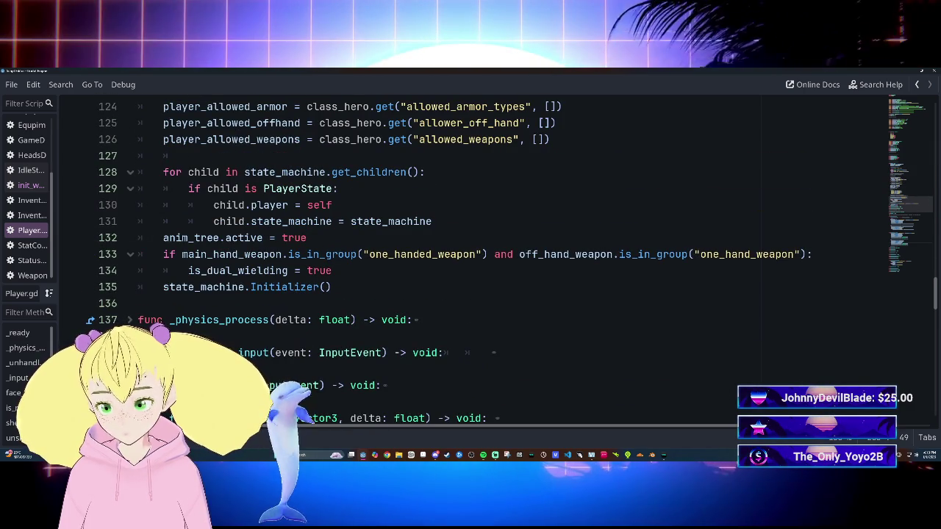
pyautogui.scroll(-3, 470, 257)
pyautogui.scroll(3, 470, 257)
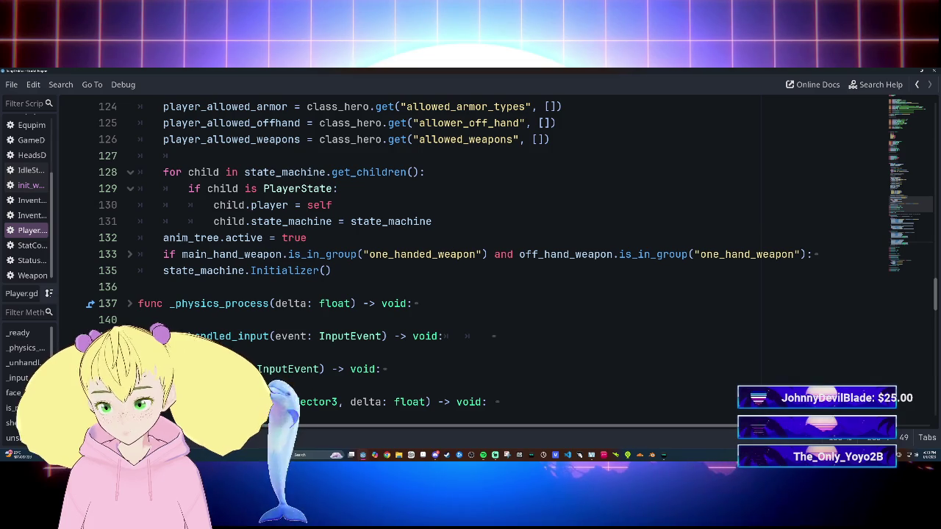
pyautogui.scroll(-3, 470, 257)
pyautogui.scroll(2, 471, 257)
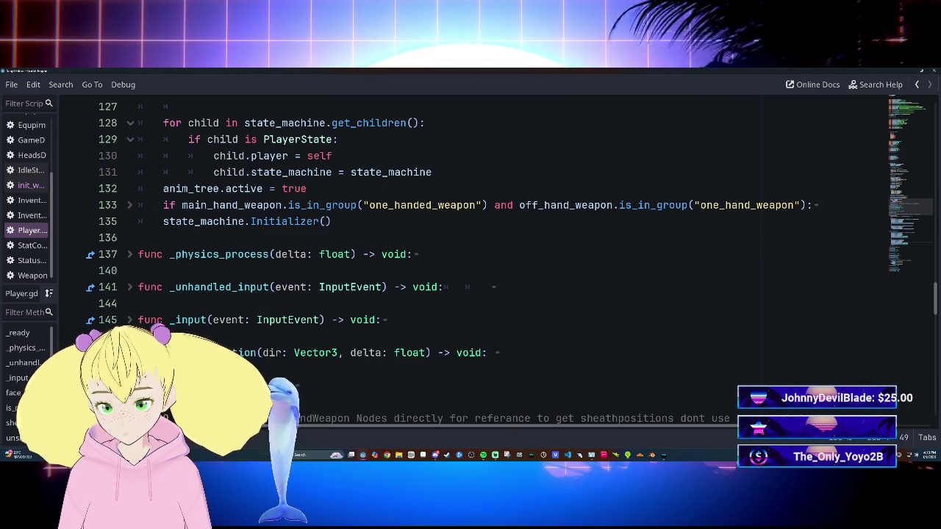
pyautogui.scroll(-1, 470, 258)
pyautogui.scroll(1, 471, 257)
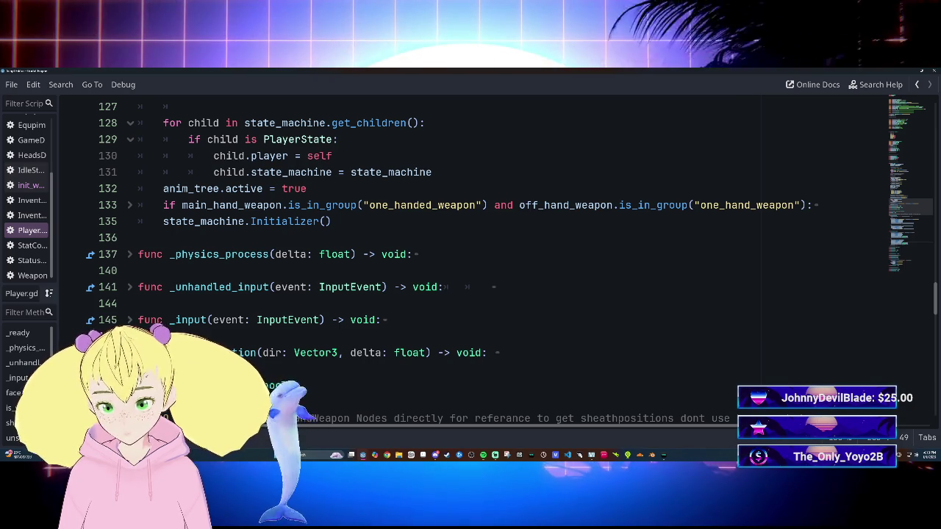
pyautogui.click(806, 205)
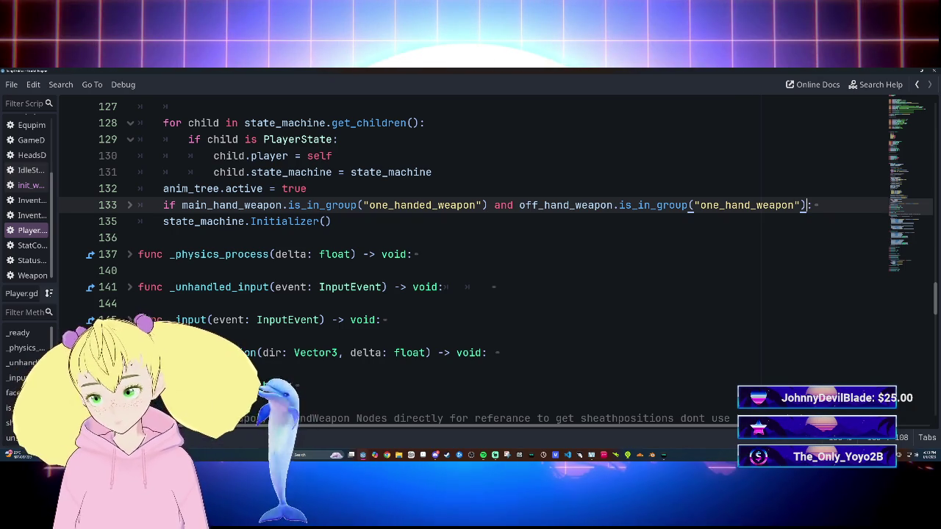
pyautogui.write('or ma')
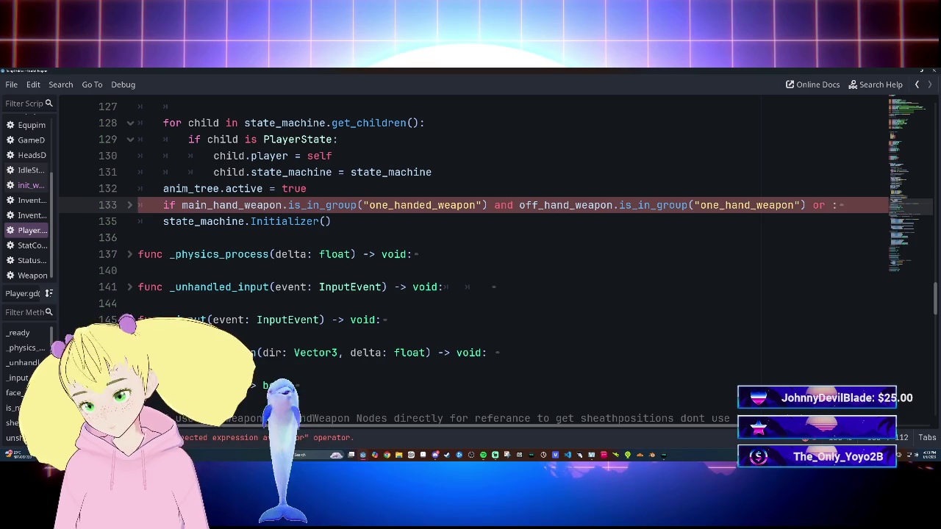
pyautogui.press('BackSpace')
pyautogui.press('BackSpace')
pyautogui.press('BackSpace')
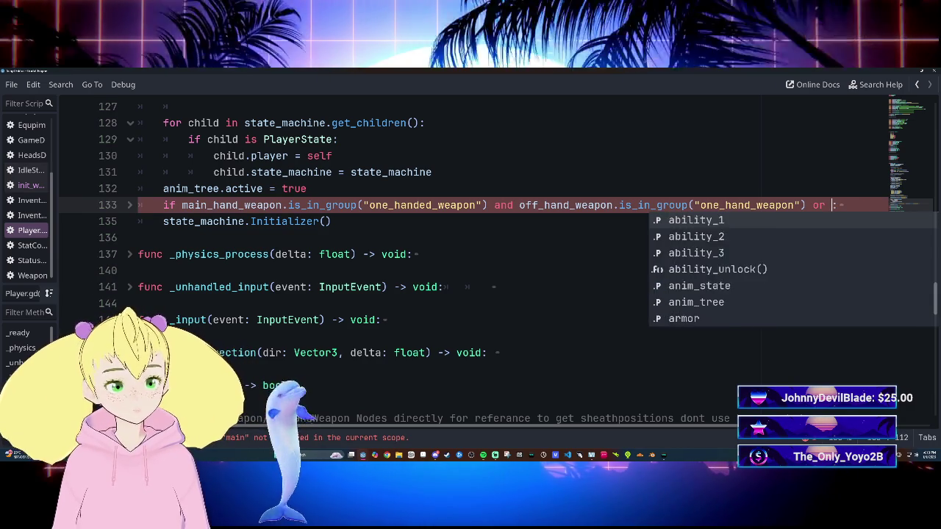
pyautogui.click(138, 303)
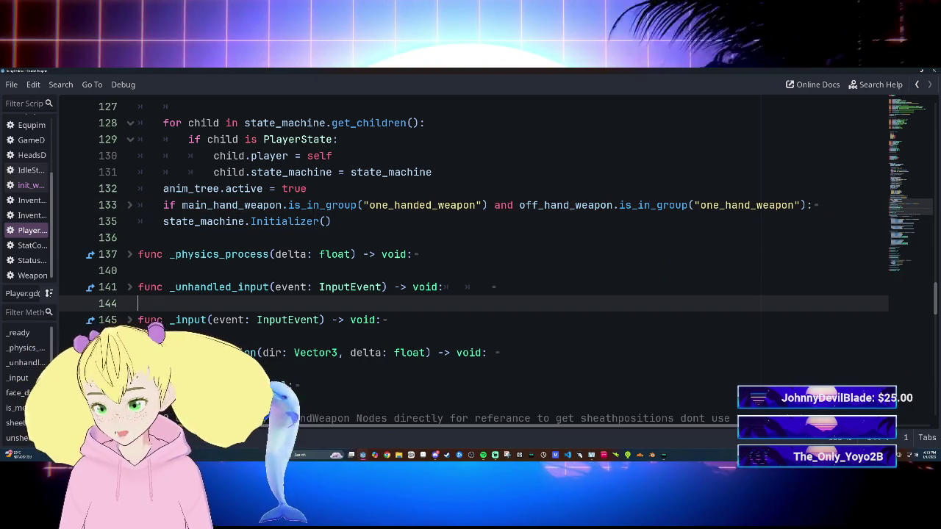
pyautogui.scroll(-1, 470, 265)
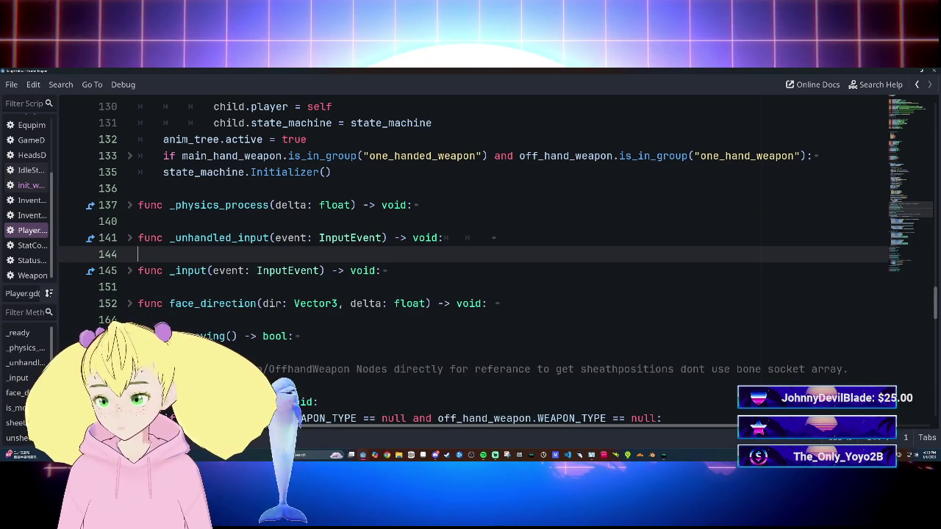
pyautogui.scroll(-2, 471, 262)
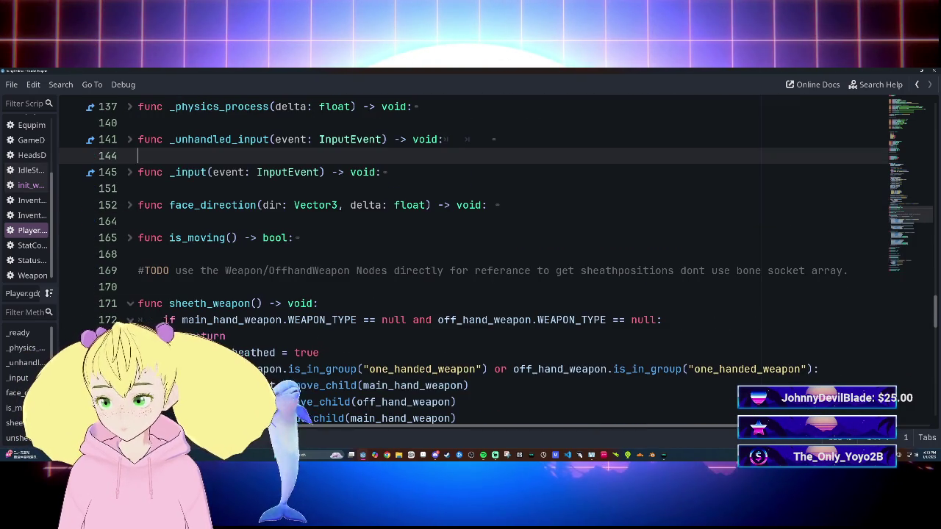
pyautogui.scroll(-2, 470, 262)
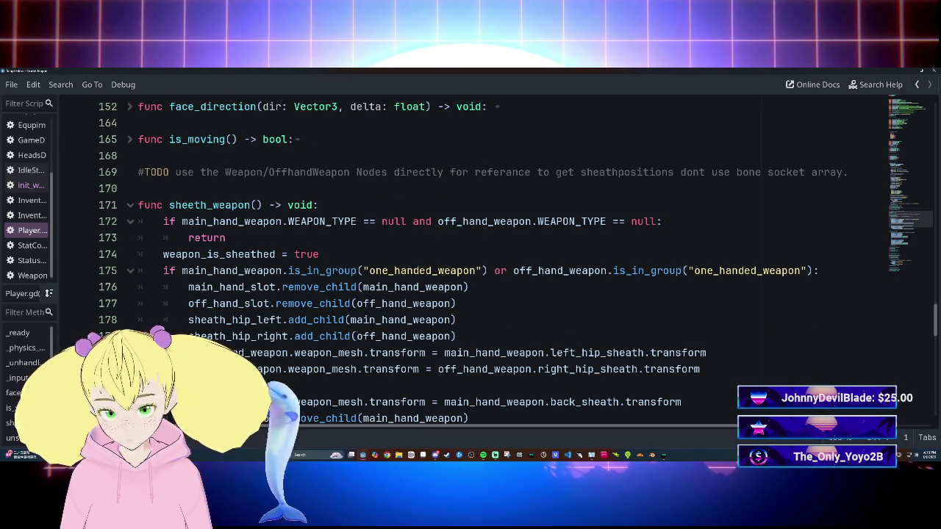
pyautogui.moveTo(323, 303)
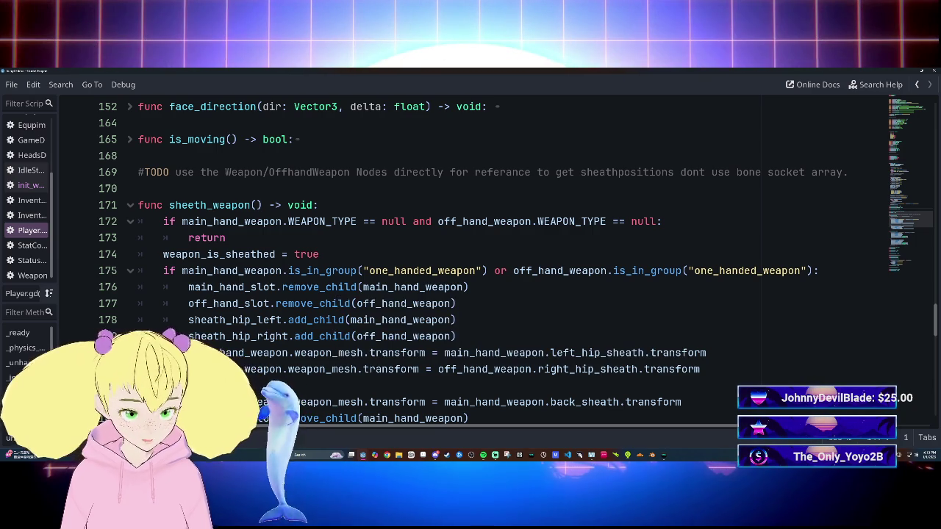
pyautogui.moveTo(401, 336)
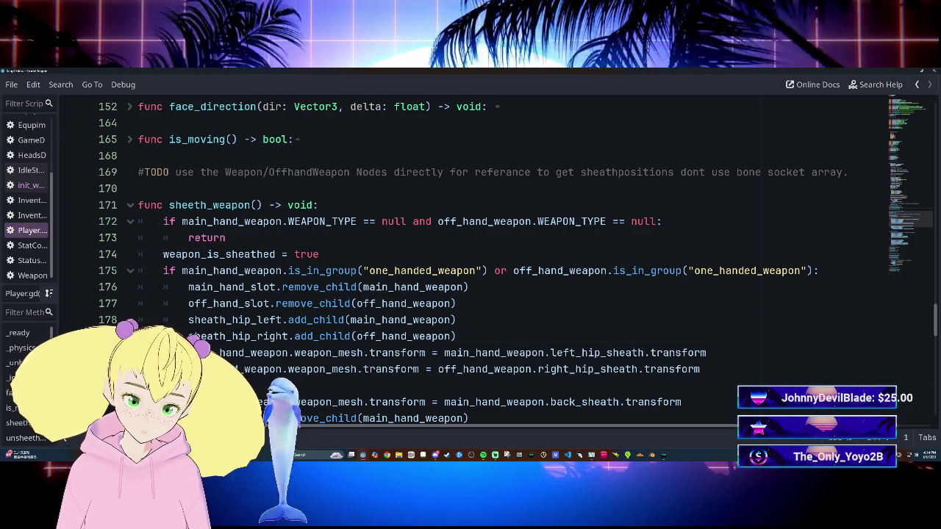
pyautogui.moveTo(316, 320)
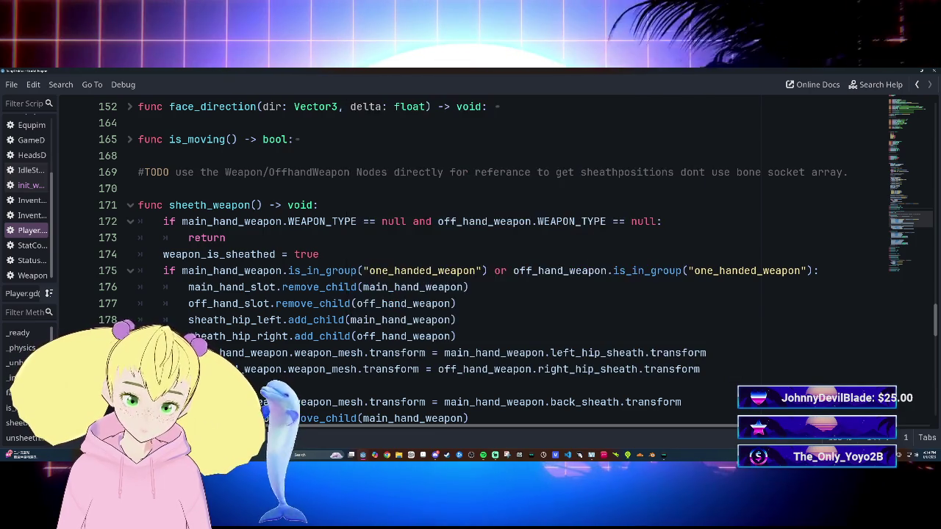
pyautogui.moveTo(362, 456)
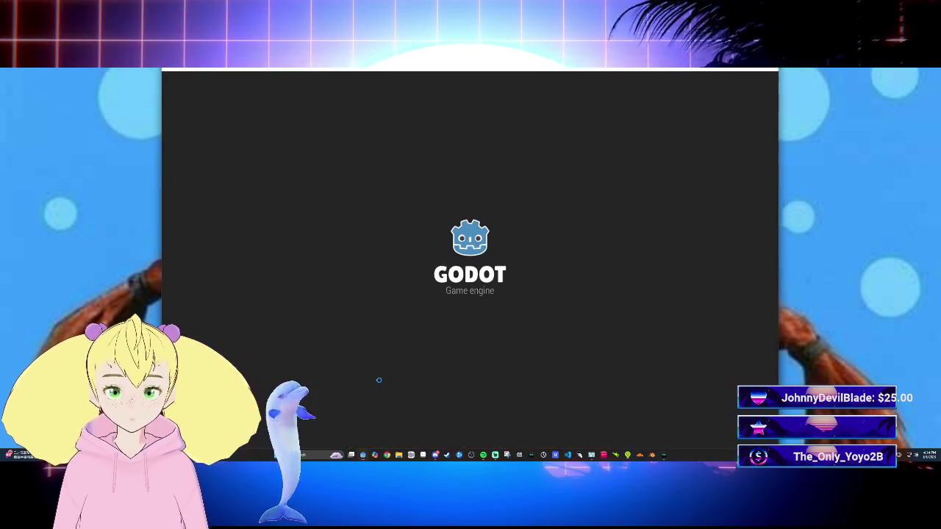
# Reopen the Avalon Heroes Alpha project and switch to the Warrior scene.
pyautogui.doubleClick(360, 121)
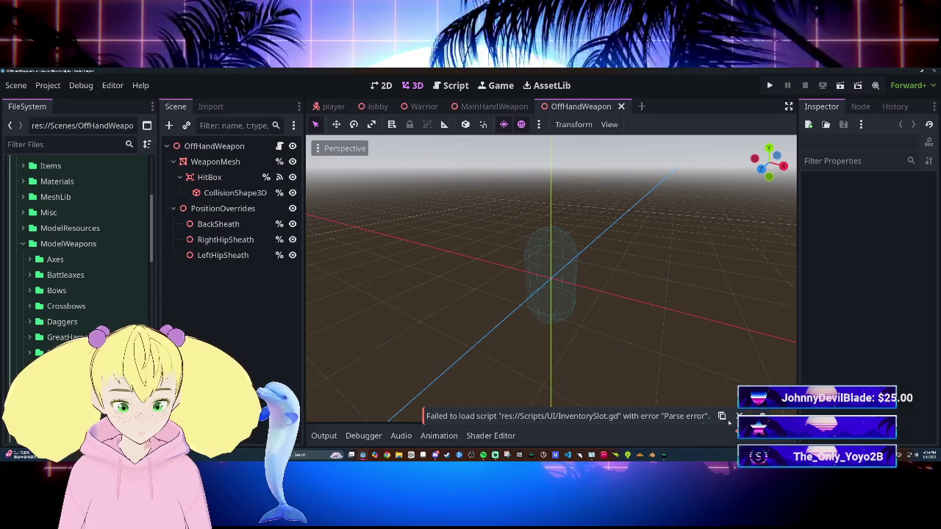
pyautogui.scroll(-5, 125, 305)
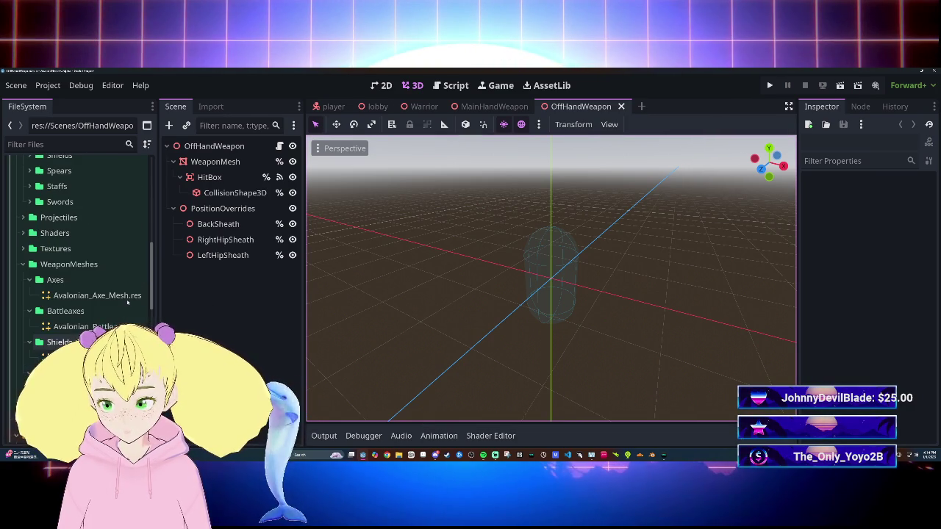
pyautogui.click(424, 107)
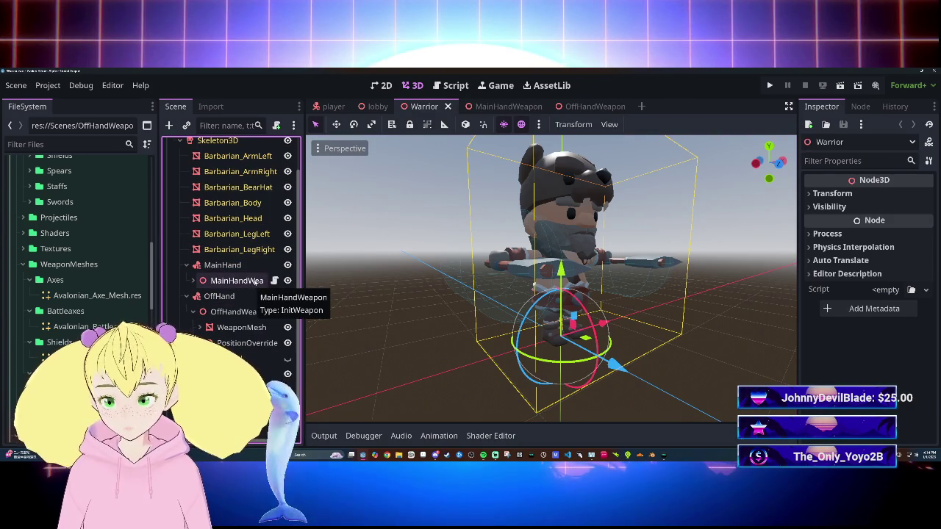
# Reparent MainHandWeapon, reset its rotation and position, then undo the reset.
pyautogui.click(241, 283)
pyautogui.moveTo(251, 305)
pyautogui.mouseDown()
pyautogui.moveTo(266, 311)
pyautogui.moveTo(250, 327)
pyautogui.mouseUp()
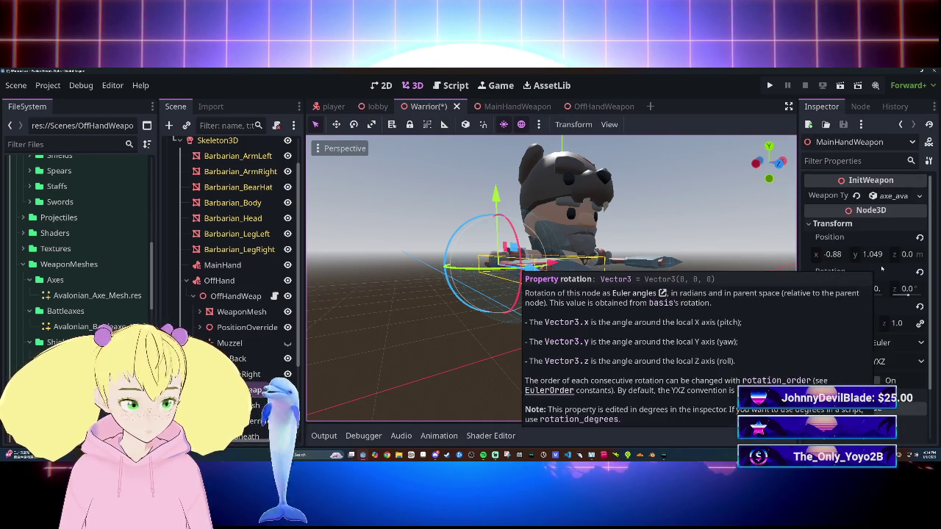
pyautogui.scroll(-1, 875, 280)
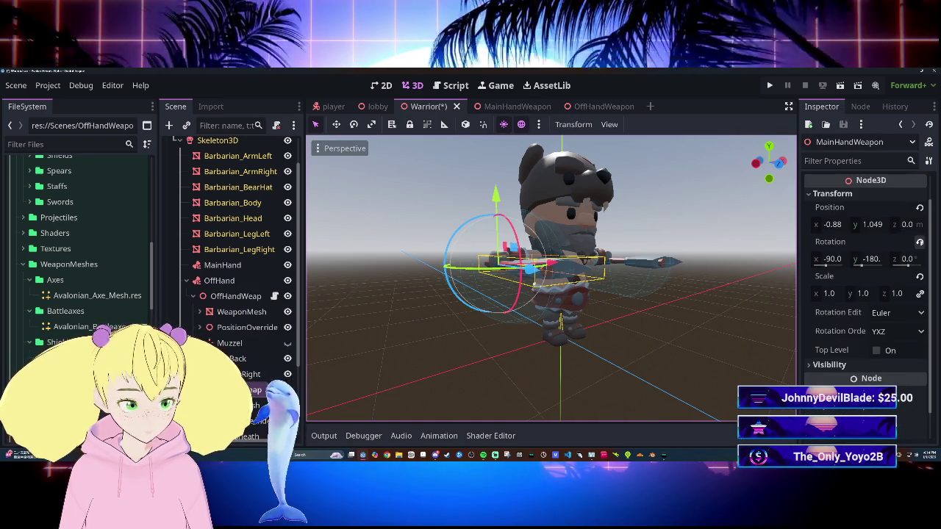
pyautogui.click(920, 241)
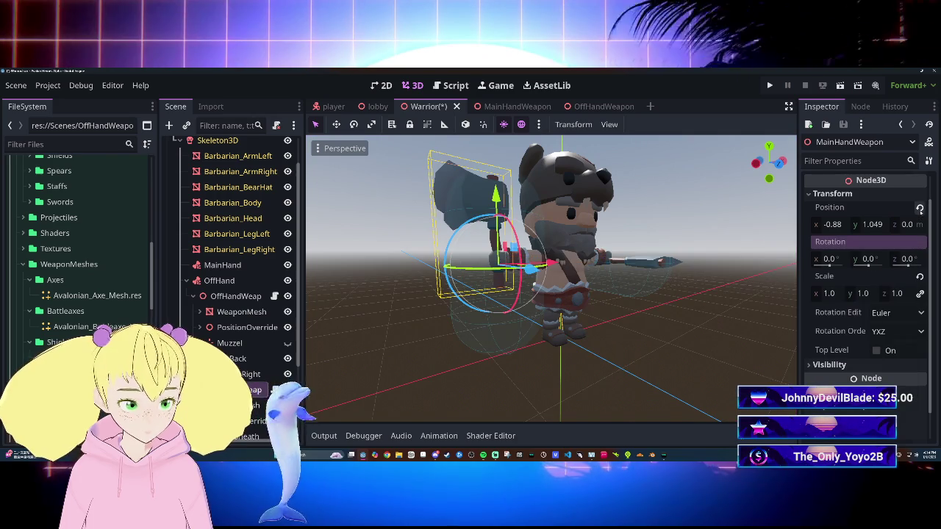
pyautogui.click(919, 207)
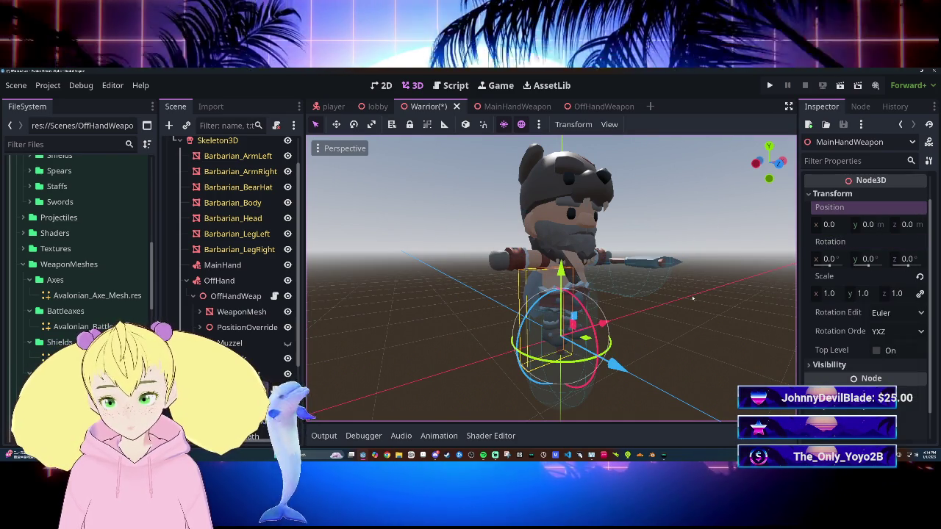
pyautogui.moveTo(249, 373); pyautogui.dragTo(283, 382)
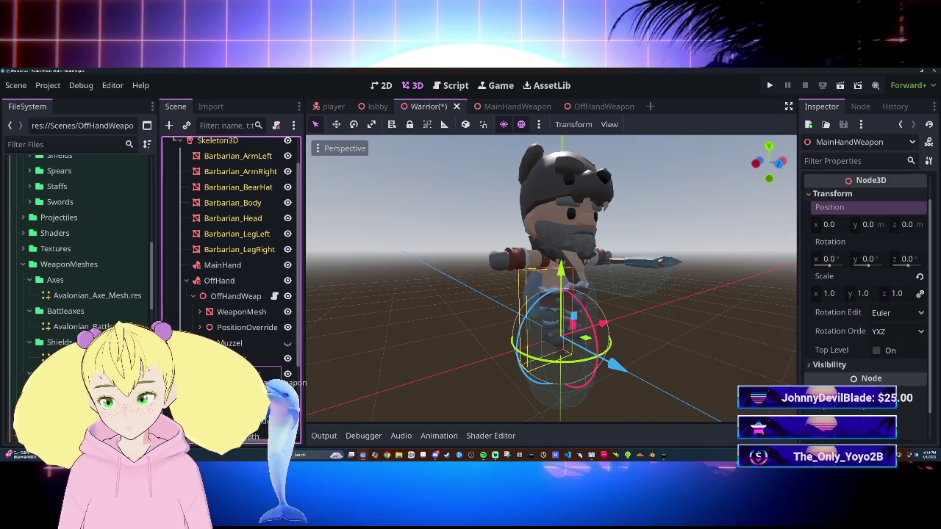
pyautogui.hotkey('ctrl', 'z')
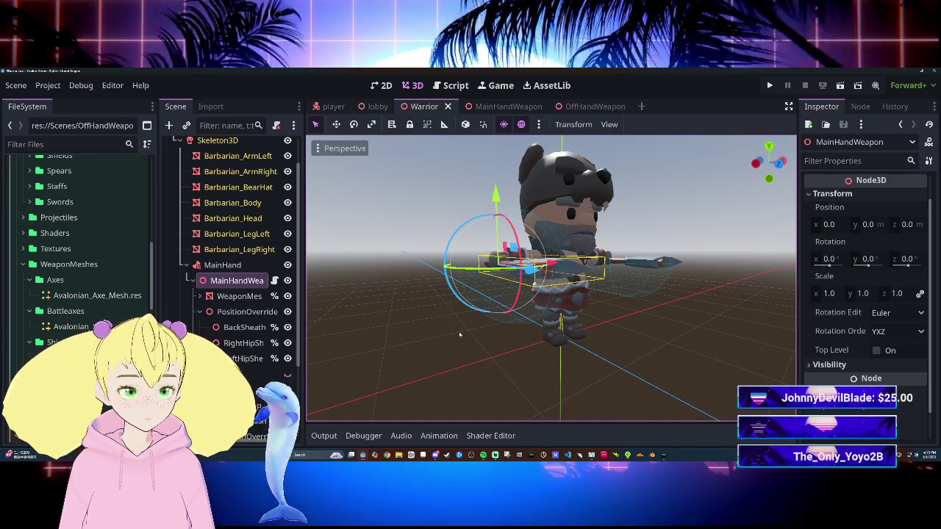
# Move MainHandWeapon under SheethHipLeft and reset its position to zero.
pyautogui.scroll(-5, 238, 335)
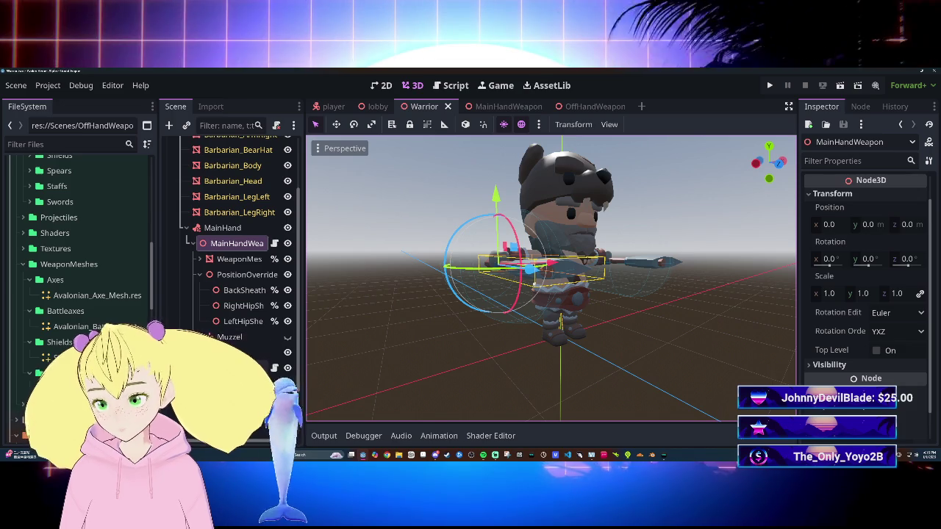
pyautogui.scroll(3, 239, 260)
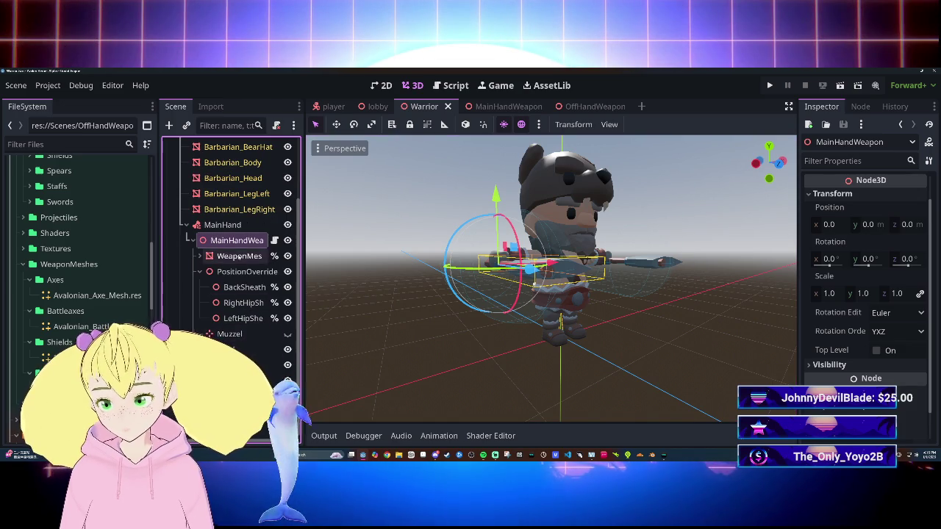
pyautogui.click(243, 380)
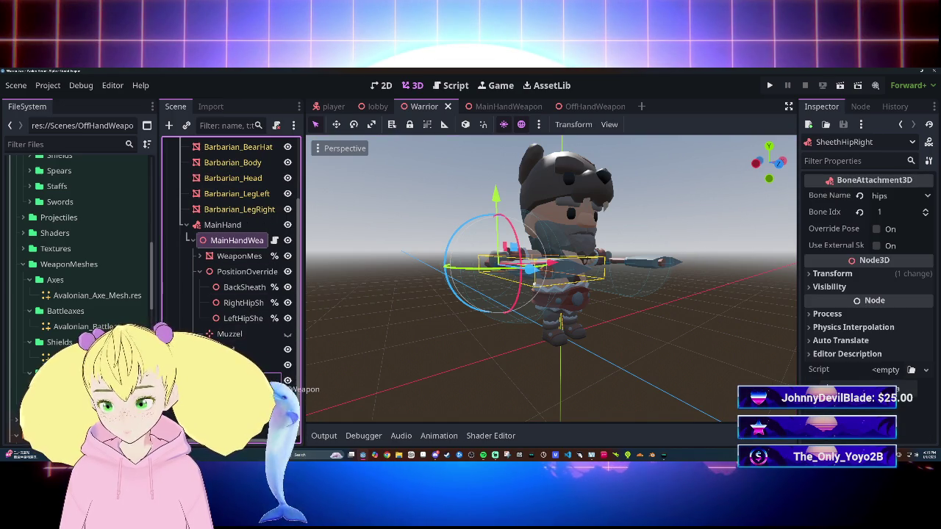
pyautogui.moveTo(272, 388); pyautogui.dragTo(268, 396)
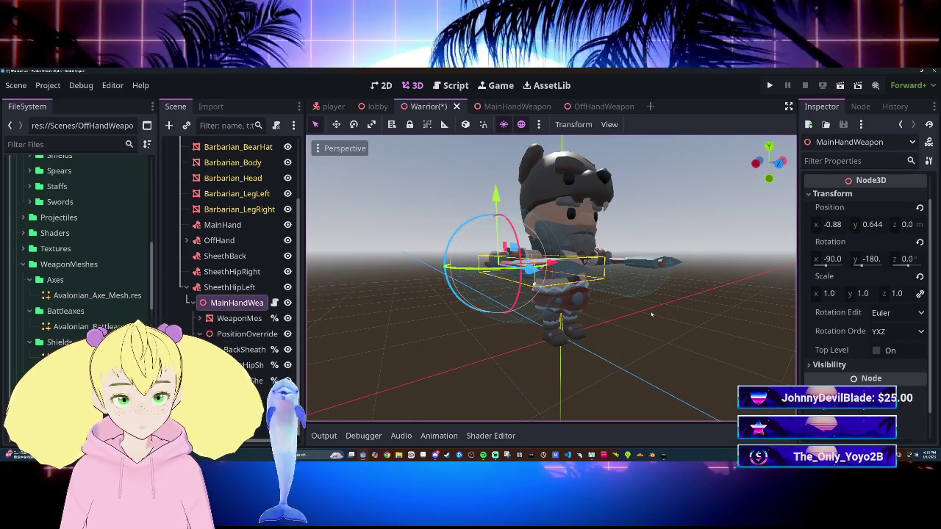
pyautogui.click(918, 208)
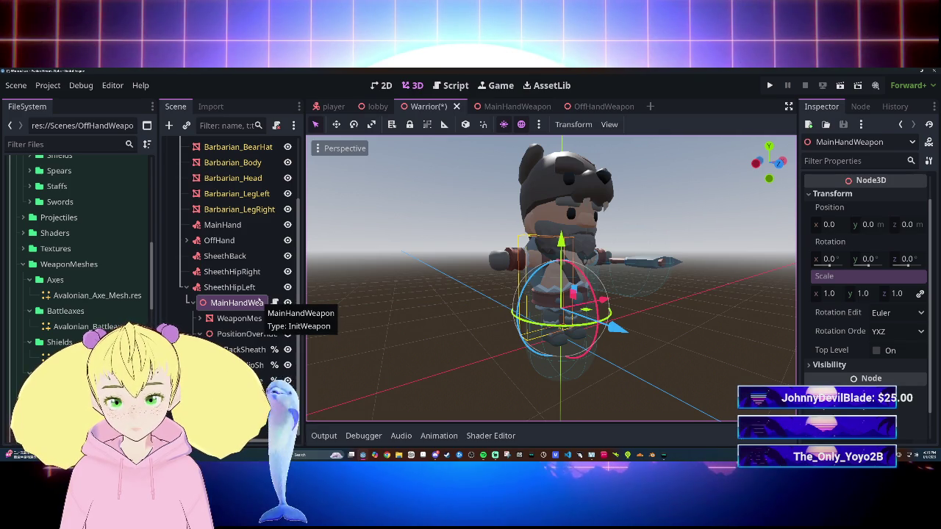
# Select the WeaponMesh and drag the axe toward the warrior's left hip.
pyautogui.moveTo(345, 301); pyautogui.dragTo(463, 302)
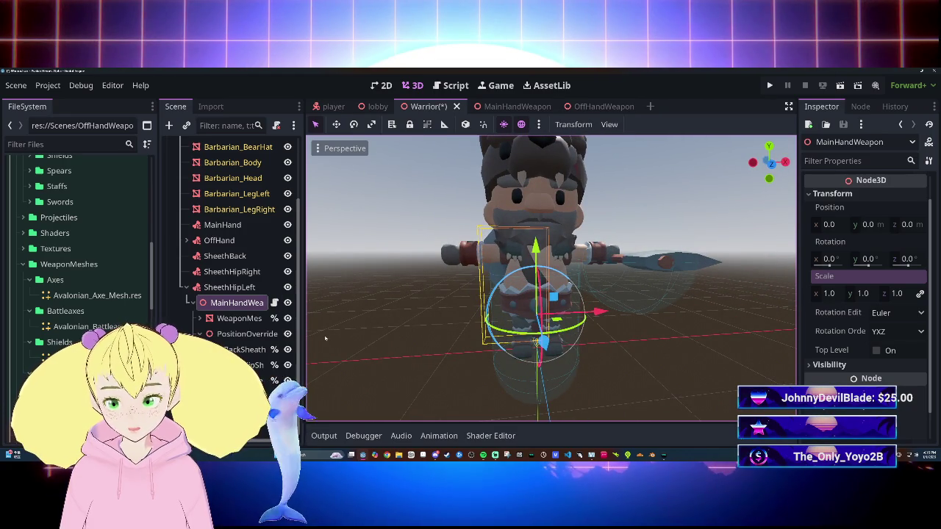
pyautogui.click(239, 318)
pyautogui.moveTo(599, 311); pyautogui.dragTo(547, 353)
# Nudge the axe slightly along the X axis.
pyautogui.scroll(3, 547, 352)
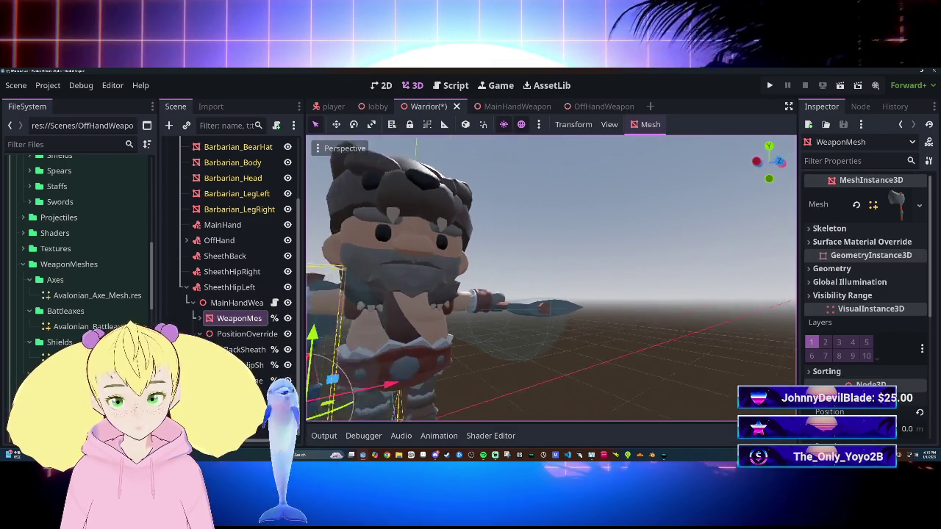
pyautogui.scroll(5, 551, 278)
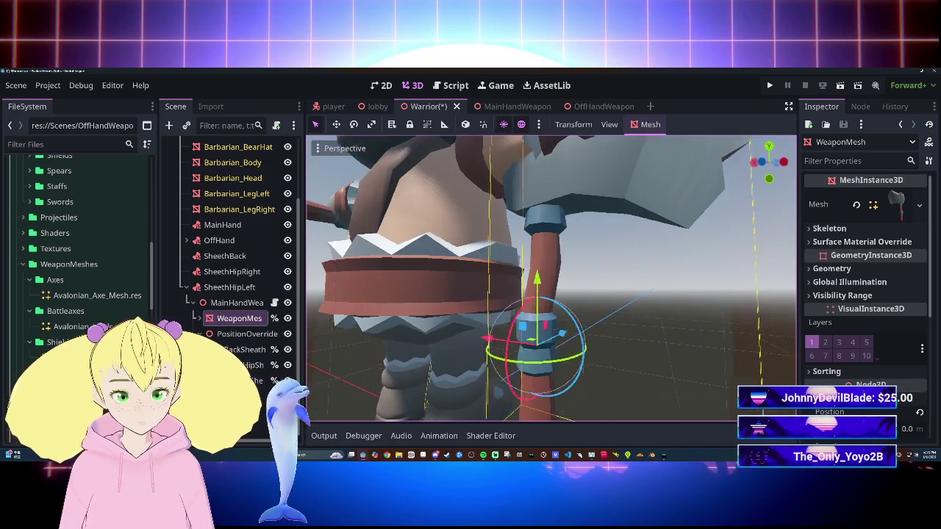
pyautogui.scroll(-5, 551, 278)
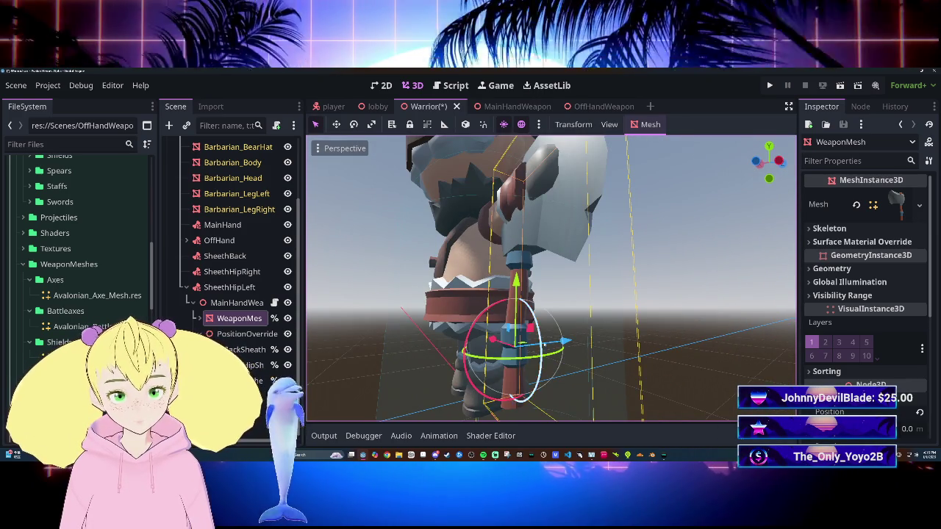
pyautogui.press('g')
pyautogui.press('x')
pyautogui.click(562, 318)
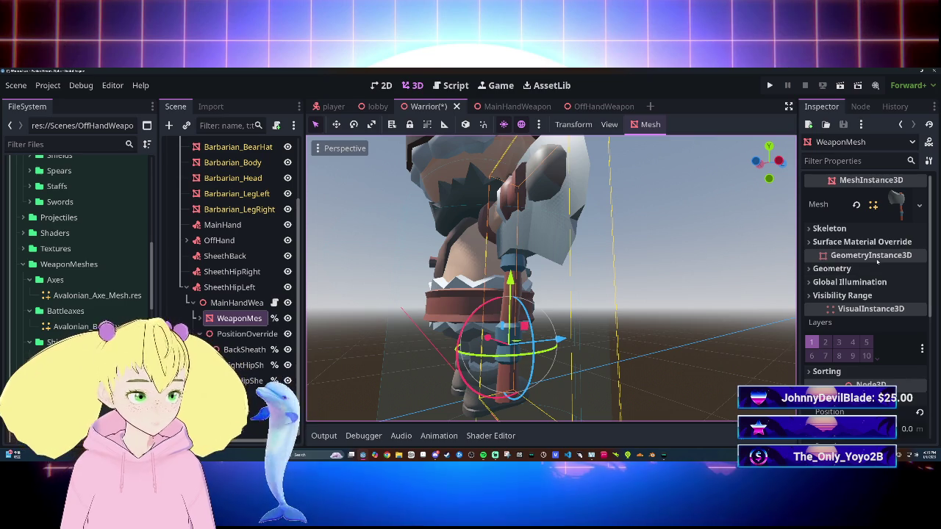
pyautogui.moveTo(685, 273)
pyautogui.mouseDown()
pyautogui.moveTo(640, 228)
pyautogui.moveTo(625, 249)
pyautogui.mouseUp()
pyautogui.scroll(-2, 551, 280)
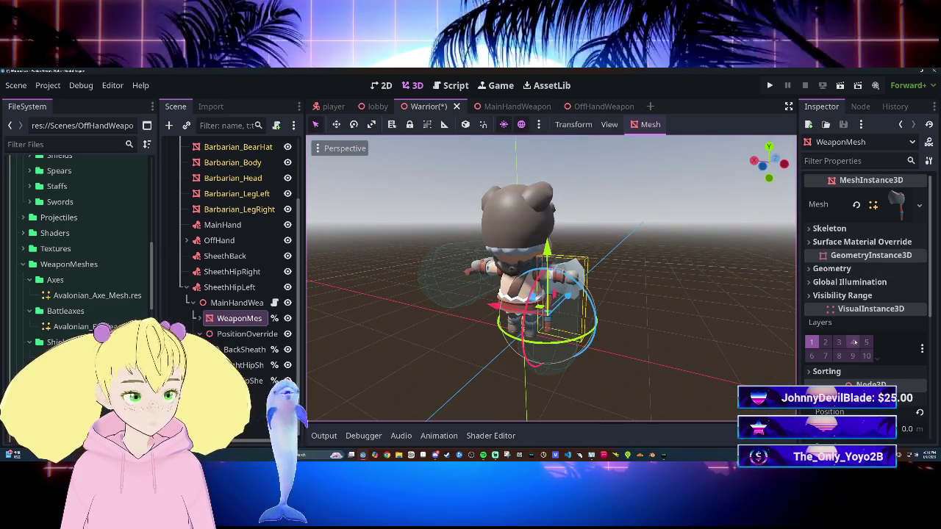
pyautogui.scroll(-3, 892, 363)
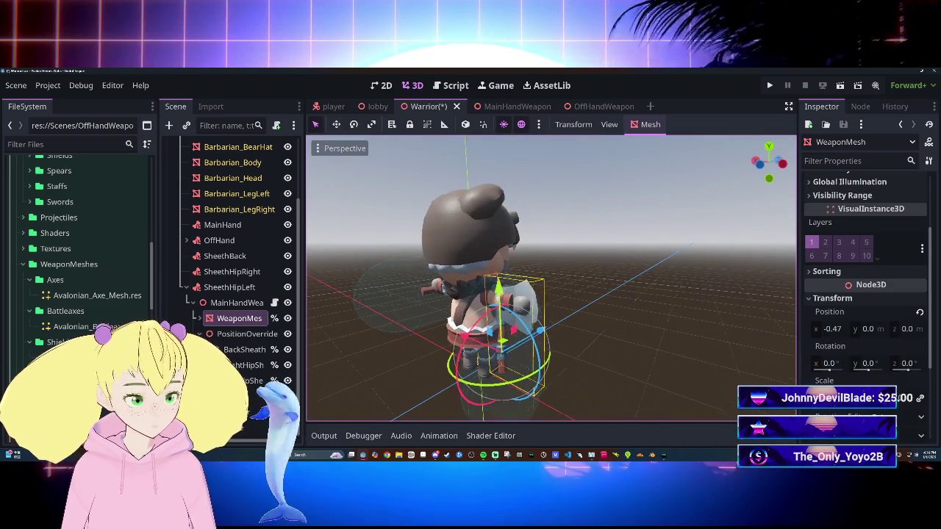
# Set WeaponMesh Rotation Y to 180, then -90, and rotate and move it onto the hip.
pyautogui.click(868, 363)
pyautogui.write('90')
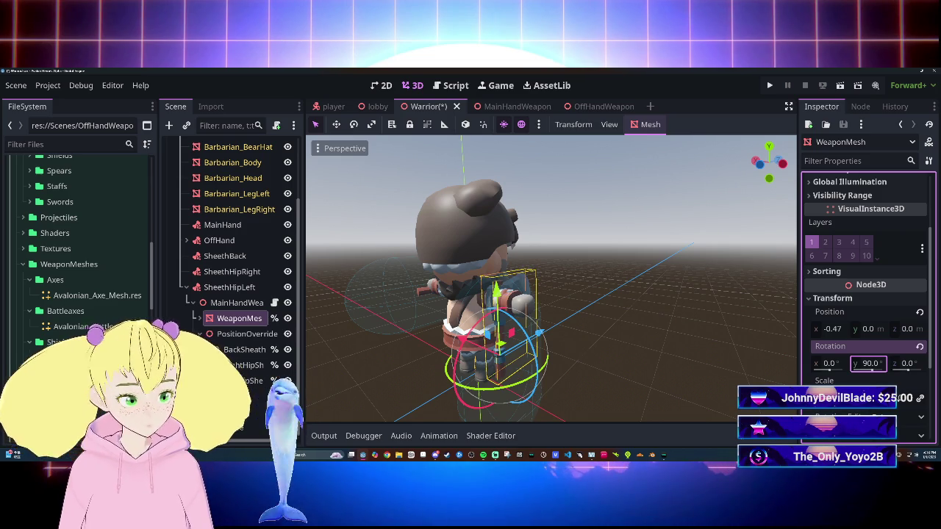
pyautogui.write('180')
pyautogui.press('Return')
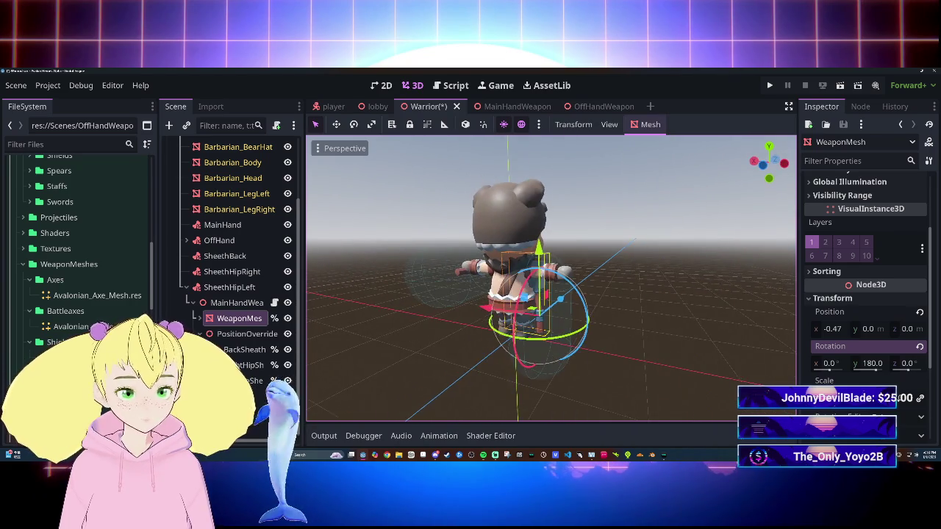
pyautogui.scroll(3, 551, 278)
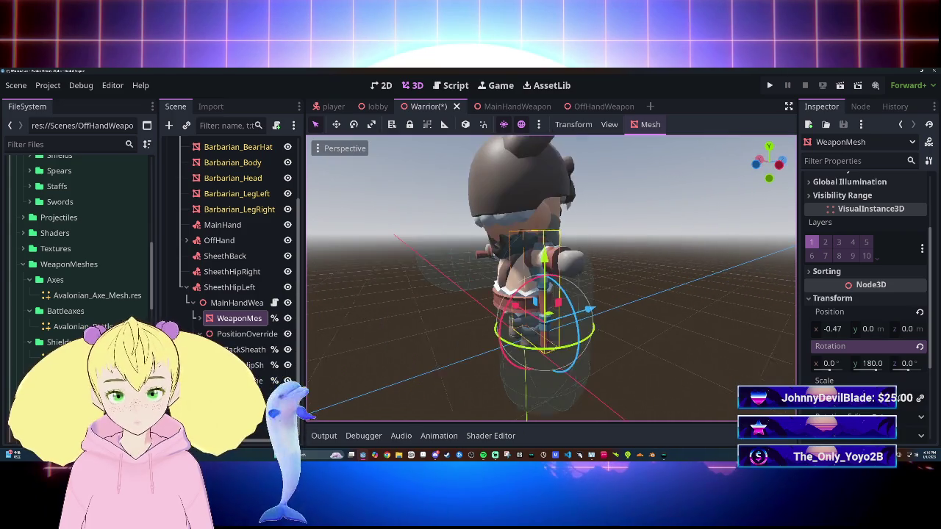
pyautogui.click(871, 361)
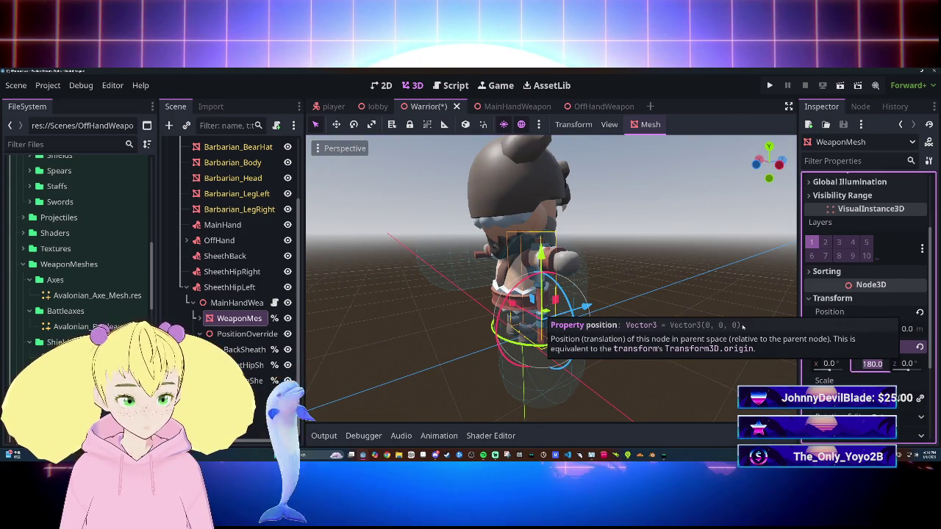
pyautogui.moveTo(704, 292)
pyautogui.mouseDown()
pyautogui.moveTo(575, 266)
pyautogui.moveTo(580, 221)
pyautogui.moveTo(574, 309)
pyautogui.moveTo(558, 287)
pyautogui.moveTo(558, 308)
pyautogui.moveTo(544, 280)
pyautogui.moveTo(526, 274)
pyautogui.moveTo(581, 283)
pyautogui.mouseUp()
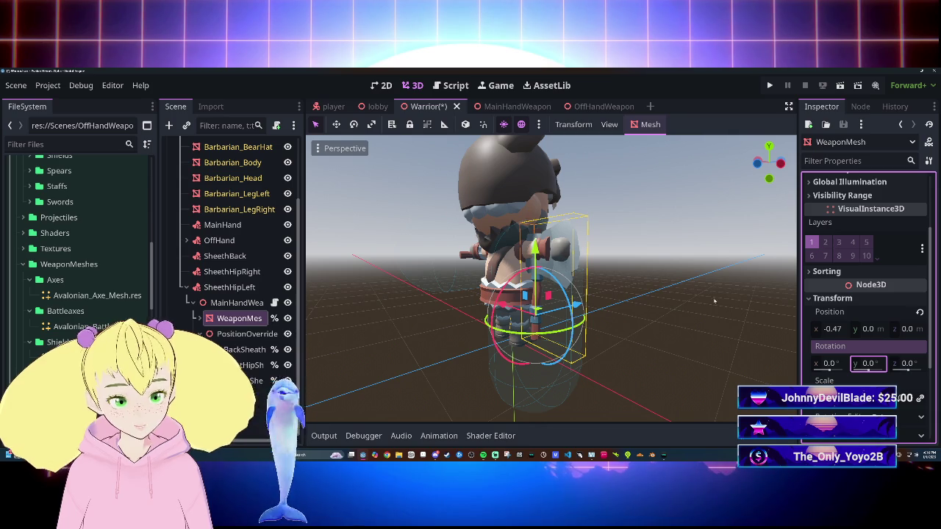
pyautogui.press('BackSpace')
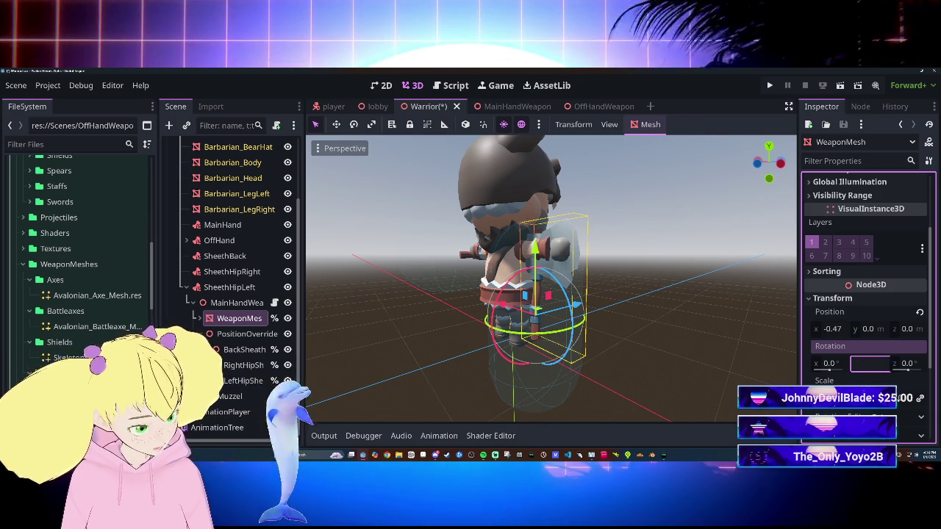
pyautogui.write('-90')
pyautogui.press('Return')
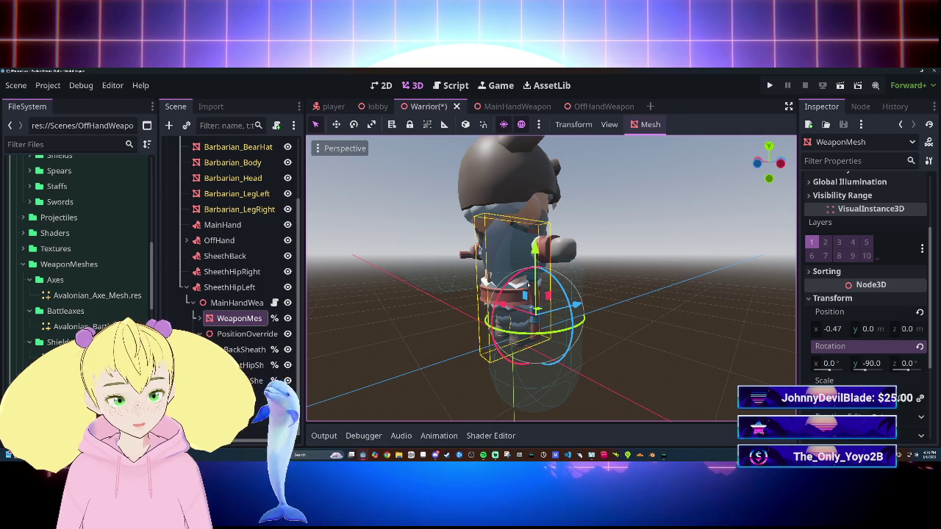
pyautogui.press('r')
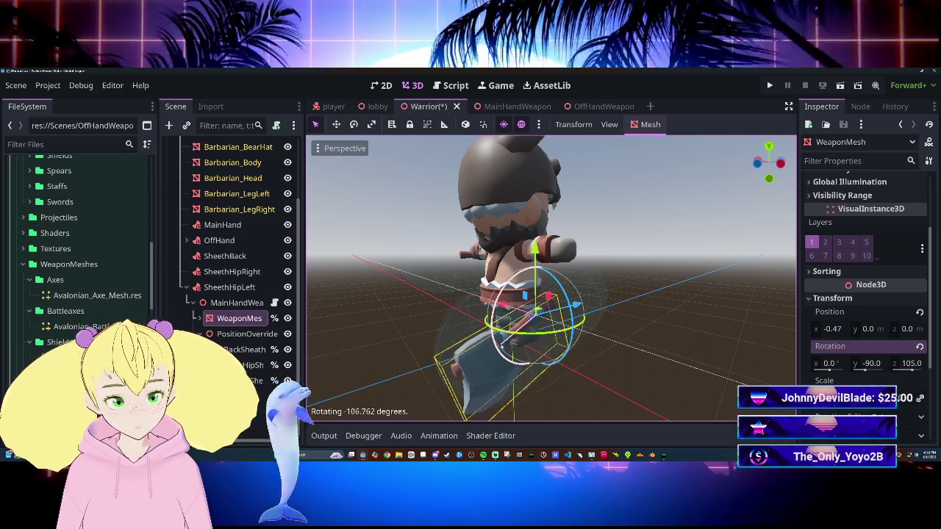
pyautogui.press('g')
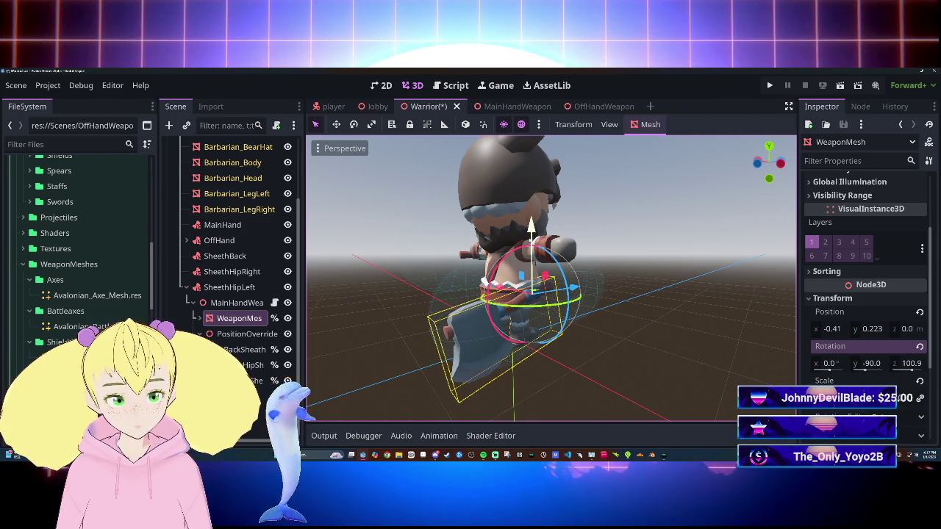
# Copy WeaponMesh's position into MainHandWeapon's Sheath Pos (-0.41, 0.221, 0.088).
pyautogui.click(575, 288)
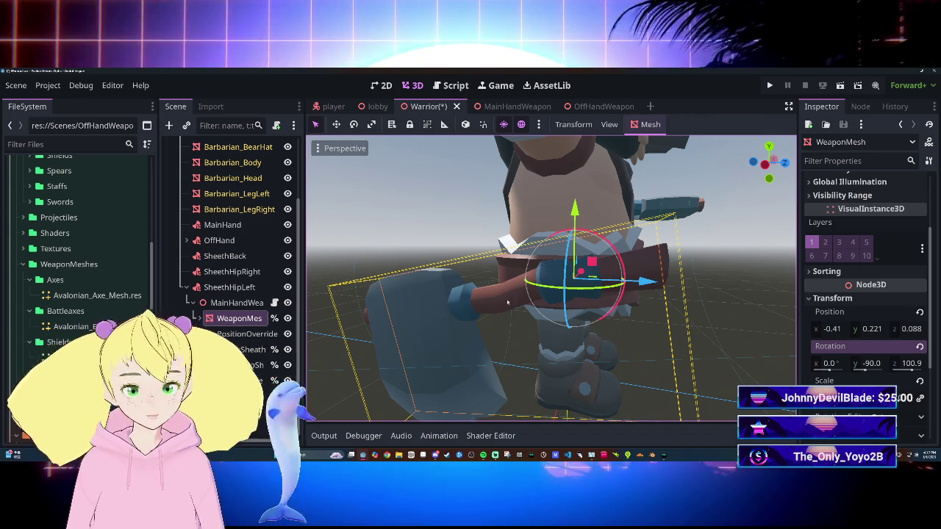
pyautogui.rightClick(867, 313)
pyautogui.click(860, 323)
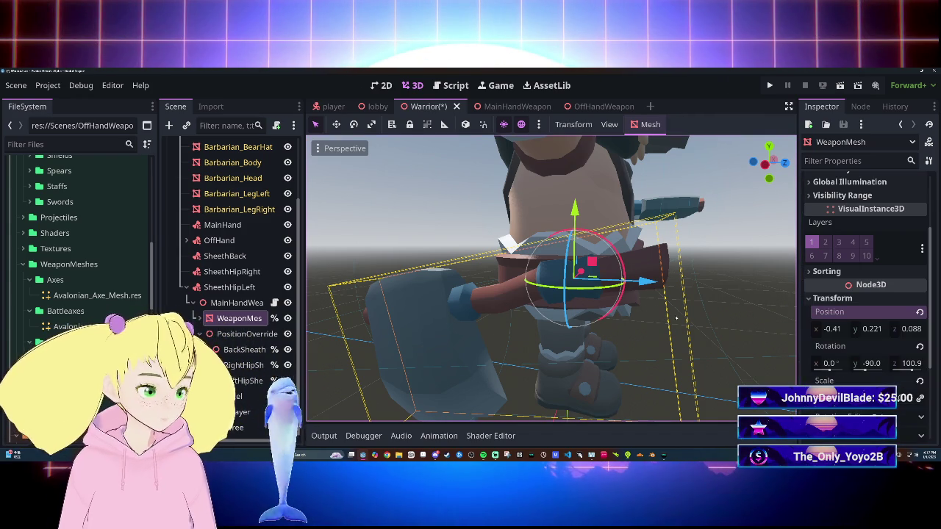
pyautogui.click(237, 303)
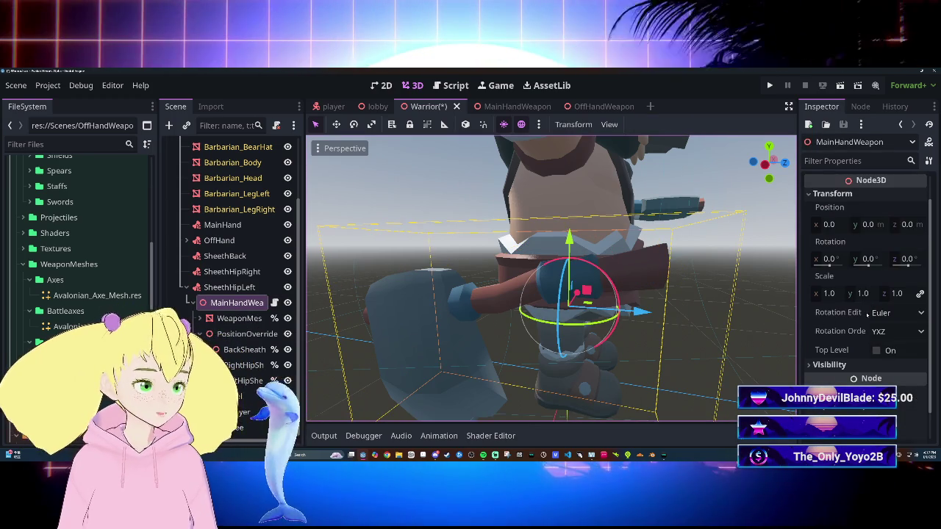
pyautogui.click(893, 196)
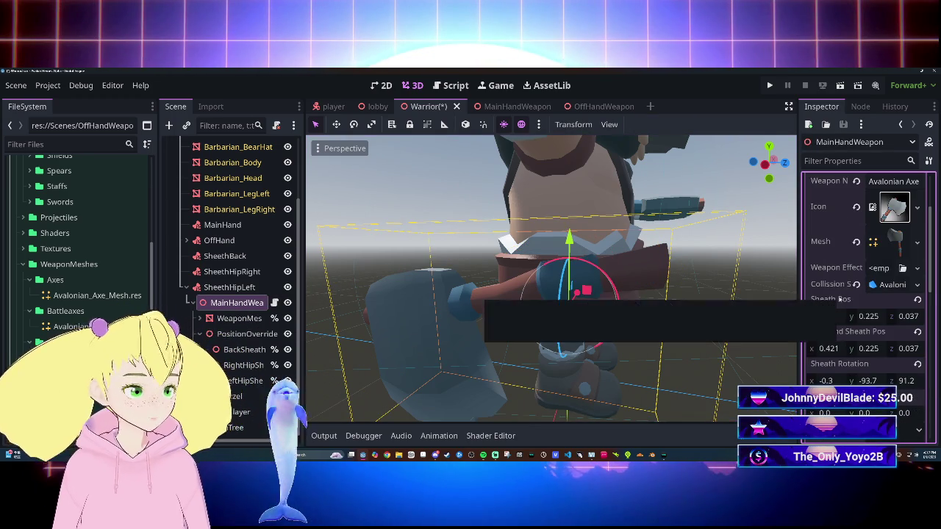
pyautogui.rightClick(865, 303)
pyautogui.click(838, 322)
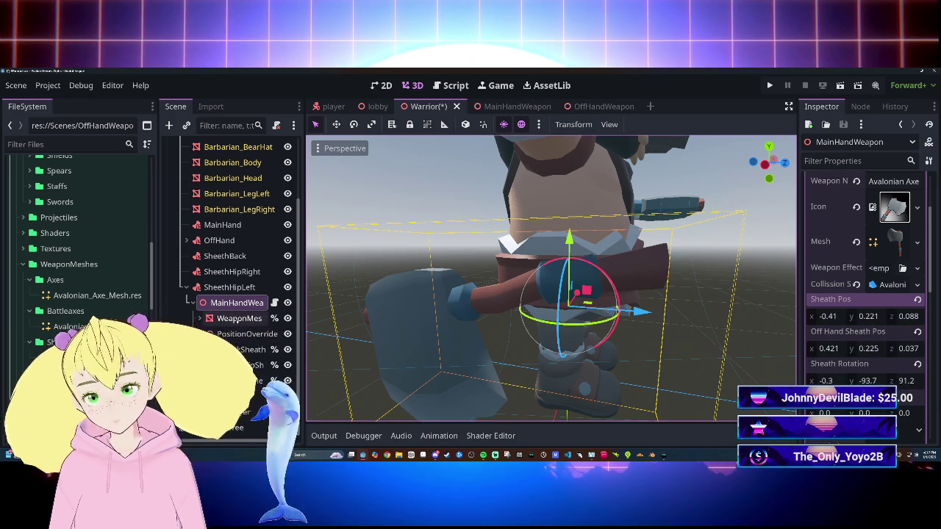
# Copy WeaponMesh's rotation into MainHandWeapon's Sheath Rotation.
pyautogui.click(237, 320)
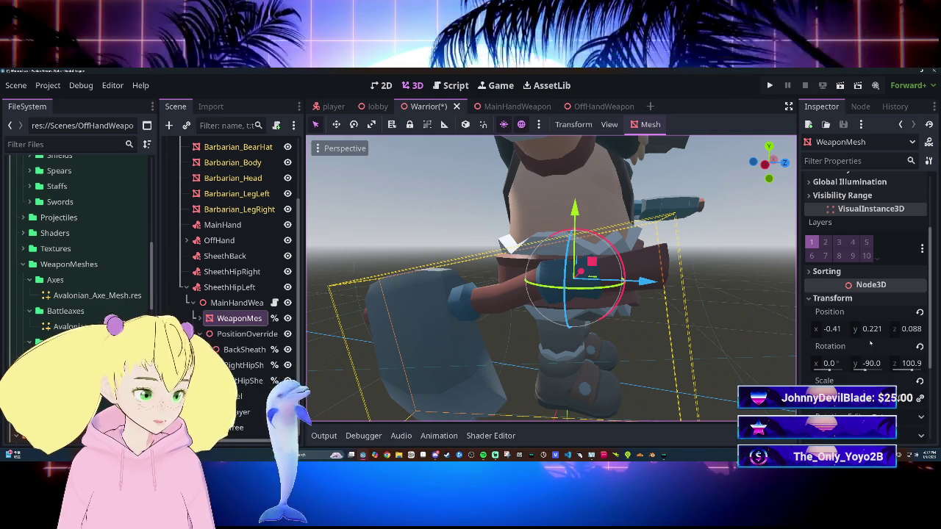
pyautogui.rightClick(870, 341)
pyautogui.click(821, 361)
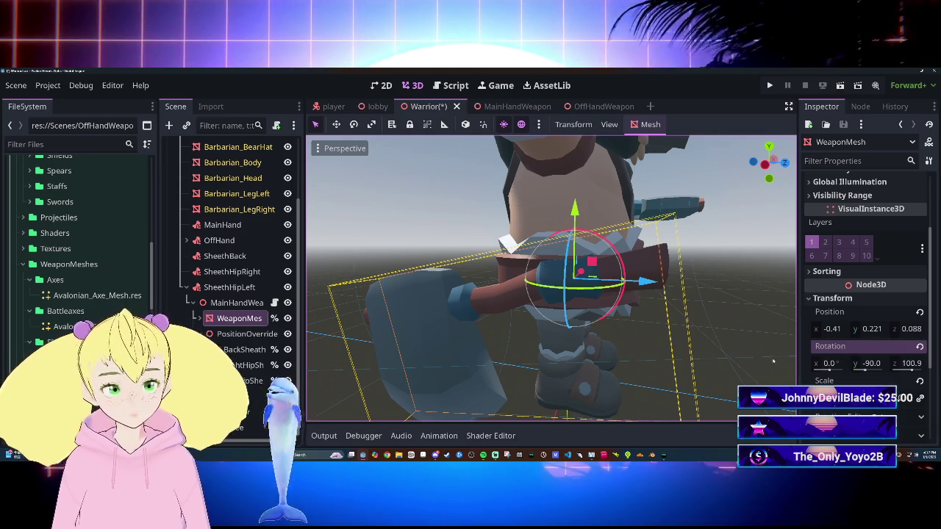
pyautogui.click(237, 302)
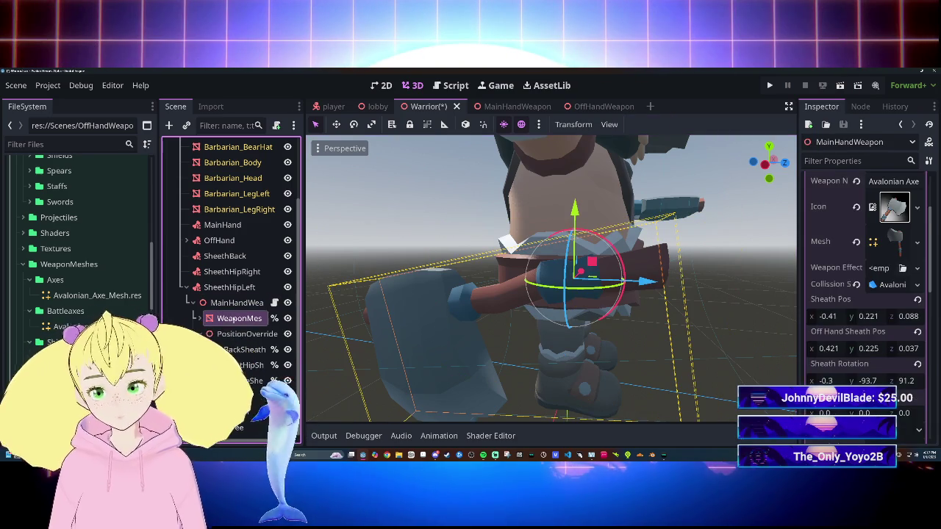
pyautogui.click(238, 318)
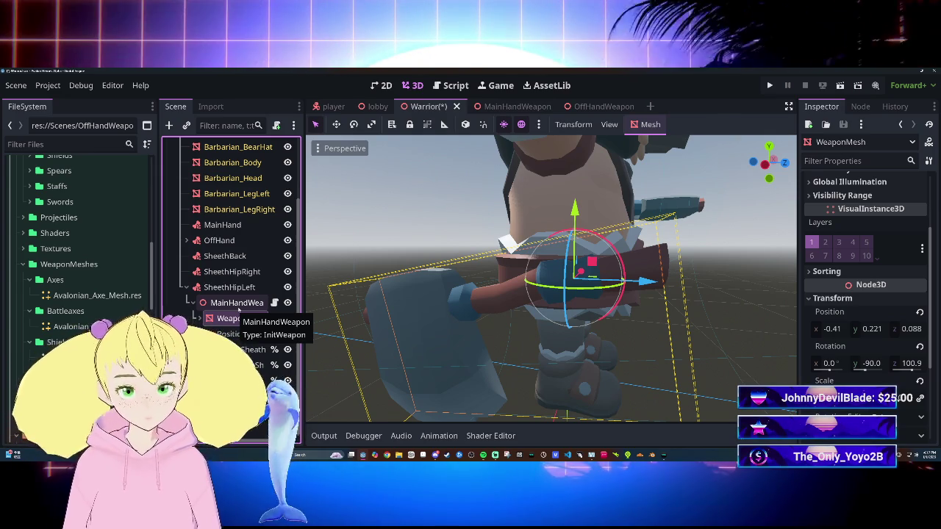
pyautogui.click(239, 303)
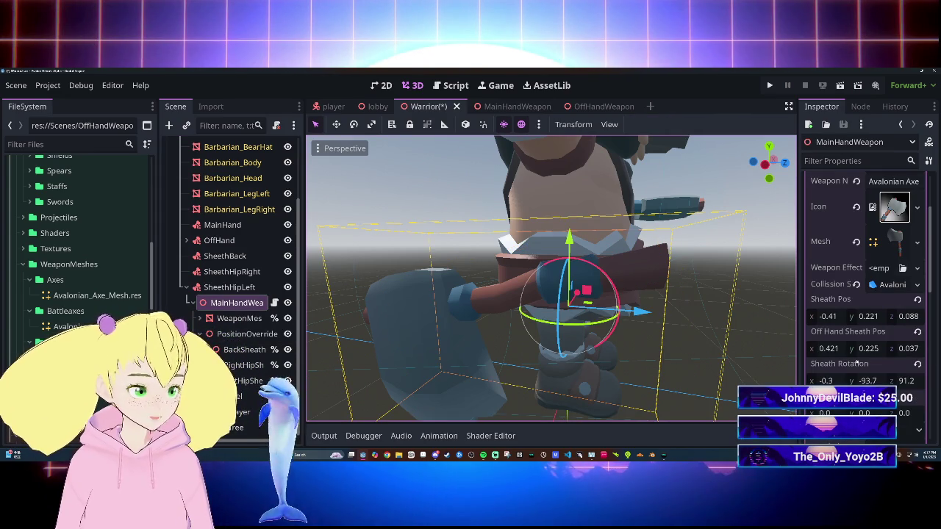
pyautogui.rightClick(857, 364)
pyautogui.click(859, 362)
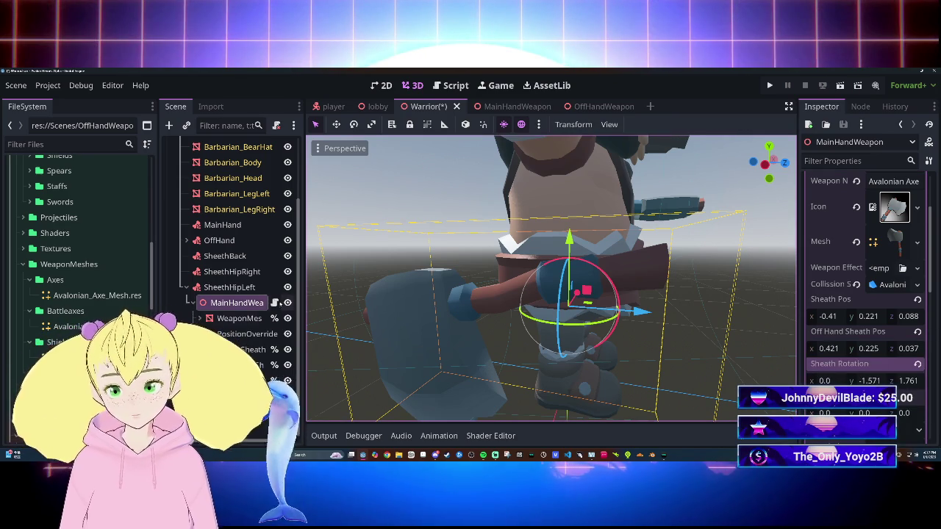
# Recopy the mesh rotation and paste it again so Sheath Rotation reads (0.0, -1.571, 1.761).
pyautogui.click(258, 318)
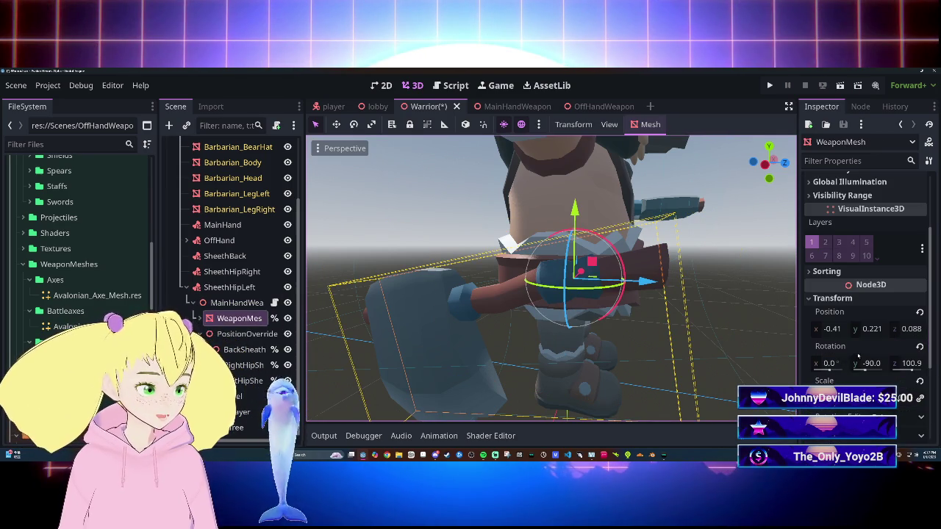
pyautogui.rightClick(858, 358)
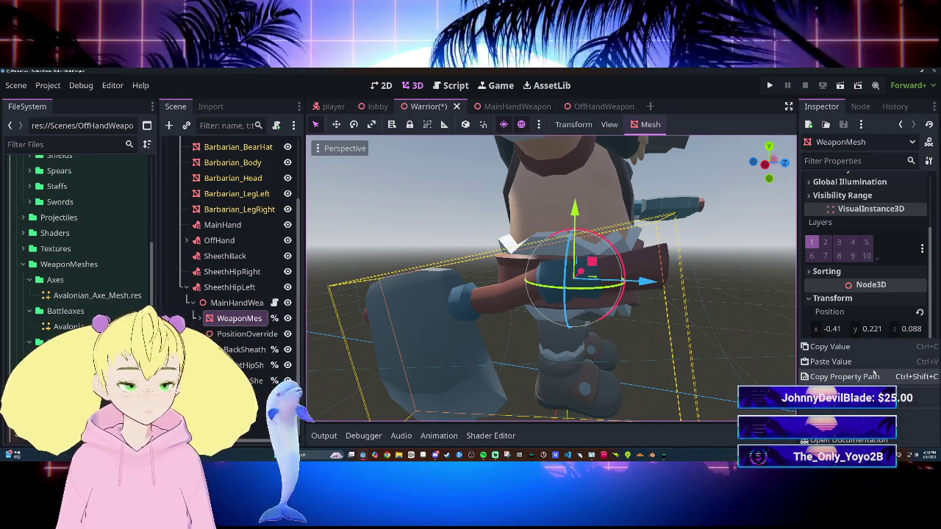
pyautogui.click(852, 362)
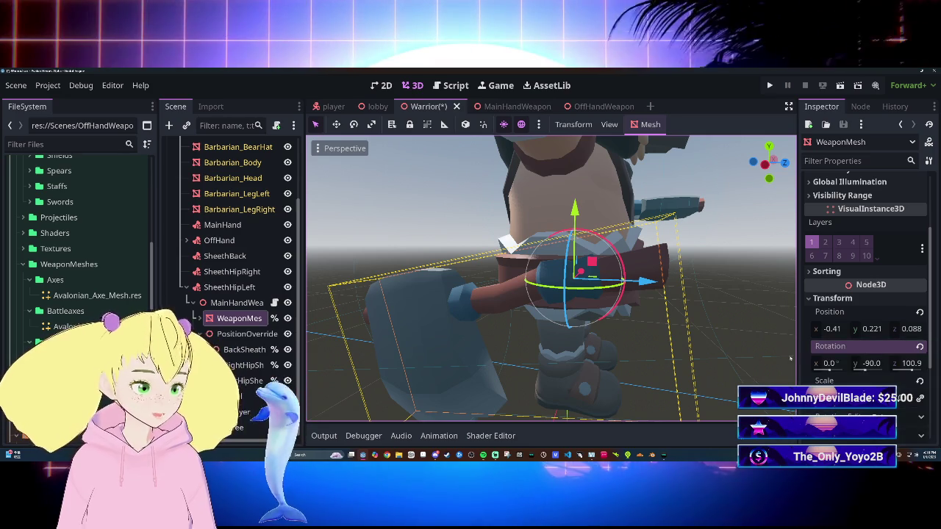
pyautogui.click(519, 339)
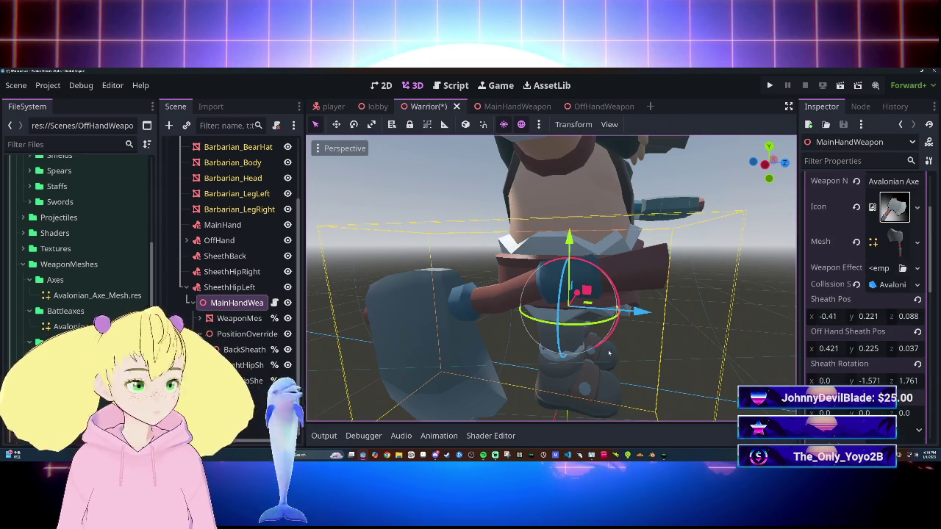
pyautogui.rightClick(912, 367)
pyautogui.click(838, 384)
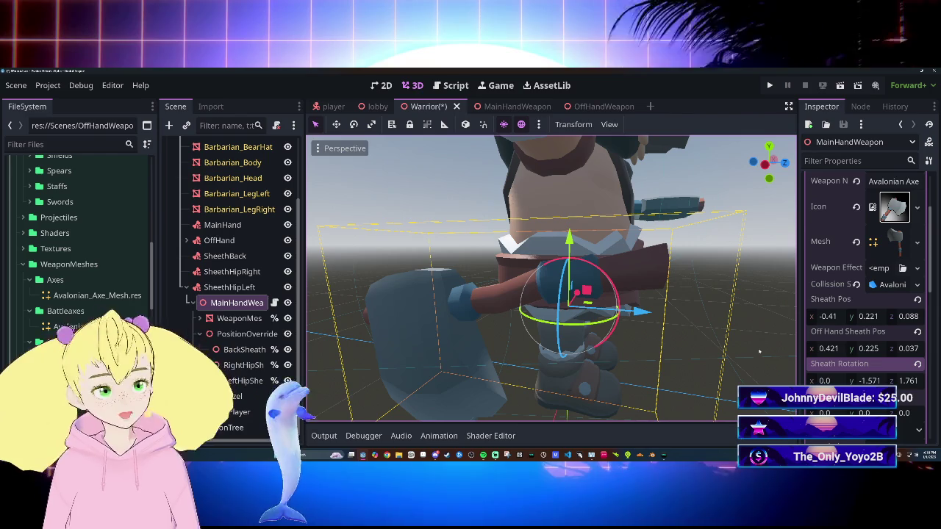
pyautogui.click(730, 323)
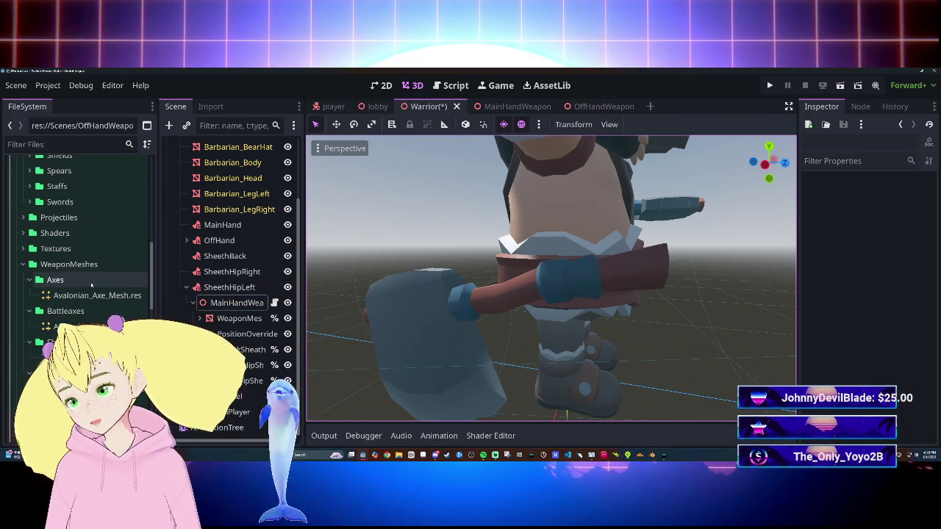
# Open the Weapon.gd resource script and view its sheath_pos, off_hand_sheath_pos and sheath_rotation exports.
pyautogui.scroll(-10, 81, 257)
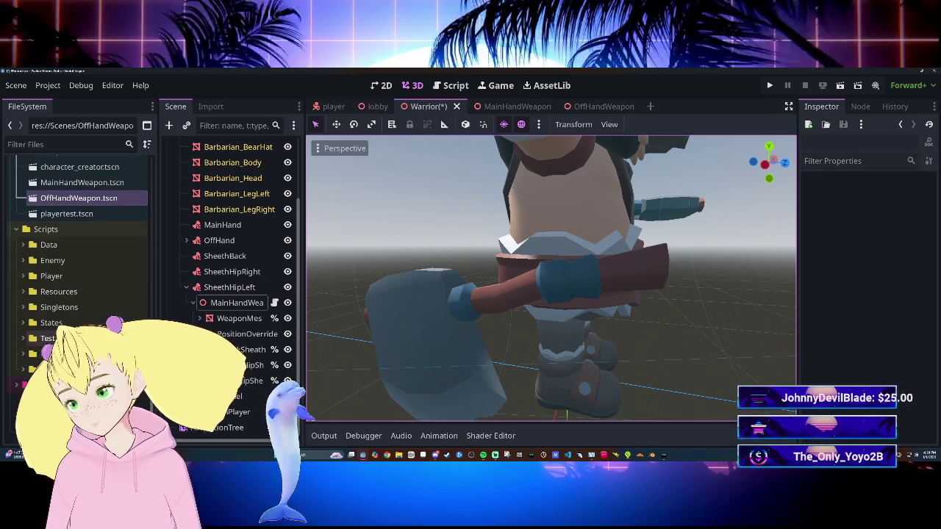
pyautogui.hotkey('ctrl', 'F3')
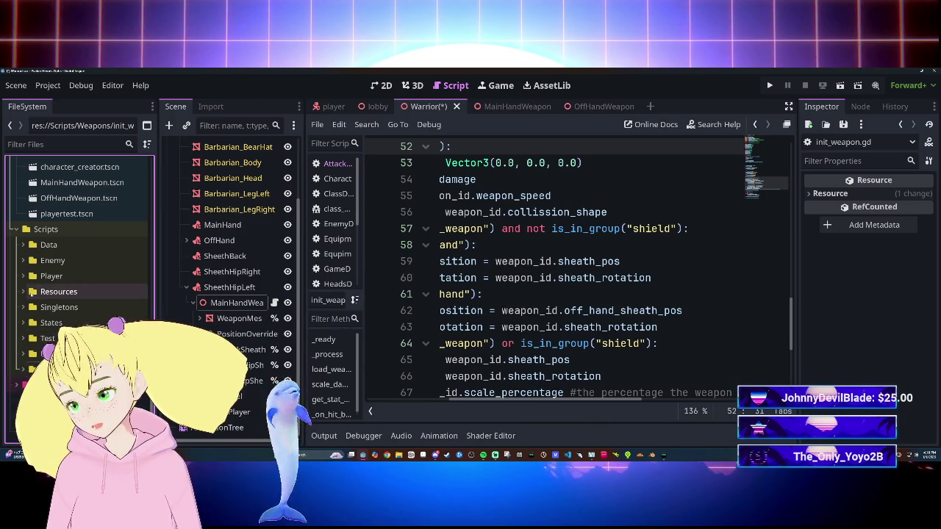
pyautogui.click(328, 300)
pyautogui.scroll(-10, 588, 272)
pyautogui.scroll(12, 573, 272)
pyautogui.scroll(-14, 573, 272)
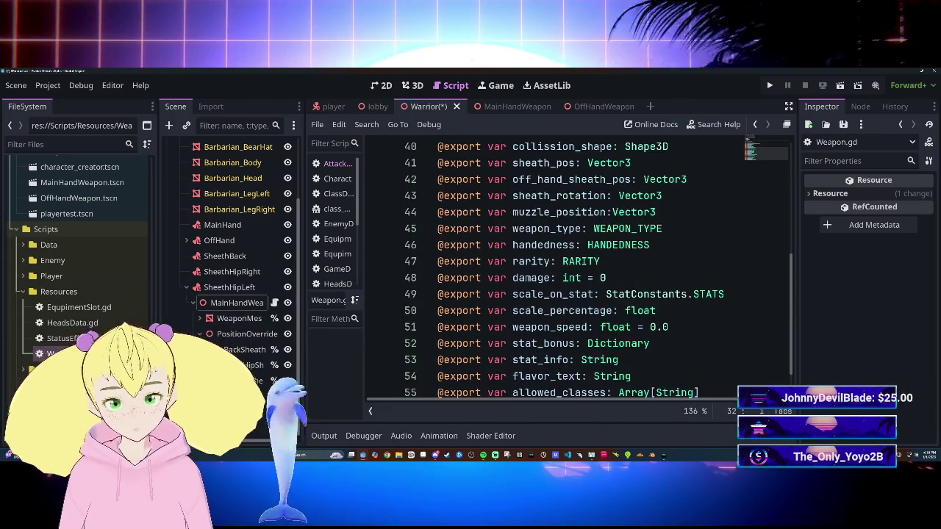
pyautogui.scroll(1, 588, 272)
pyautogui.scroll(-1, 588, 271)
pyautogui.scroll(3, 559, 397)
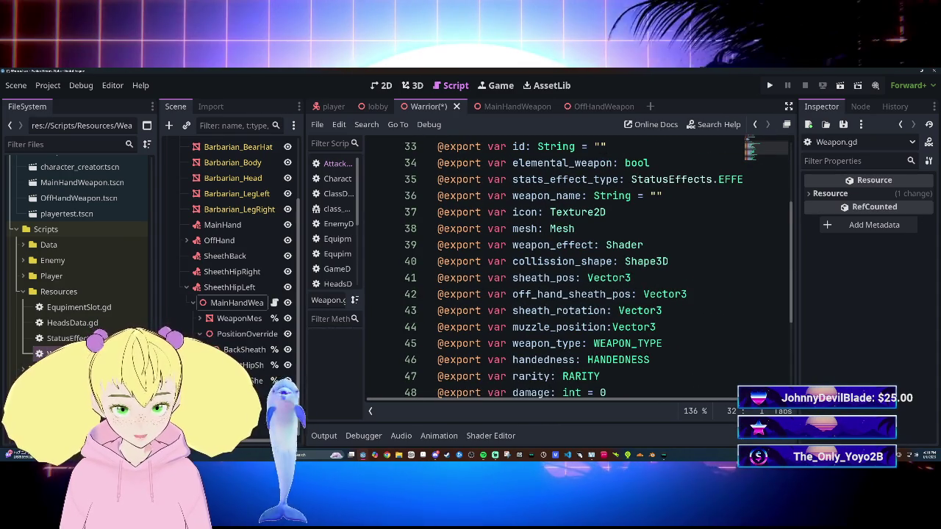
pyautogui.click(661, 310)
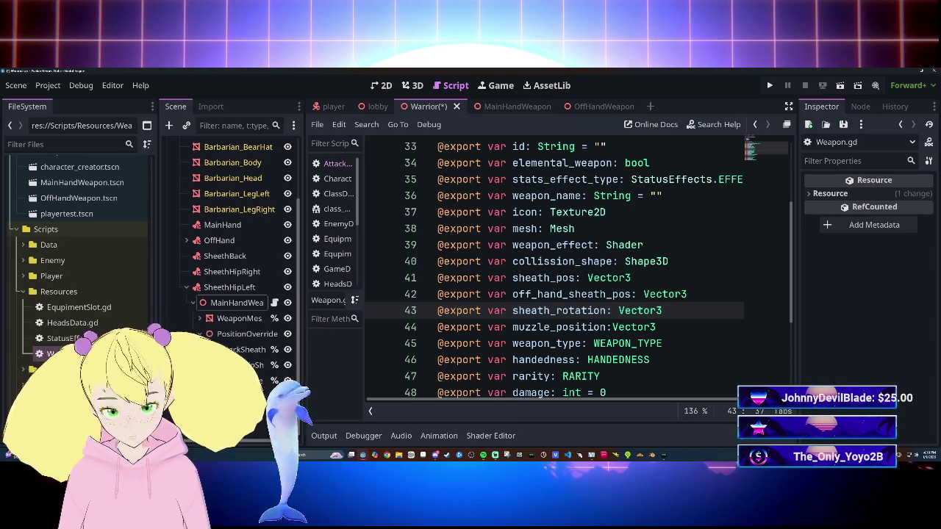
pyautogui.write('.')
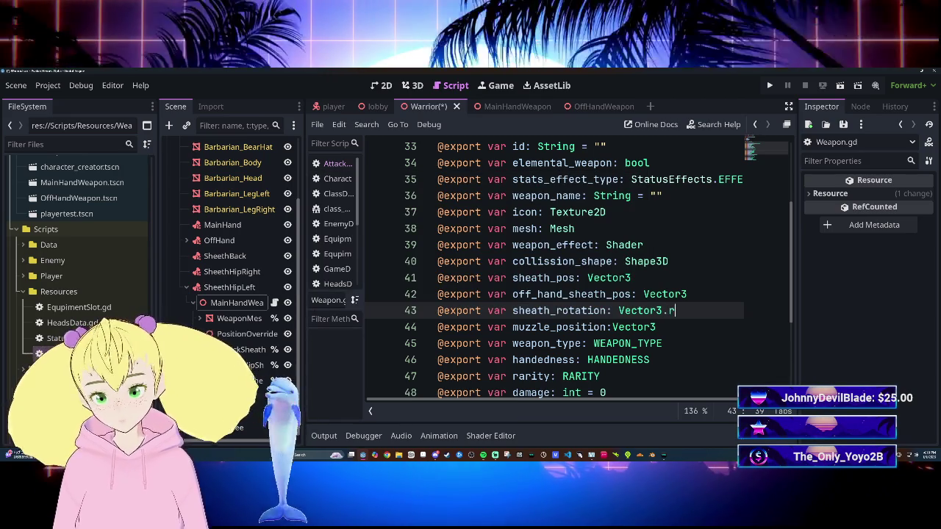
pyautogui.press('BackSpace')
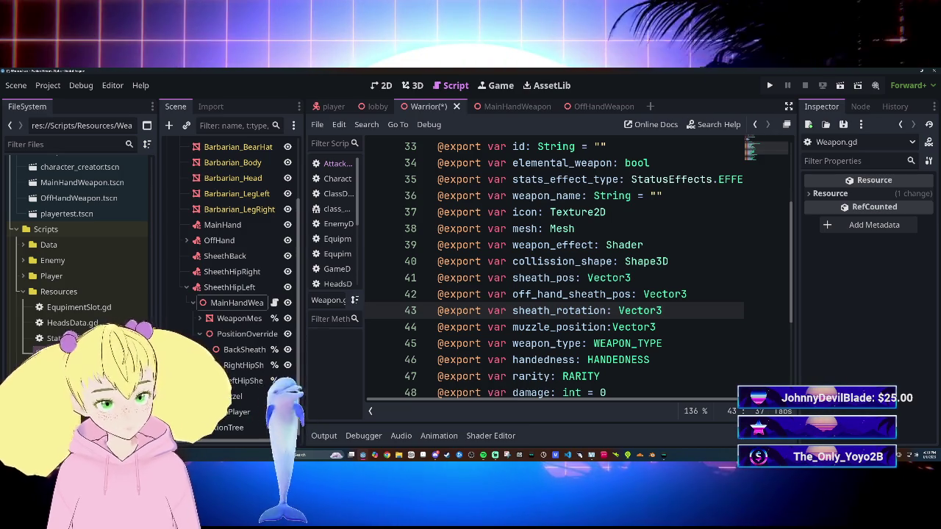
pyautogui.click(576, 228)
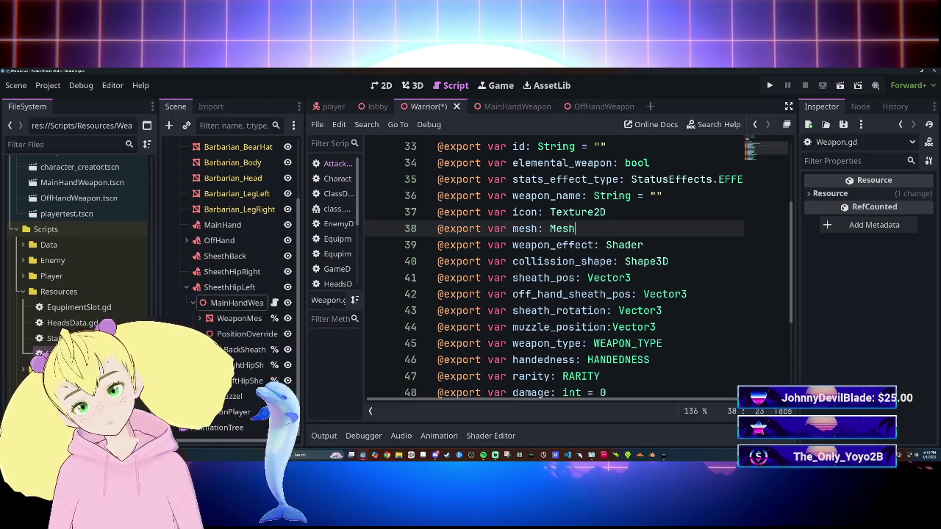
pyautogui.scroll(1, 574, 268)
pyautogui.scroll(-2, 573, 268)
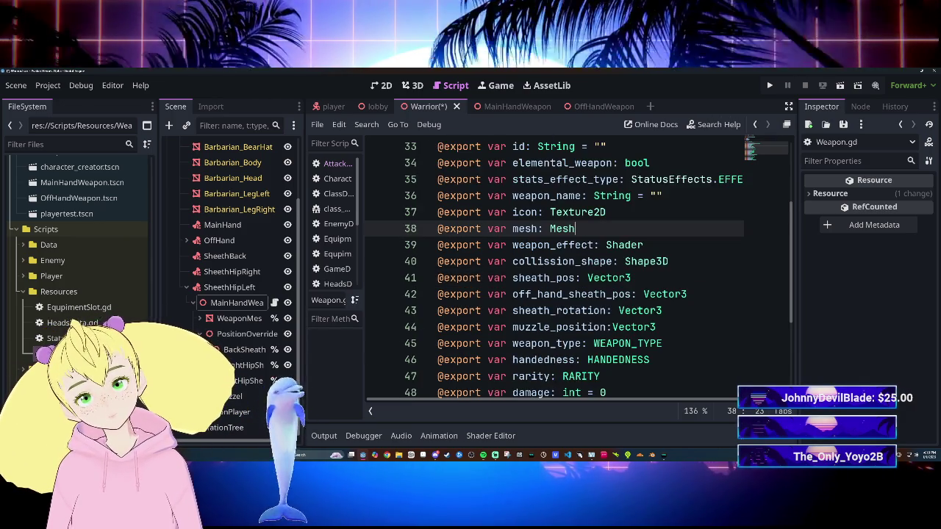
pyautogui.moveTo(632, 278)
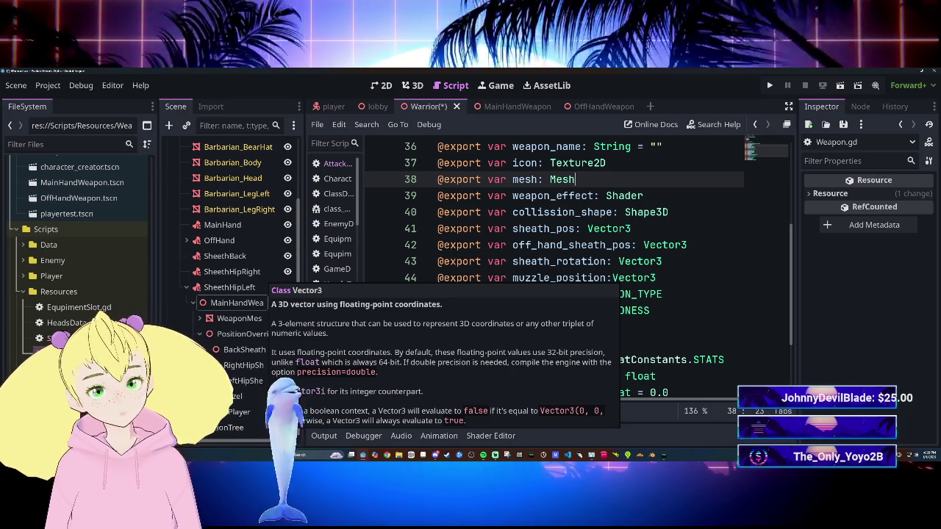
pyautogui.click(658, 245)
pyautogui.click(600, 195)
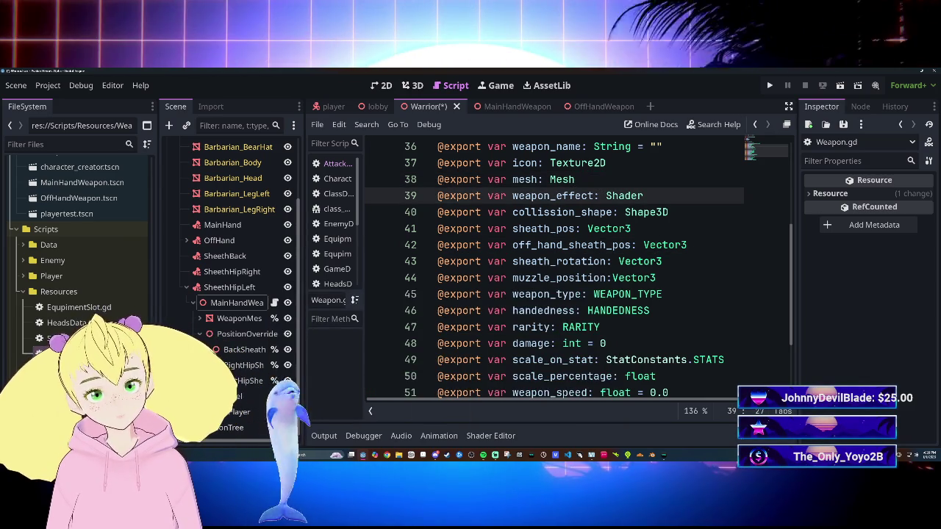
pyautogui.click(578, 229)
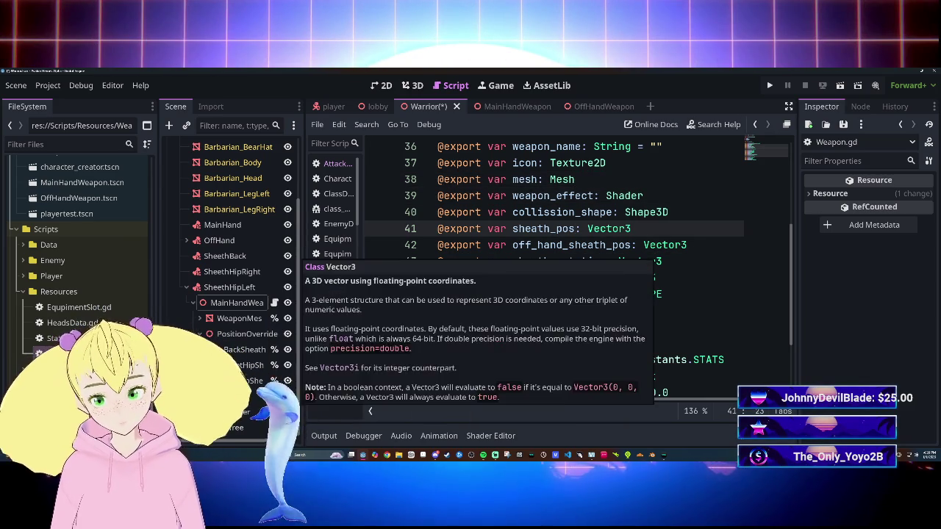
pyautogui.write('.')
pyautogui.moveTo(615, 228)
pyautogui.write('ro')
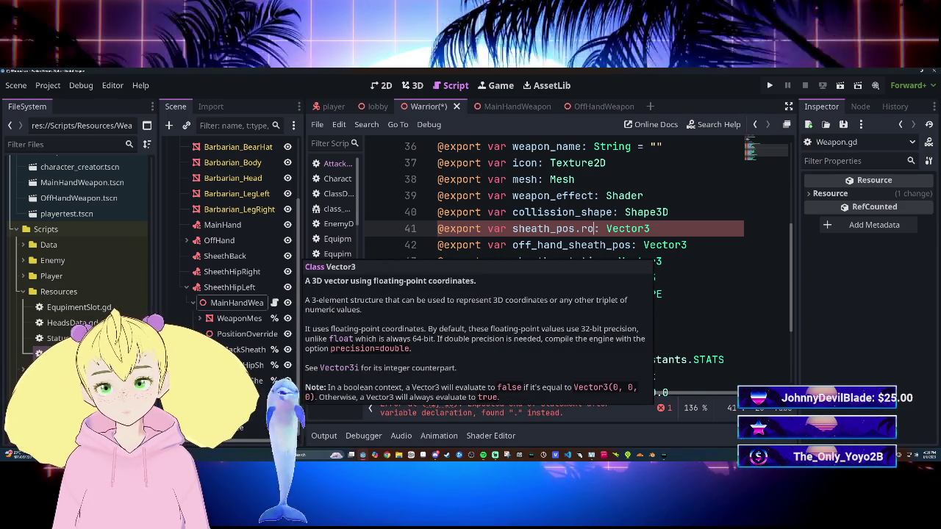
pyautogui.write('tatio')
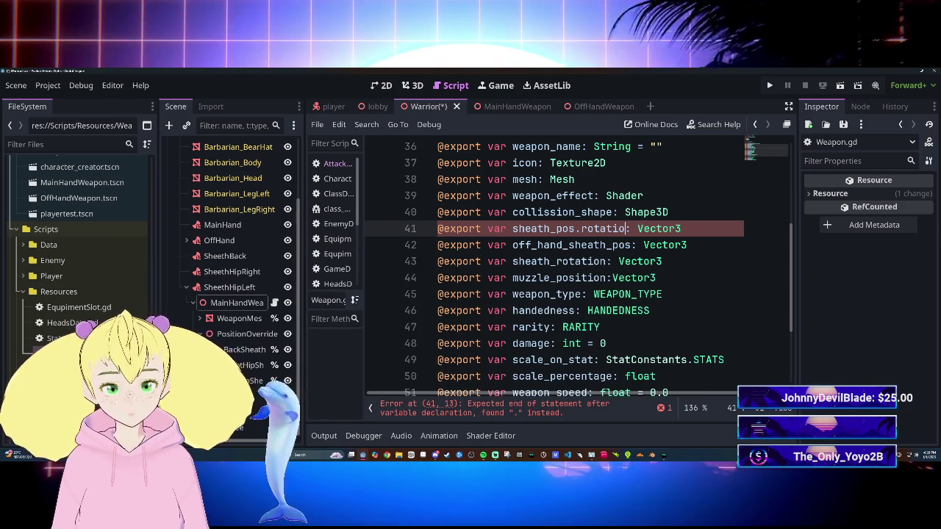
pyautogui.press('BackSpace')
pyautogui.press('BackSpace')
pyautogui.press('BackSpace')
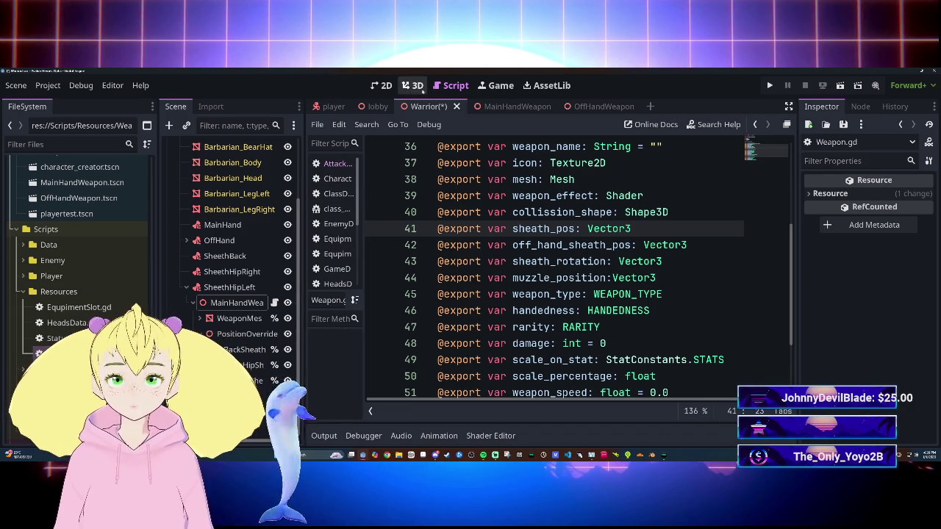
# Return to the 3D scene and inspect the MainHandWeapon node's properties.
pyautogui.click(420, 87)
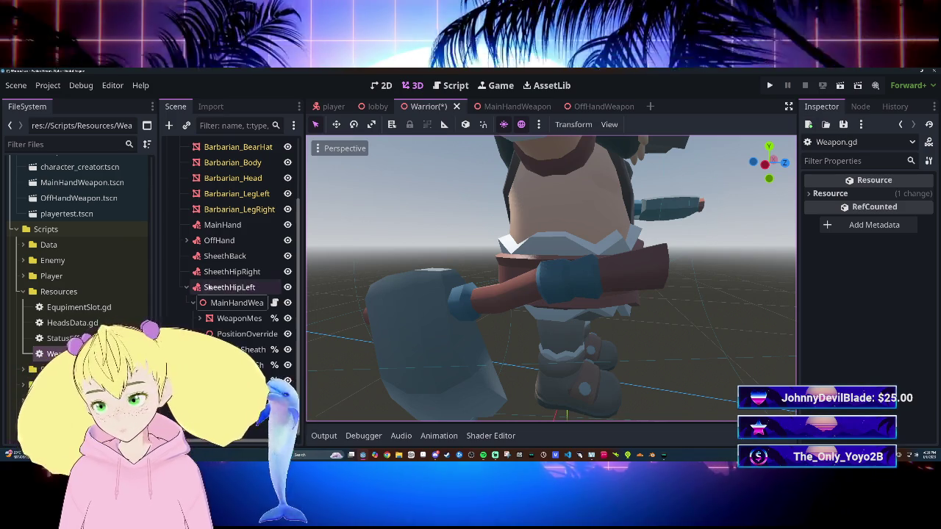
pyautogui.click(600, 303)
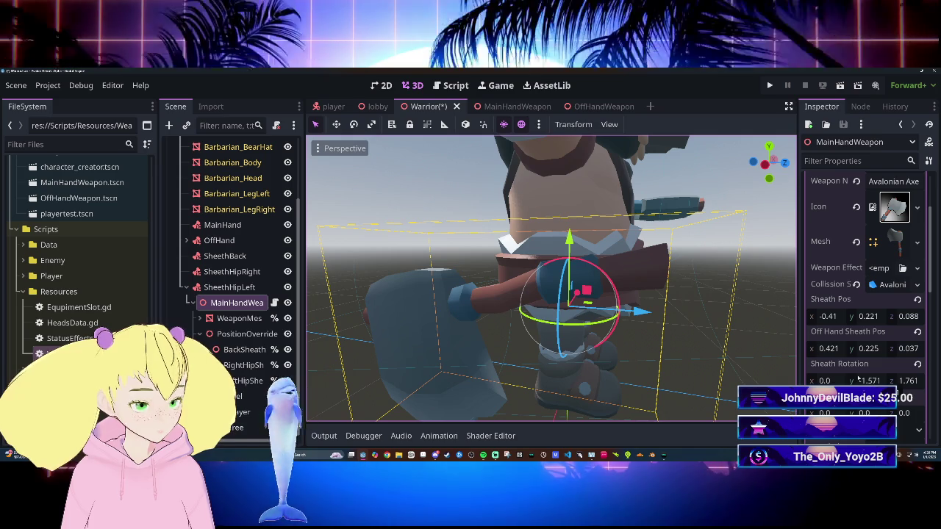
pyautogui.scroll(-1, 837, 331)
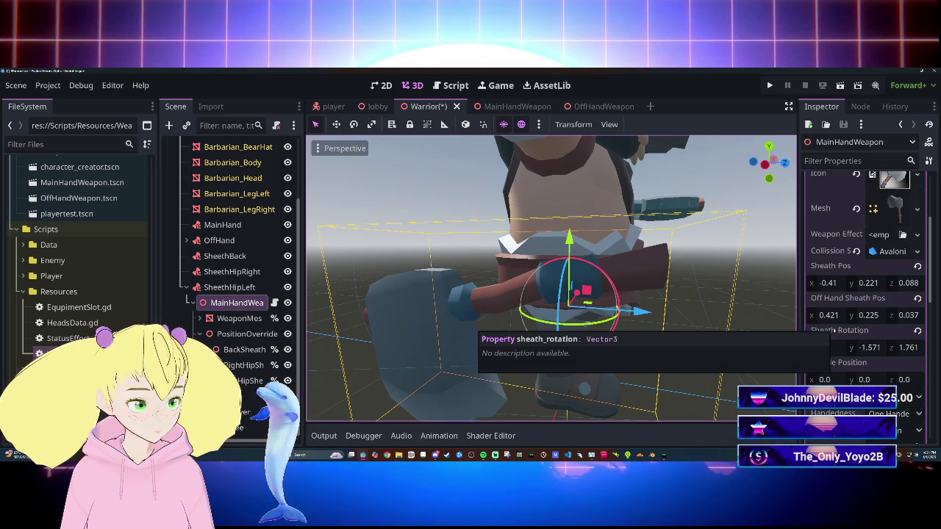
pyautogui.scroll(-3, 834, 330)
pyautogui.scroll(-10, 834, 331)
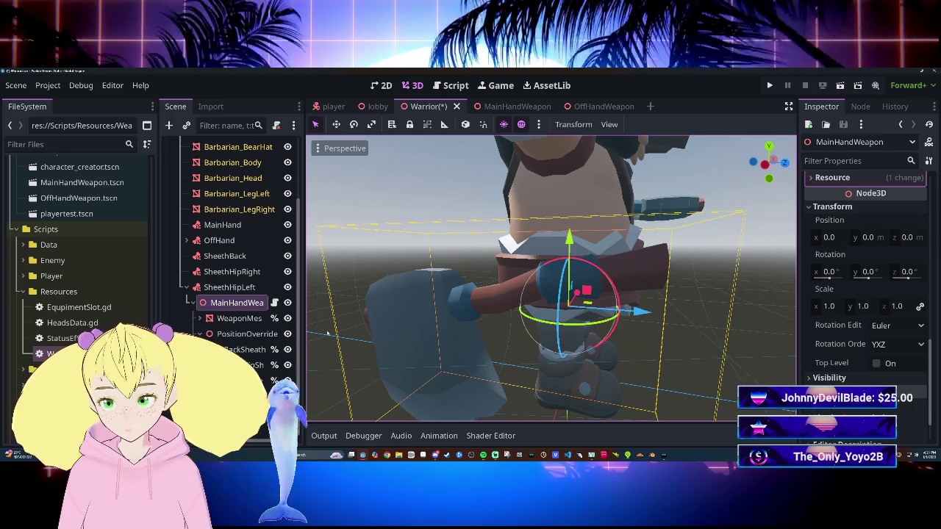
# Copy the WeaponMesh node's Rotation value.
pyautogui.click(250, 320)
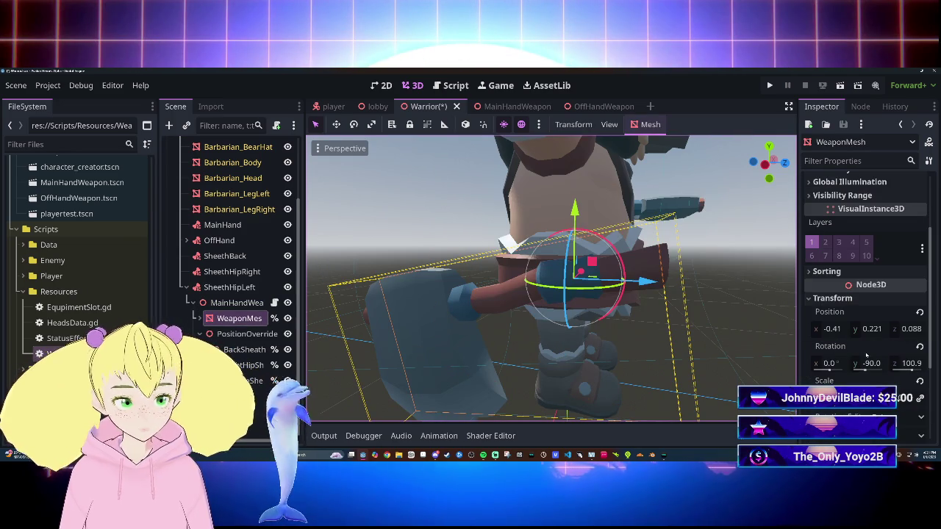
pyautogui.rightClick(856, 352)
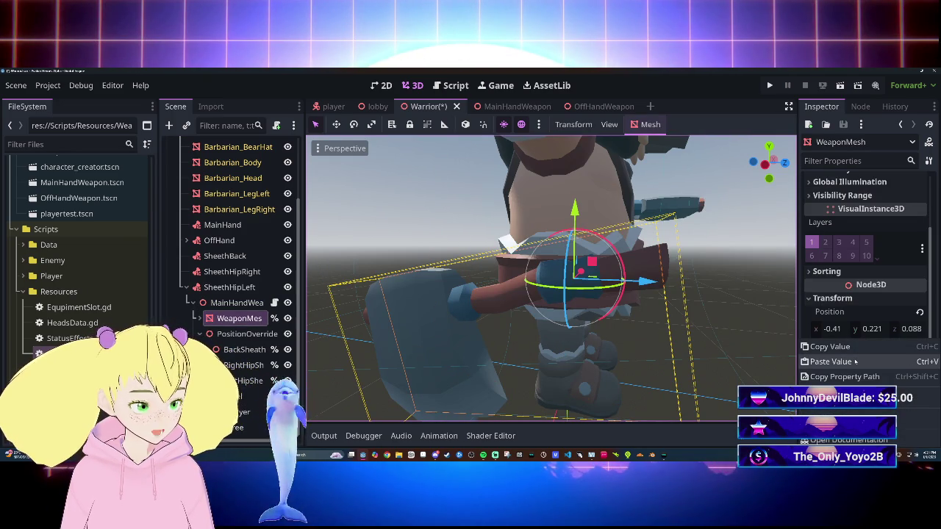
pyautogui.click(830, 362)
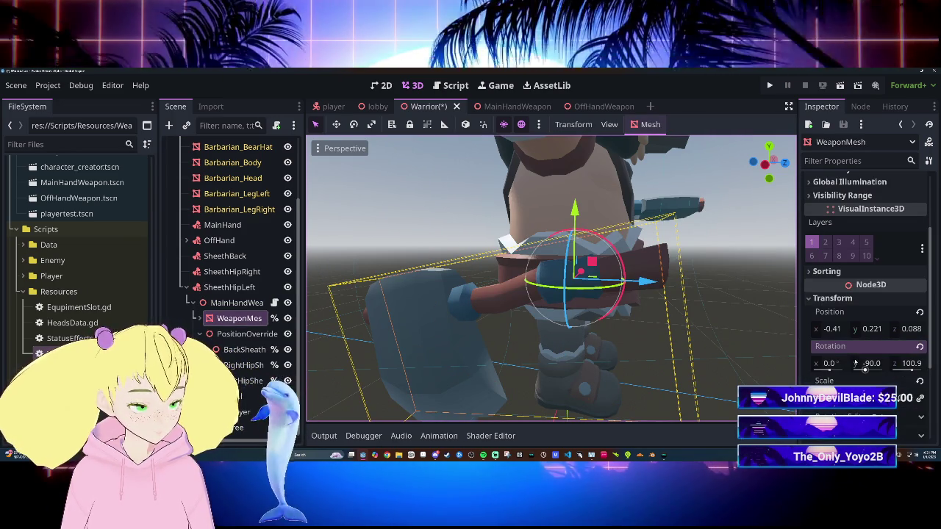
pyautogui.rightClick(827, 352)
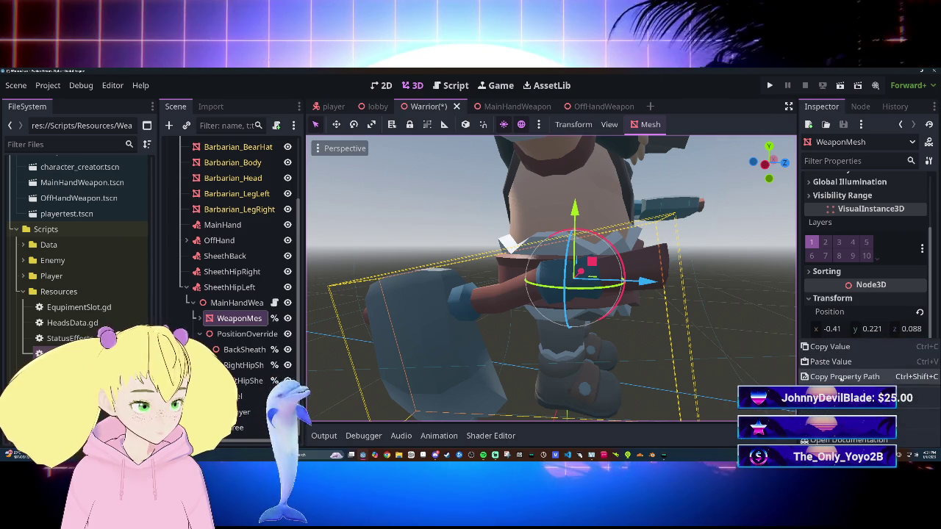
pyautogui.click(840, 365)
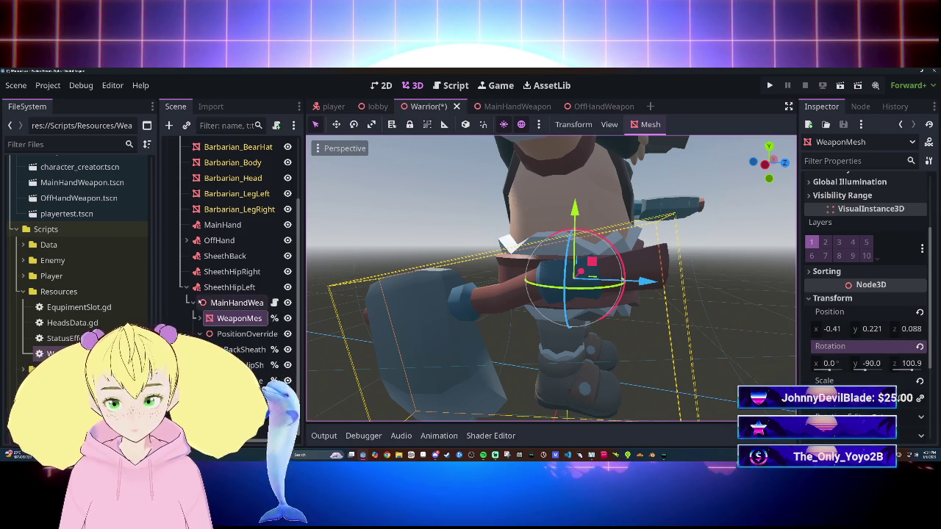
# Bring up the copy/paste menu for MainHandWeapon's Sheath Rotation property.
pyautogui.click(230, 303)
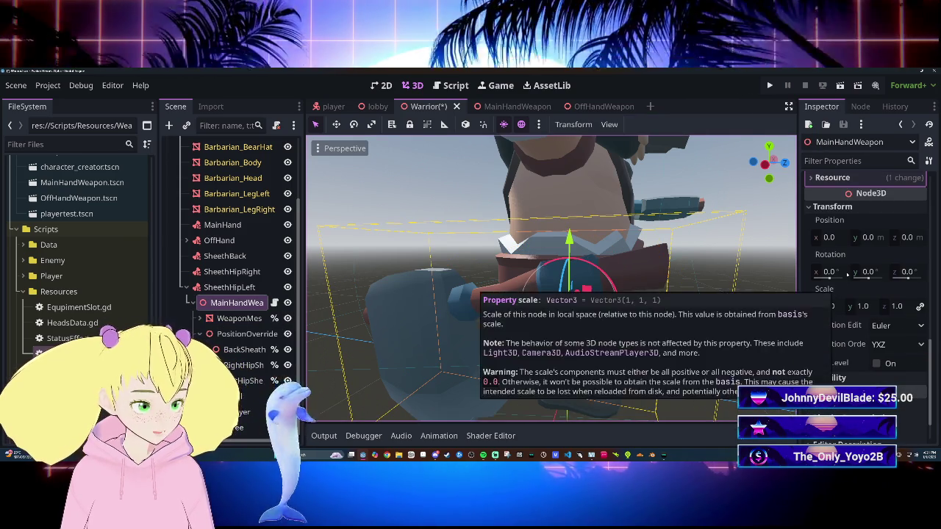
pyautogui.scroll(5, 845, 264)
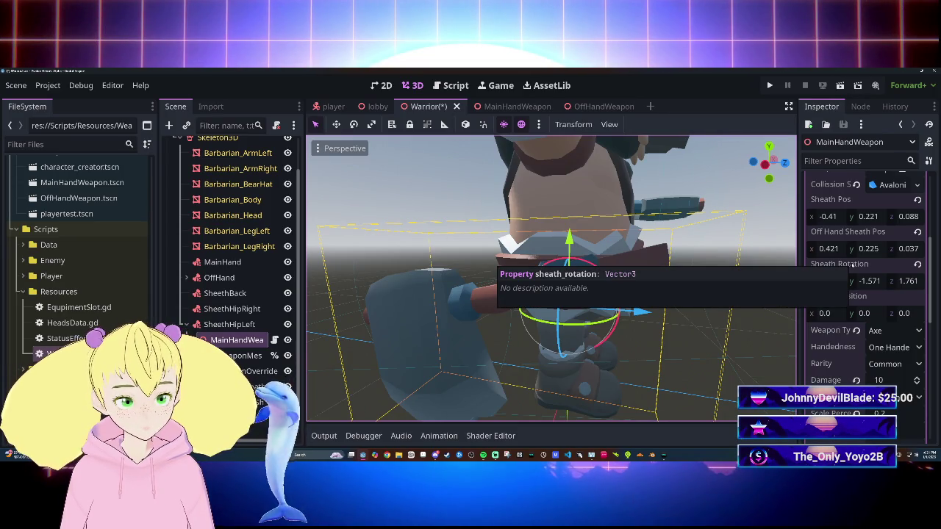
pyautogui.rightClick(838, 266)
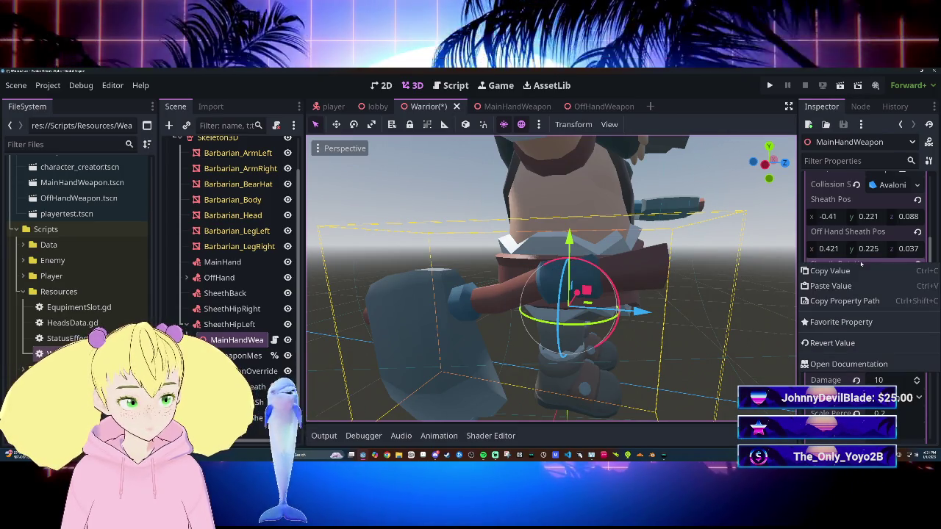
# Copy MainHandWeapon's Sheath Rotation and paste it onto the axe mesh's Rotation.
pyautogui.click(818, 301)
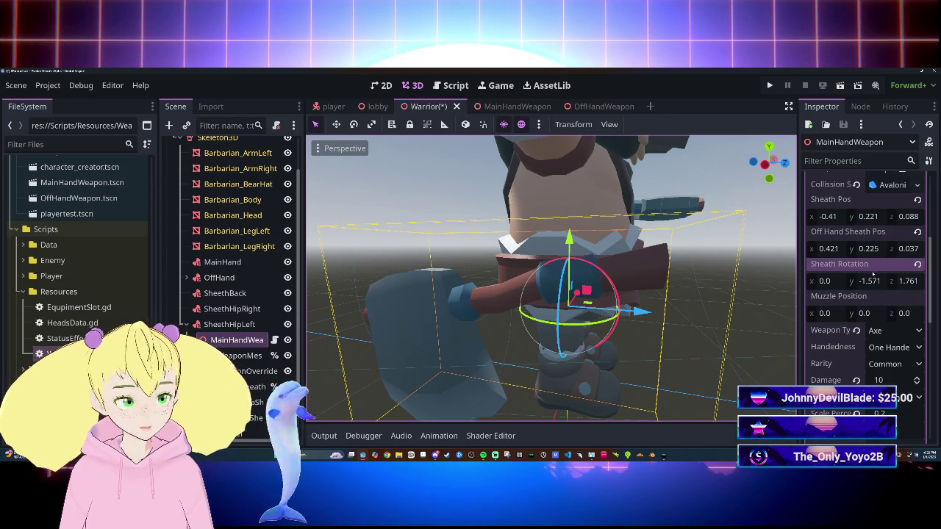
pyautogui.click(446, 343)
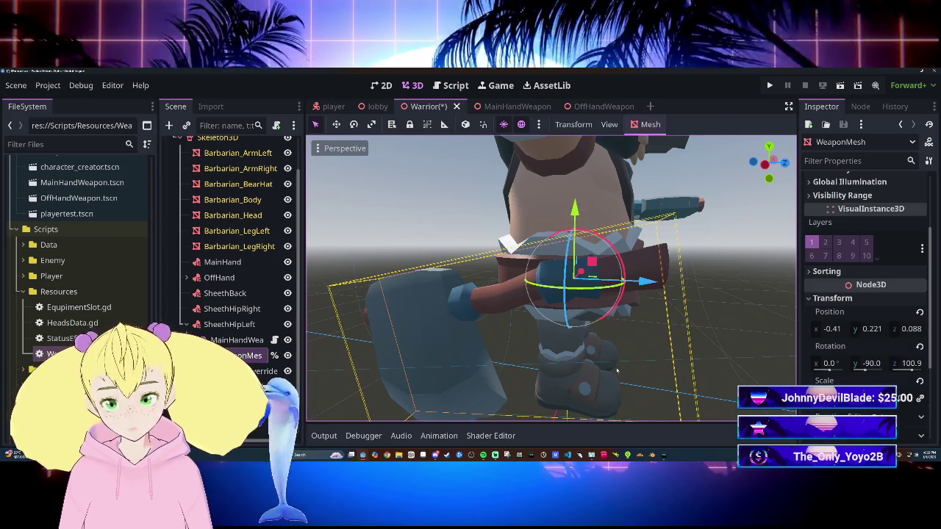
pyautogui.scroll(-2, 862, 384)
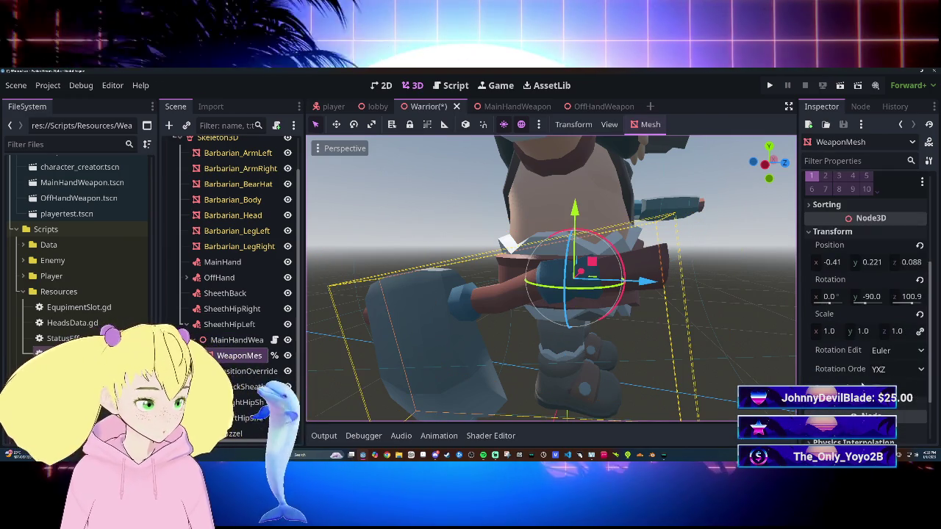
pyautogui.rightClick(864, 280)
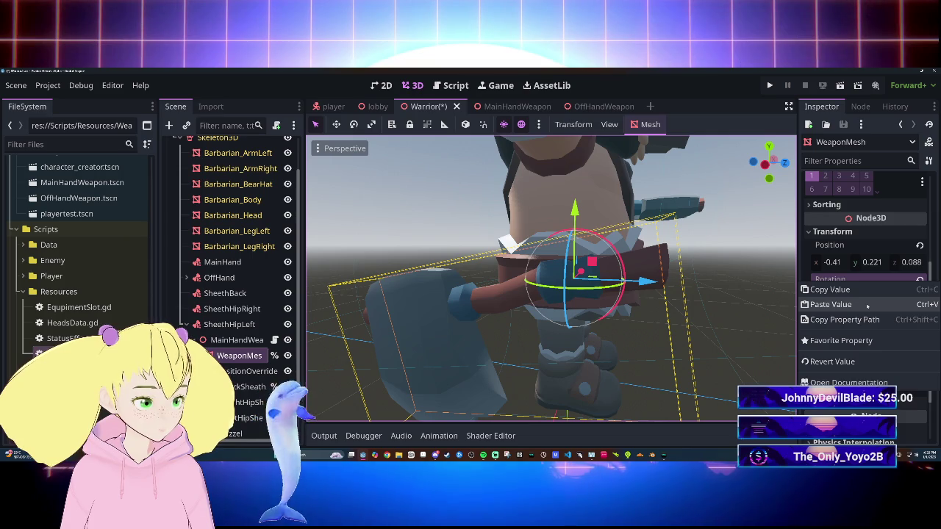
pyautogui.click(867, 305)
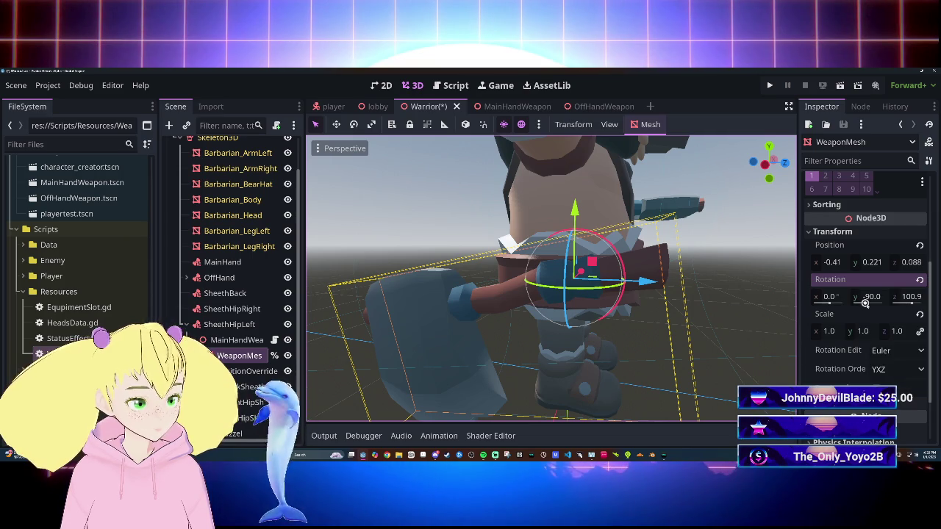
pyautogui.rightClick(856, 280)
pyautogui.click(862, 288)
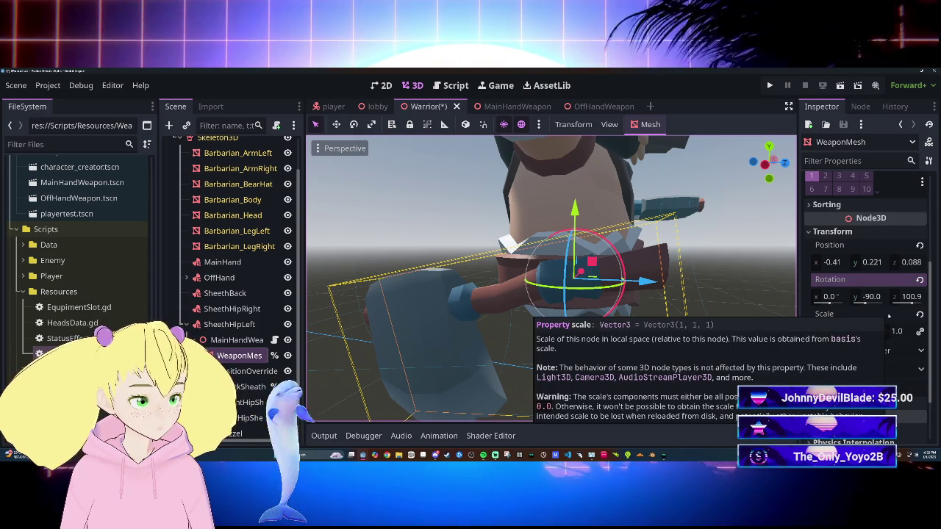
# Copy the axe mesh's Rotation into MainHandWeapon's Sheath Rotation (0.0, -1.571, 1.761).
pyautogui.rightClick(895, 280)
pyautogui.click(897, 287)
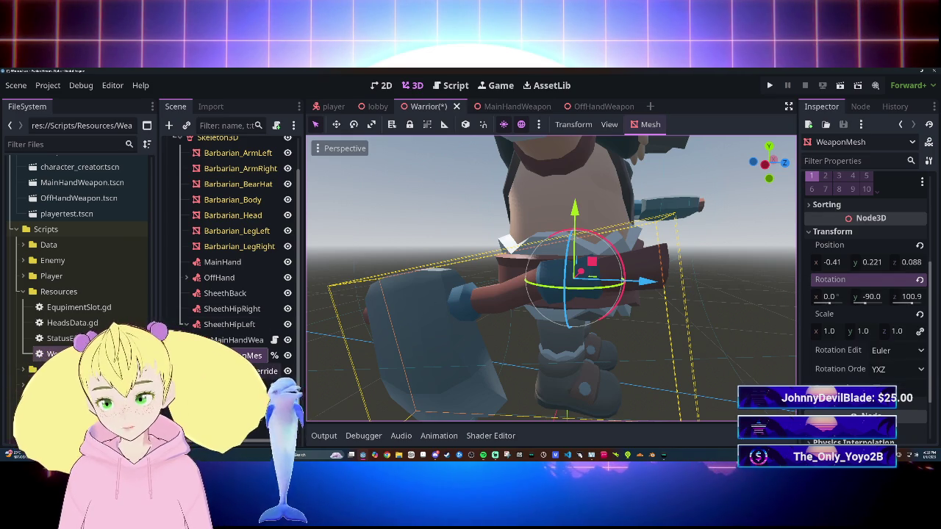
pyautogui.click(237, 340)
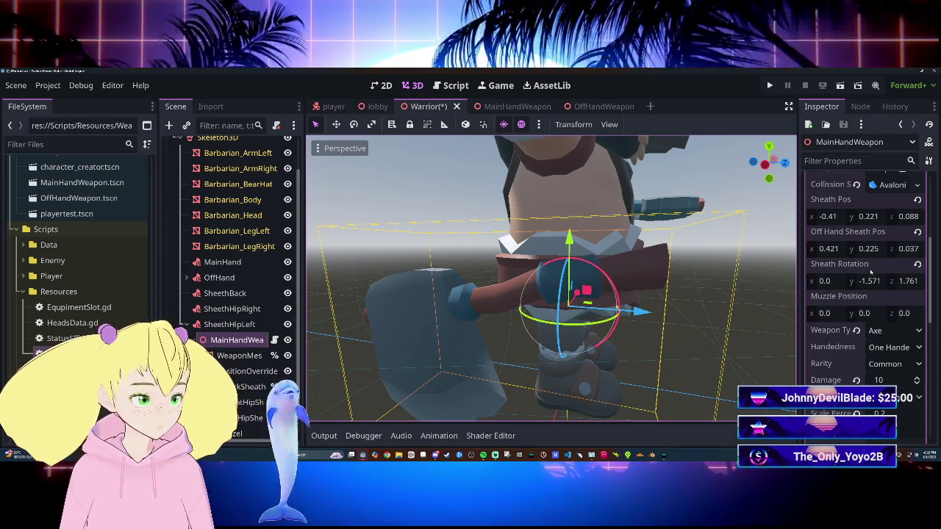
pyautogui.rightClick(875, 264)
pyautogui.click(876, 288)
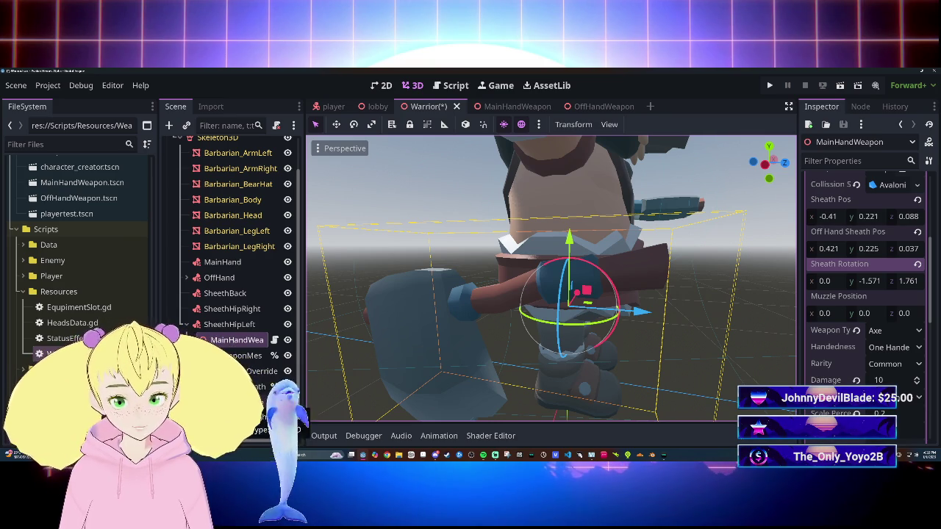
pyautogui.click(253, 387)
# Paste the axe rotation (0.0, -90.0, 100.9) onto LeftHipSheath's Rotation.
pyautogui.click(254, 402)
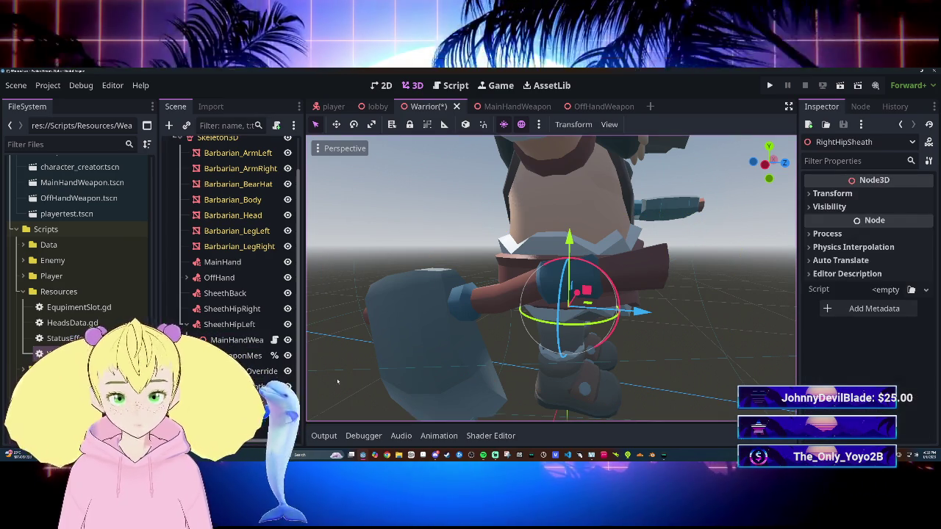
pyautogui.press('Down')
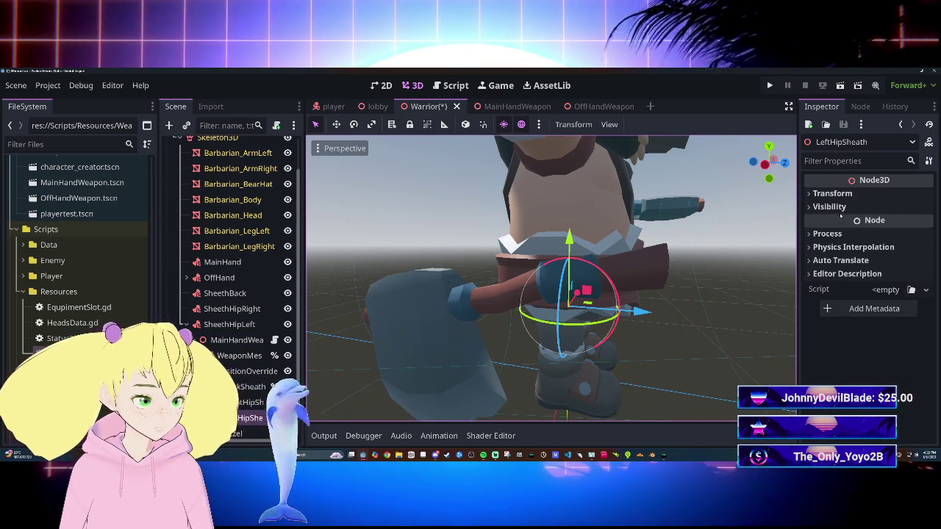
pyautogui.click(832, 193)
pyautogui.rightClick(831, 242)
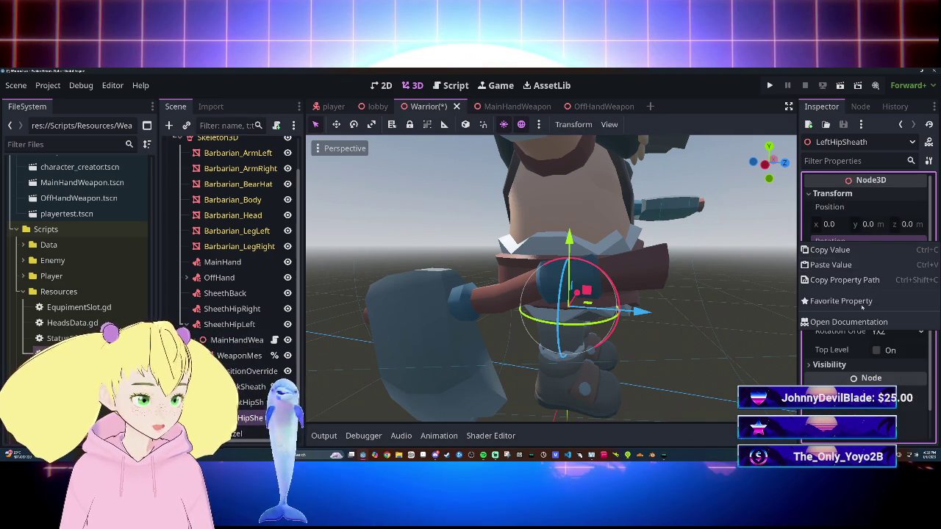
pyautogui.click(849, 266)
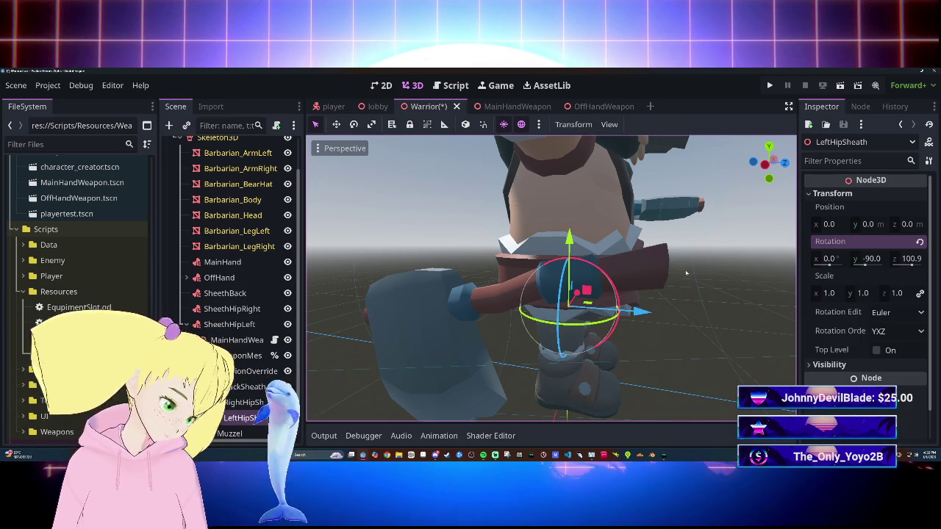
# Paste the same rotation onto RightHipSheath and save the Warrior scene.
pyautogui.click(583, 350)
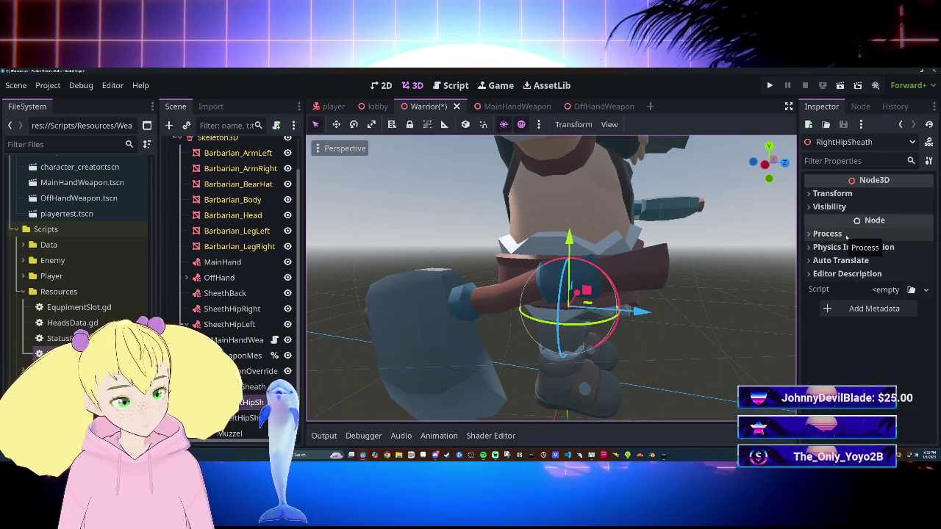
pyautogui.click(852, 195)
pyautogui.rightClick(865, 244)
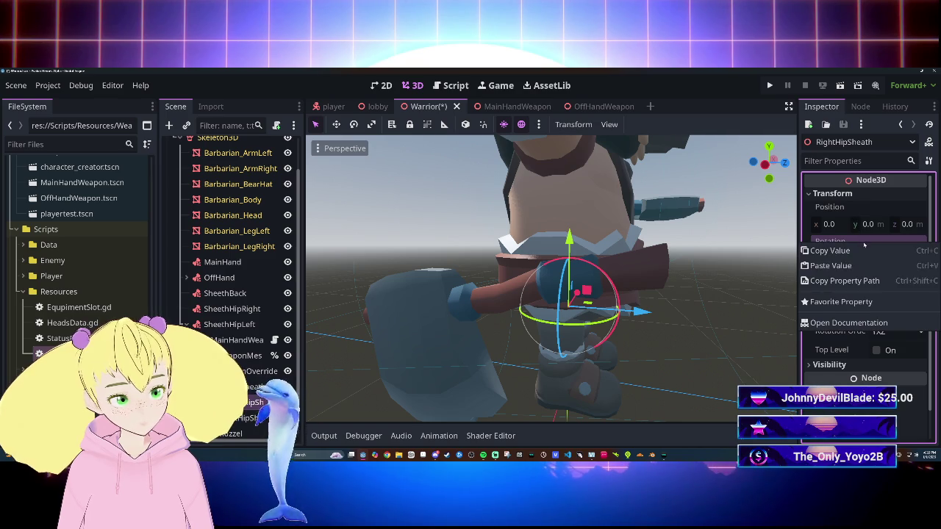
pyautogui.click(867, 266)
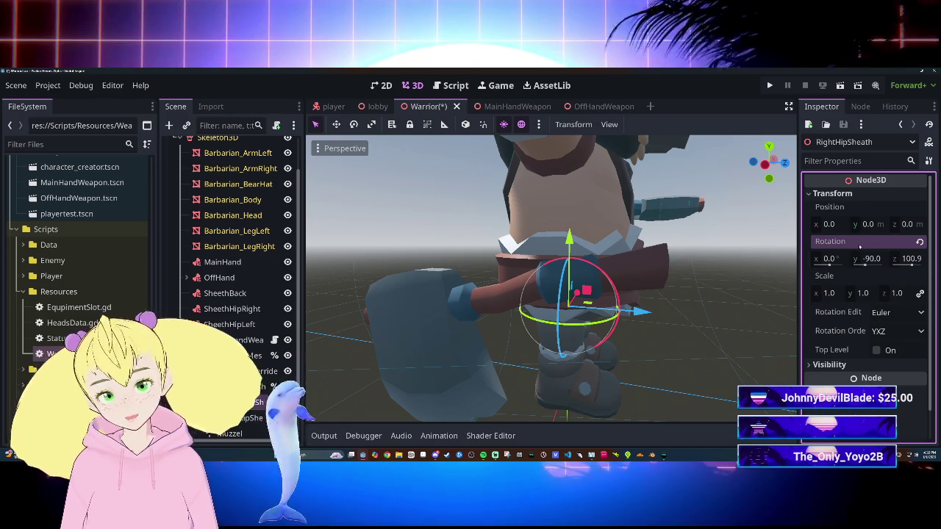
pyautogui.hotkey('ctrl', 's')
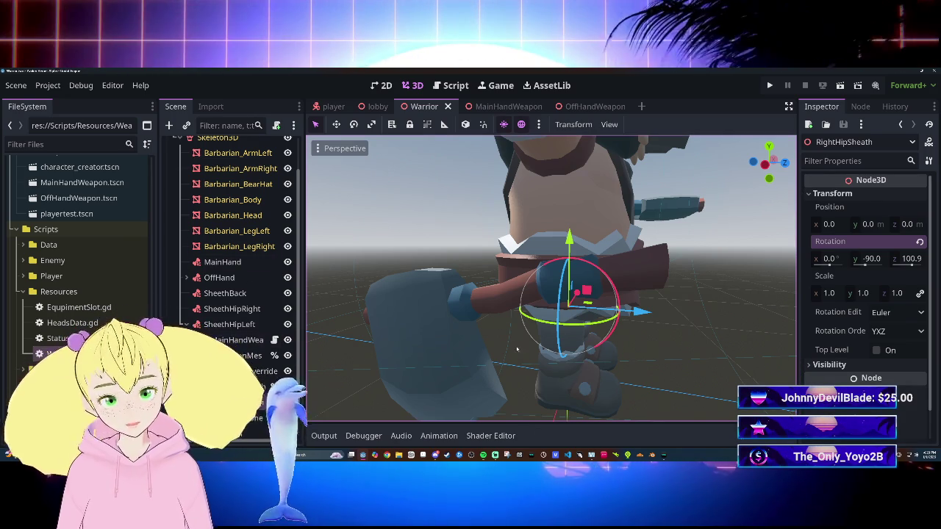
# Copy MainHandWeapon's Sheath Pos value.
pyautogui.click(591, 362)
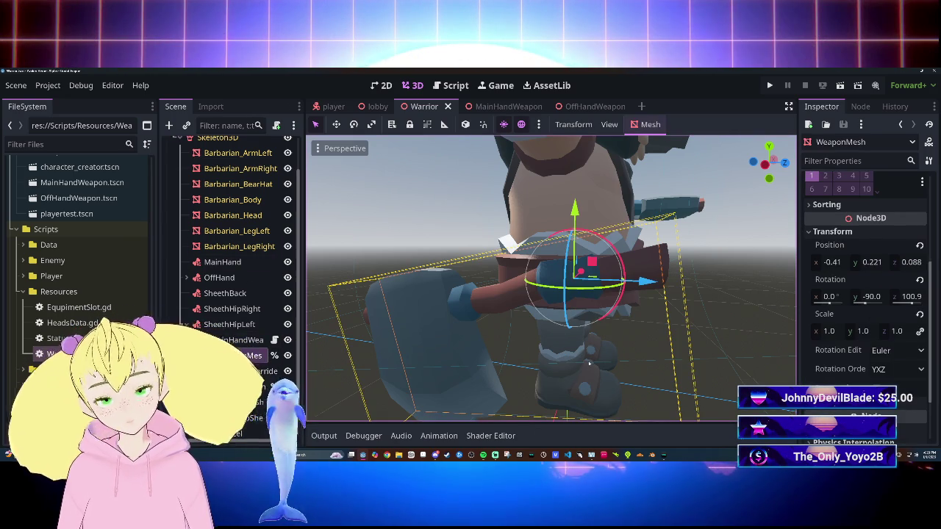
pyautogui.click(359, 354)
pyautogui.scroll(5, 874, 380)
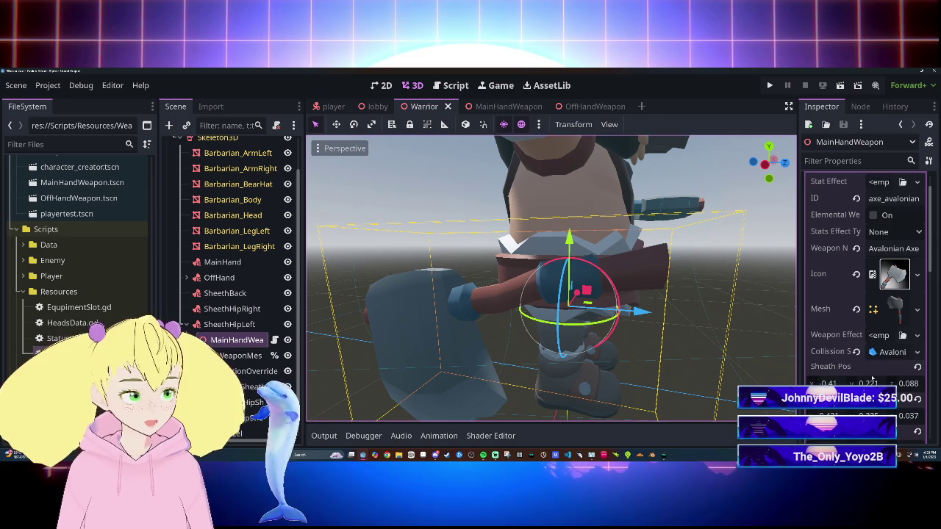
pyautogui.scroll(-4, 866, 374)
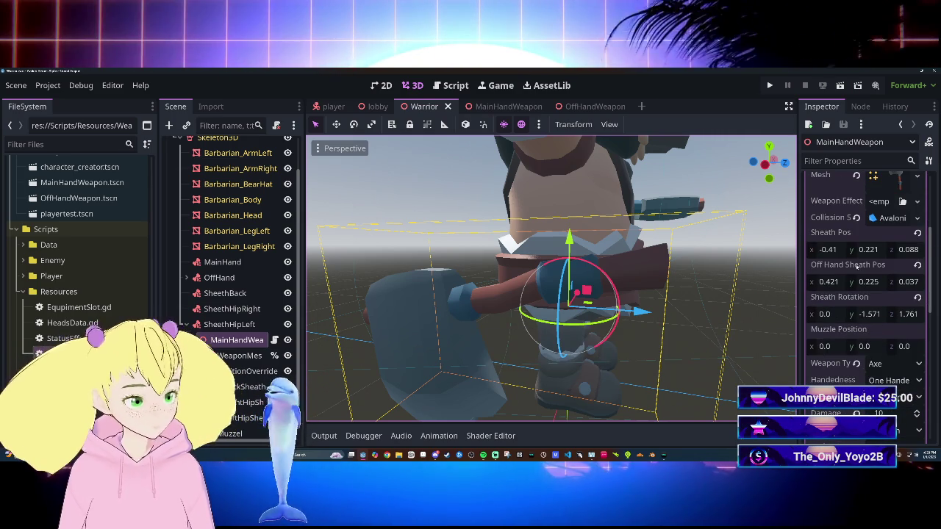
pyautogui.rightClick(841, 235)
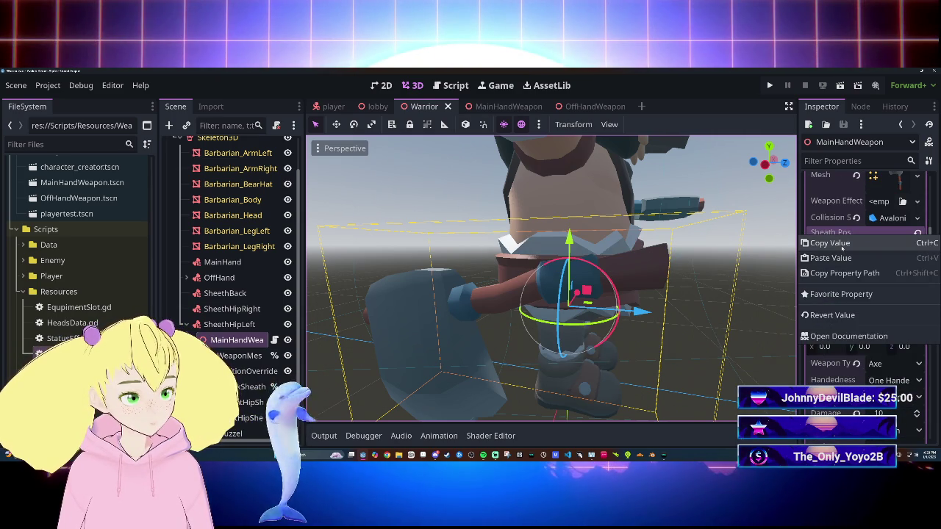
pyautogui.click(841, 243)
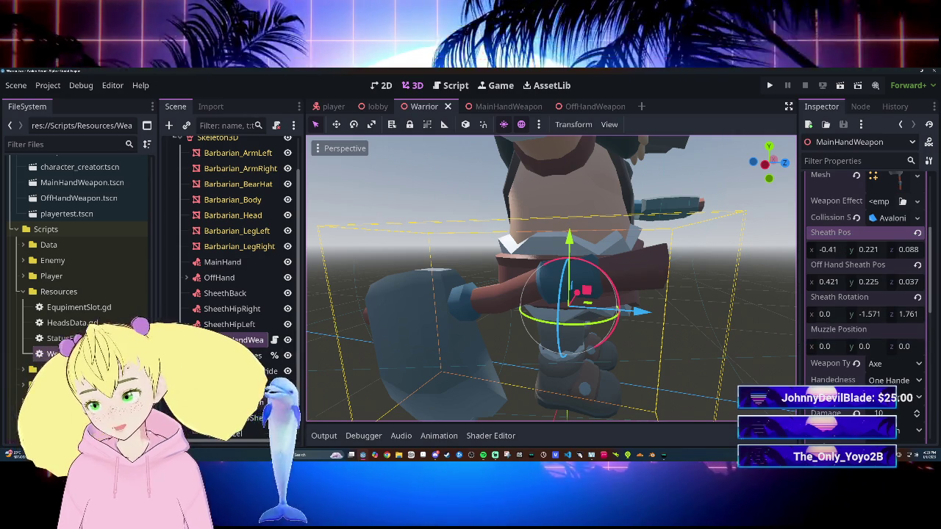
# Paste it as RightHipSheath's Position (-0.41, 0.221, 0.088) and check the hip from the side.
pyautogui.click(246, 402)
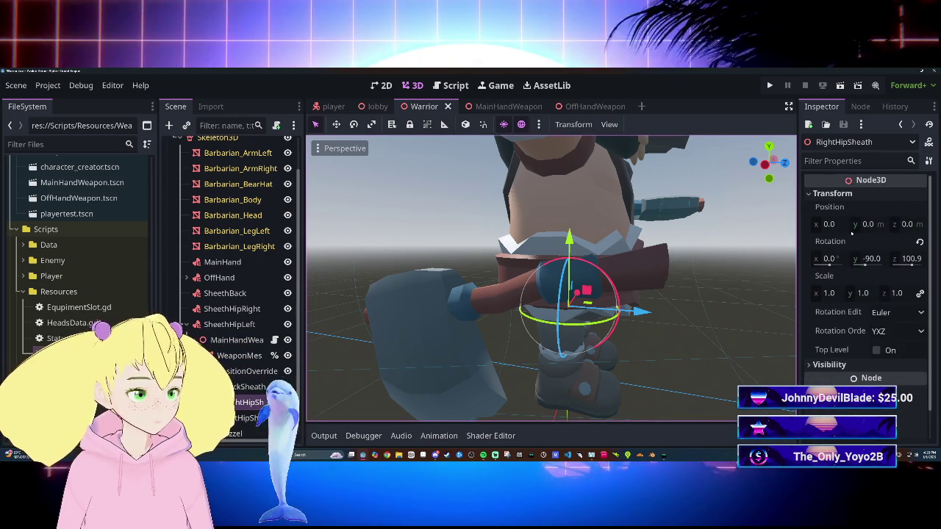
pyautogui.rightClick(849, 209)
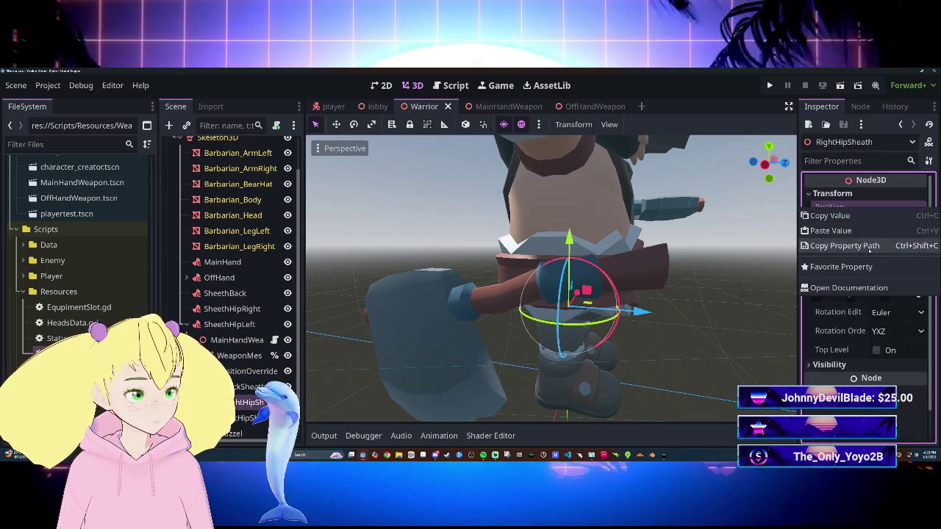
pyautogui.click(832, 231)
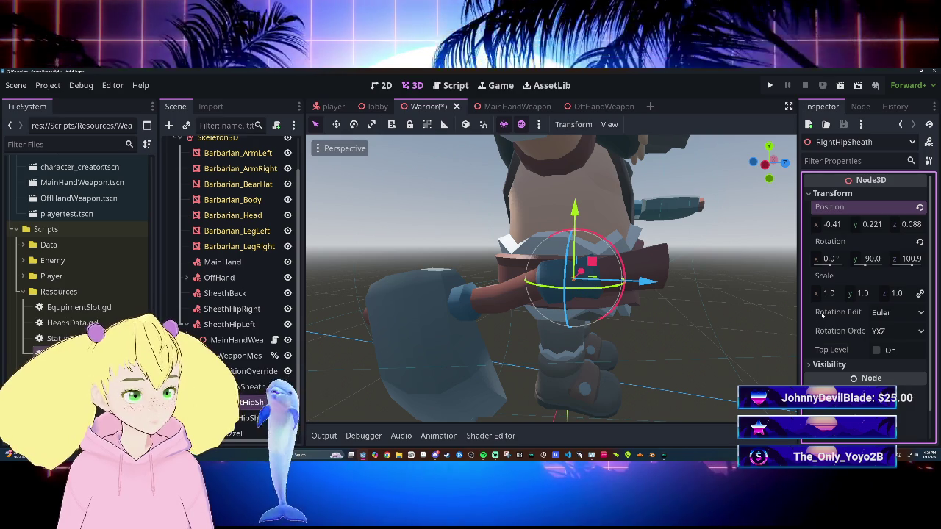
pyautogui.moveTo(737, 302)
pyautogui.mouseDown()
pyautogui.moveTo(699, 307)
pyautogui.moveTo(711, 302)
pyautogui.mouseUp()
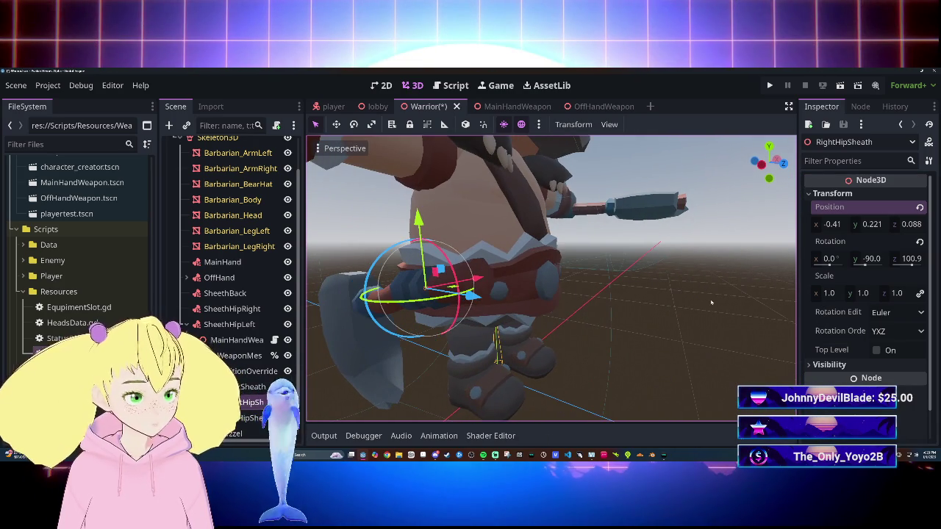
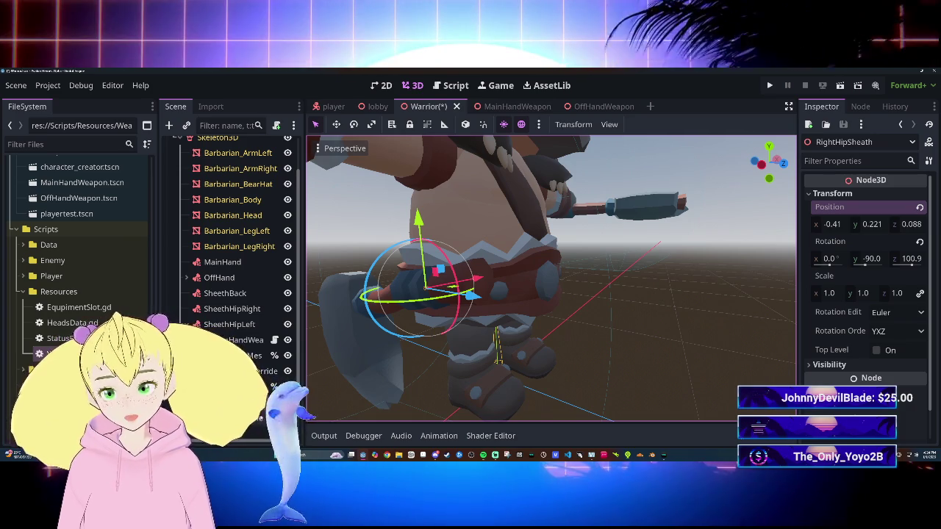
# Reparent MainHandWeapon under SheethHipRight in the Warrior scene.
pyautogui.click(254, 417)
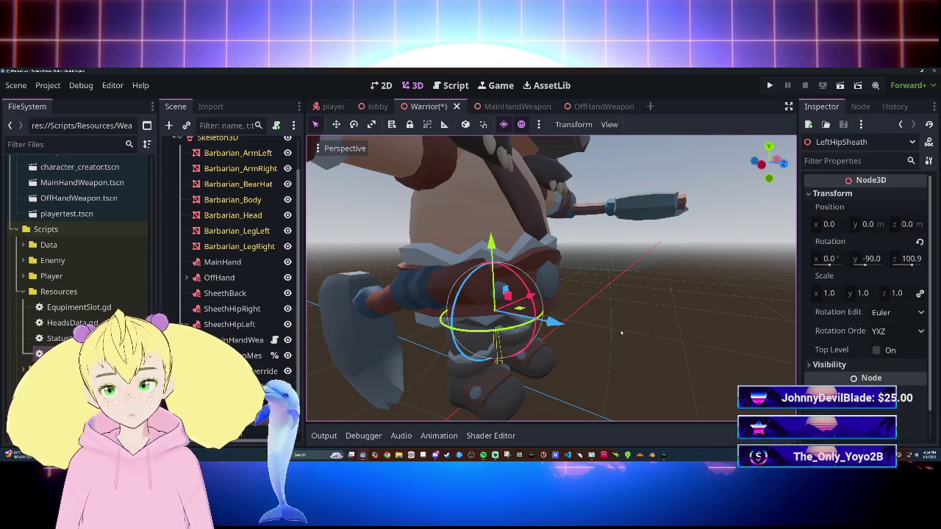
pyautogui.moveTo(624, 332); pyautogui.dragTo(617, 325)
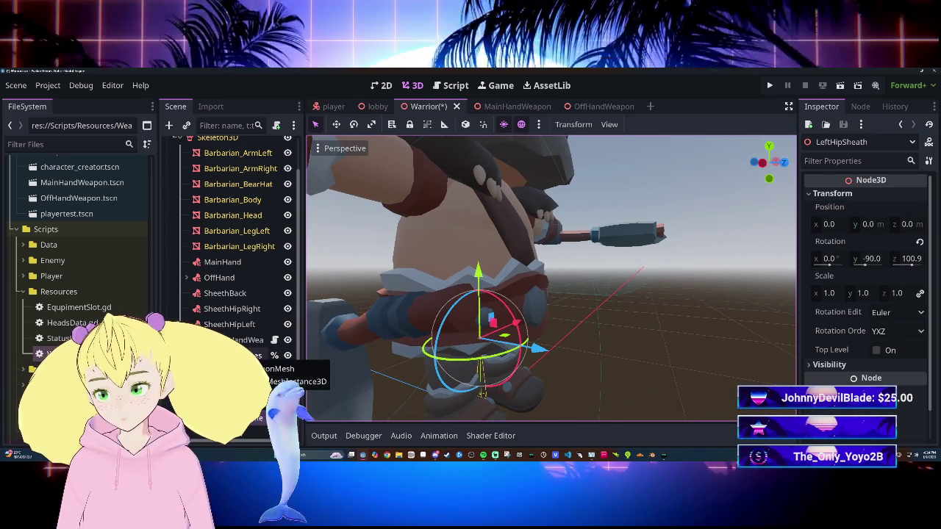
pyautogui.click(237, 340)
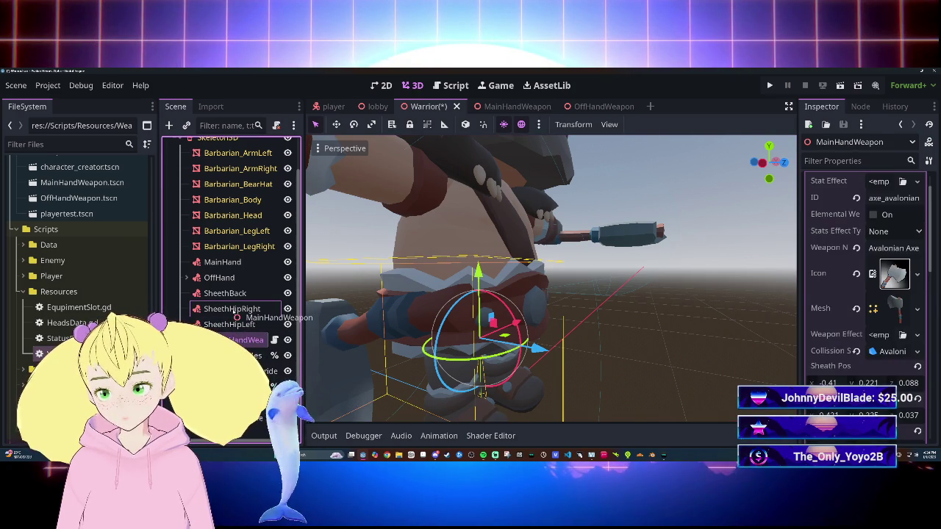
pyautogui.click(232, 309)
pyautogui.moveTo(232, 313); pyautogui.dragTo(232, 309)
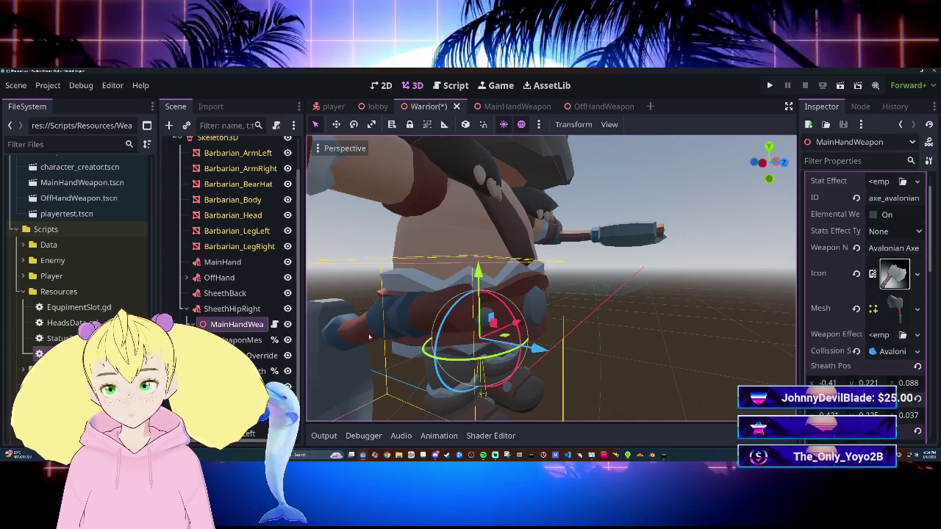
# Slide the weapon outward along X so WeaponMesh sits at X 0.404.
pyautogui.moveTo(359, 355); pyautogui.dragTo(441, 334)
pyautogui.scroll(2, 631, 337)
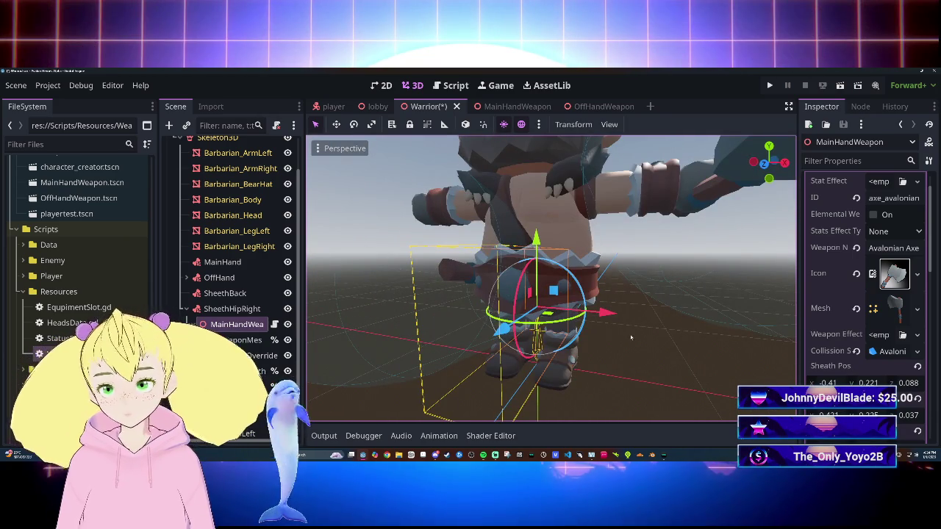
pyautogui.moveTo(604, 315)
pyautogui.mouseDown()
pyautogui.moveTo(699, 334)
pyautogui.moveTo(557, 313)
pyautogui.moveTo(556, 289)
pyautogui.moveTo(686, 306)
pyautogui.mouseUp()
pyautogui.click(552, 288)
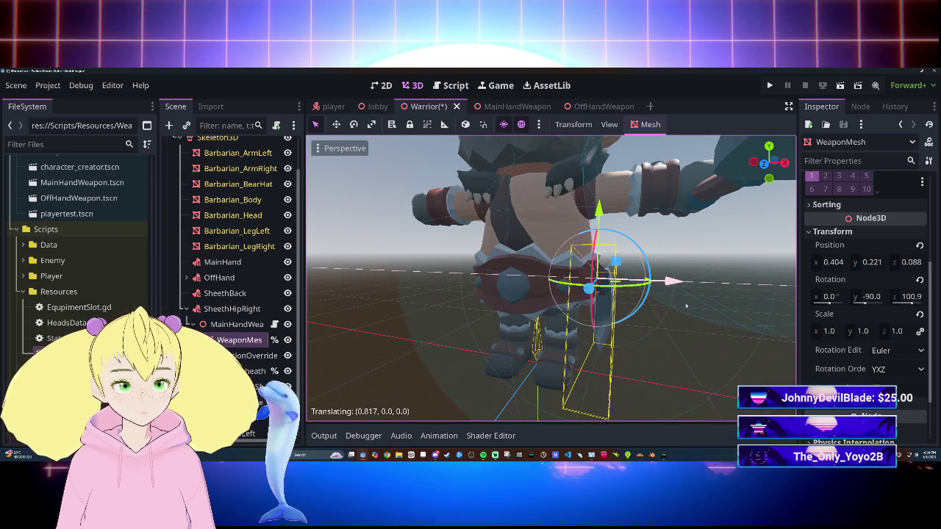
# Paste the copied position value onto WeaponMesh's Position.
pyautogui.moveTo(671, 347); pyautogui.dragTo(551, 347)
pyautogui.rightClick(849, 246)
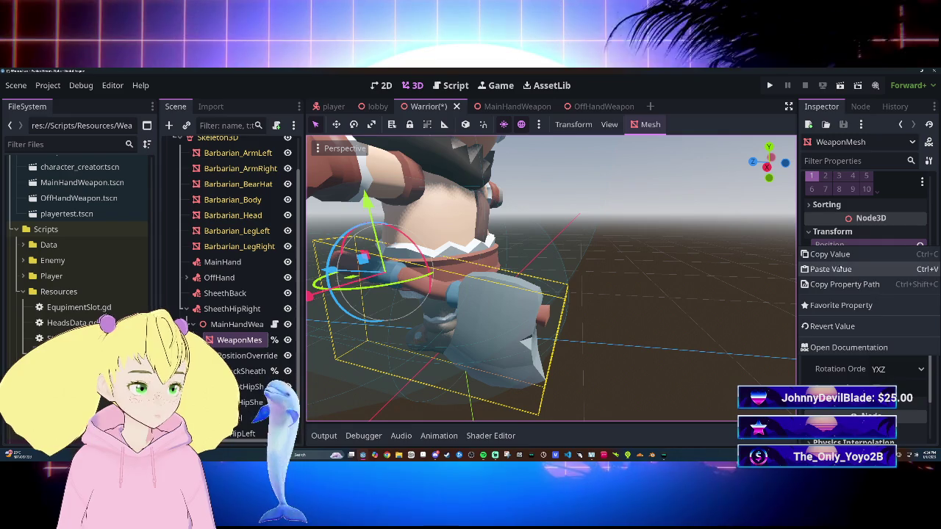
pyautogui.click(830, 269)
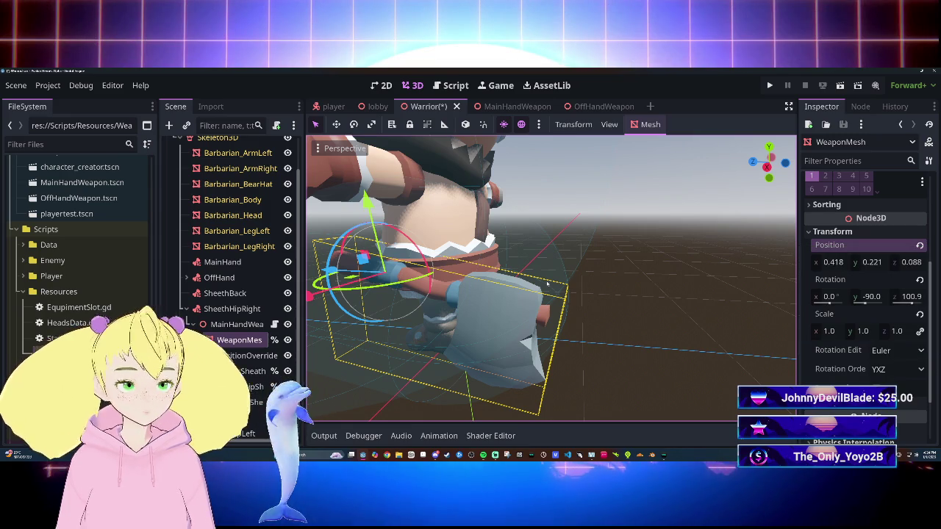
# Paste position 0.418, 0.221, 0.088 onto LeftHipSheath and save the Warrior scene.
pyautogui.click(254, 371)
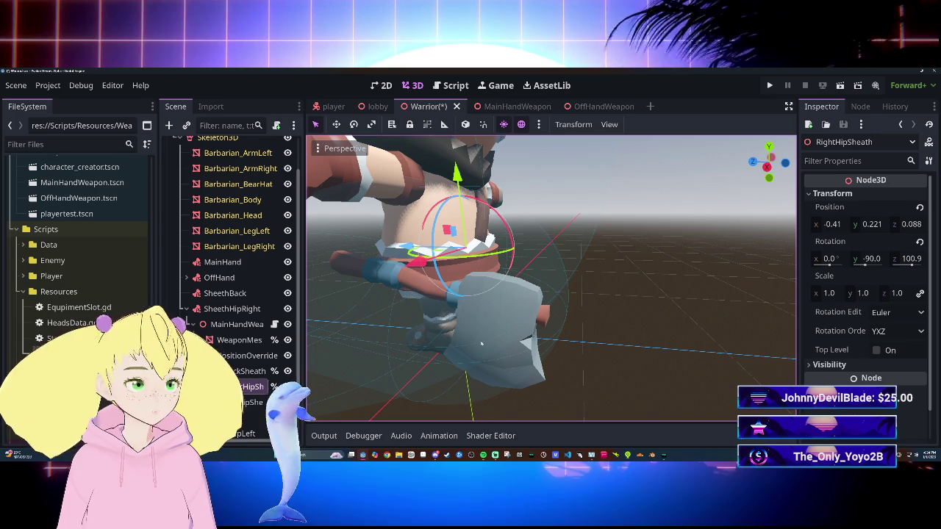
pyautogui.click(242, 433)
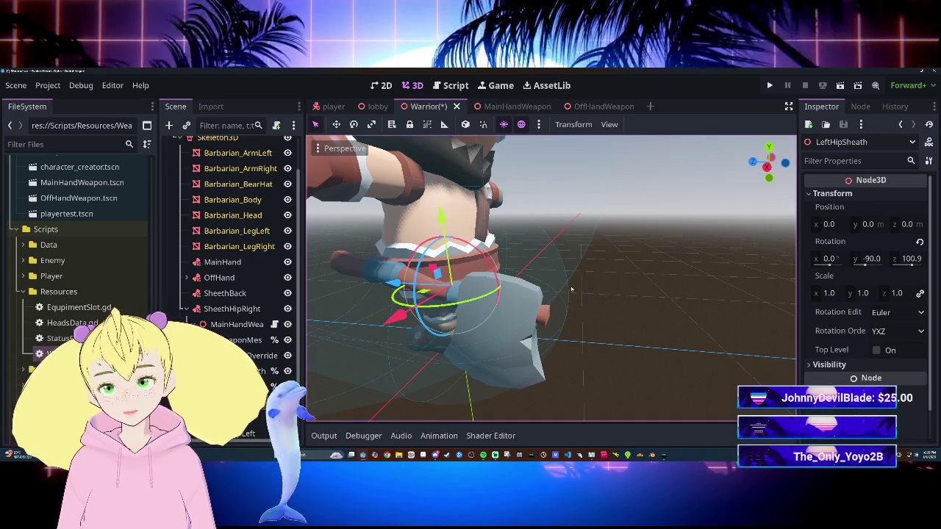
pyautogui.rightClick(842, 211)
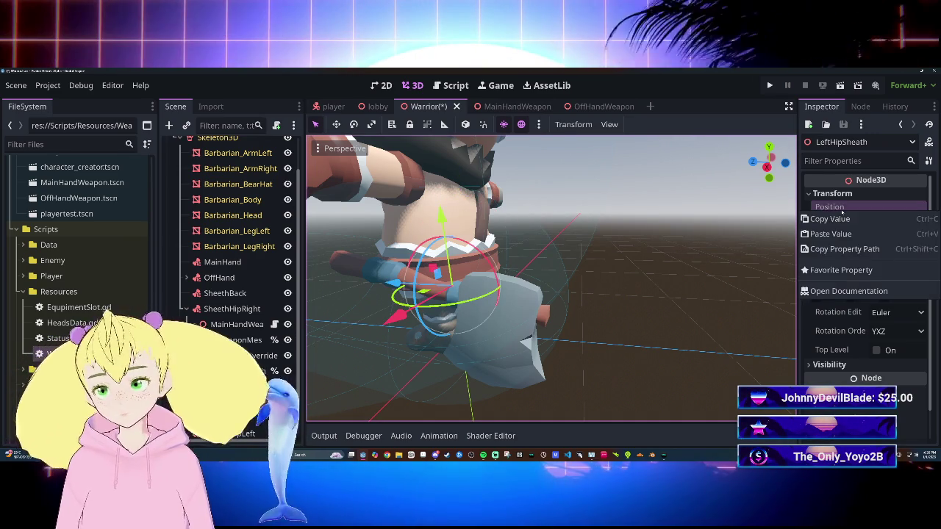
pyautogui.click(837, 234)
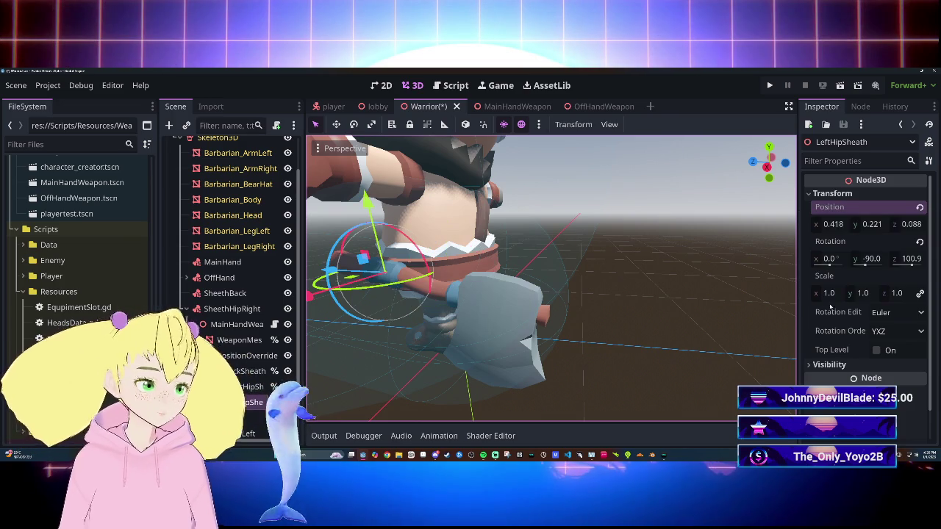
pyautogui.hotkey('ctrl', 's')
pyautogui.moveTo(620, 280)
pyautogui.mouseDown()
pyautogui.moveTo(500, 280)
pyautogui.moveTo(529, 283)
pyautogui.mouseUp()
pyautogui.click(529, 283)
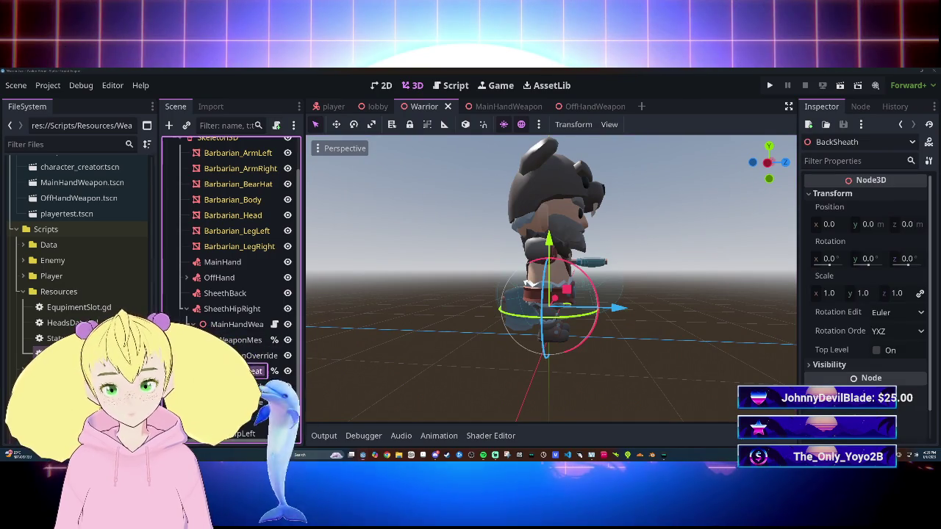
pyautogui.click(243, 340)
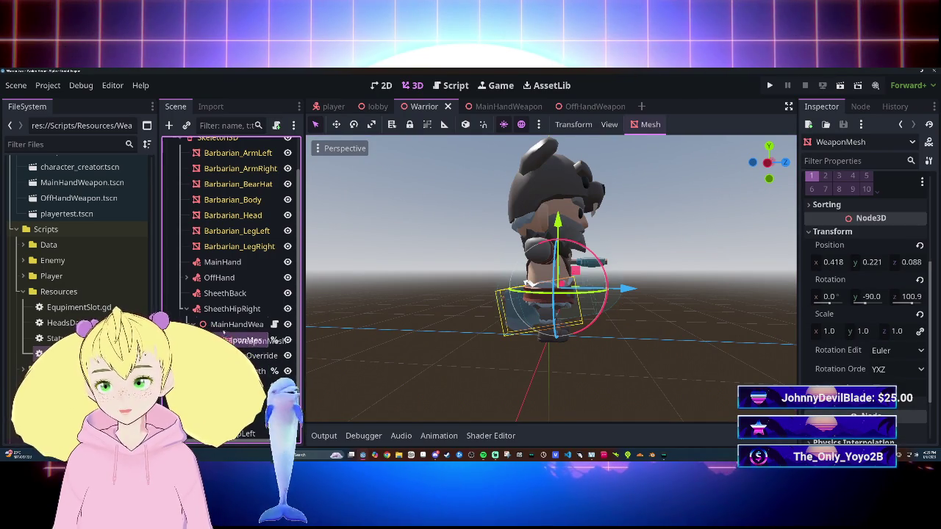
pyautogui.click(222, 262)
pyautogui.moveTo(224, 274)
pyautogui.mouseDown()
pyautogui.moveTo(222, 264)
pyautogui.moveTo(243, 326)
pyautogui.moveTo(213, 265)
pyautogui.moveTo(220, 263)
pyautogui.mouseUp()
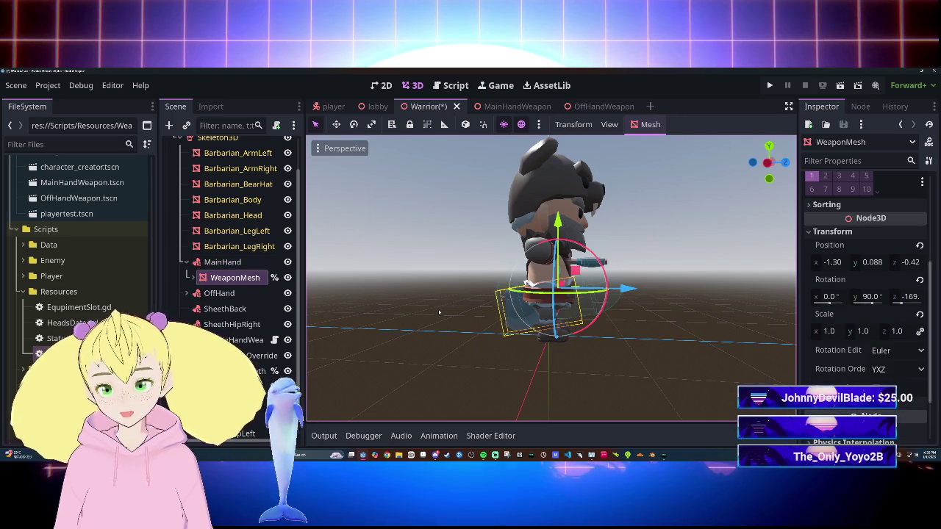
pyautogui.scroll(2, 881, 254)
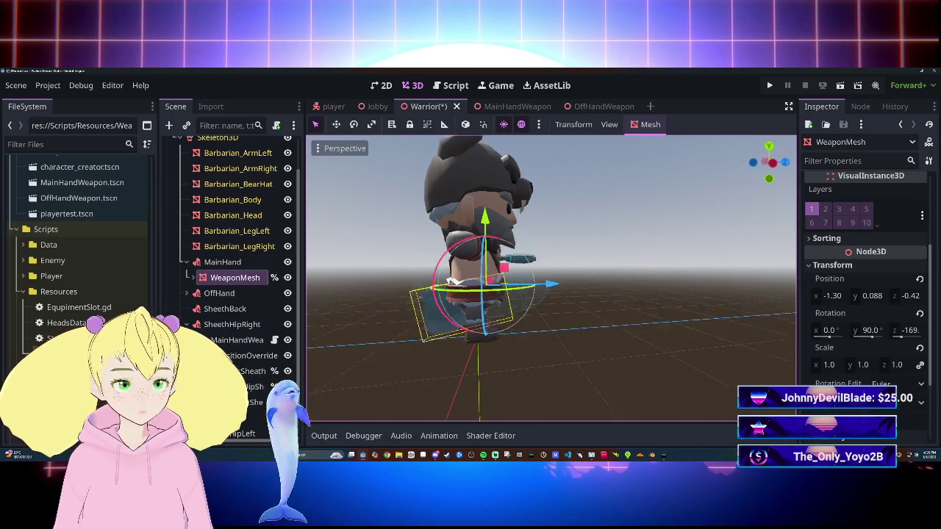
pyautogui.scroll(3, 552, 280)
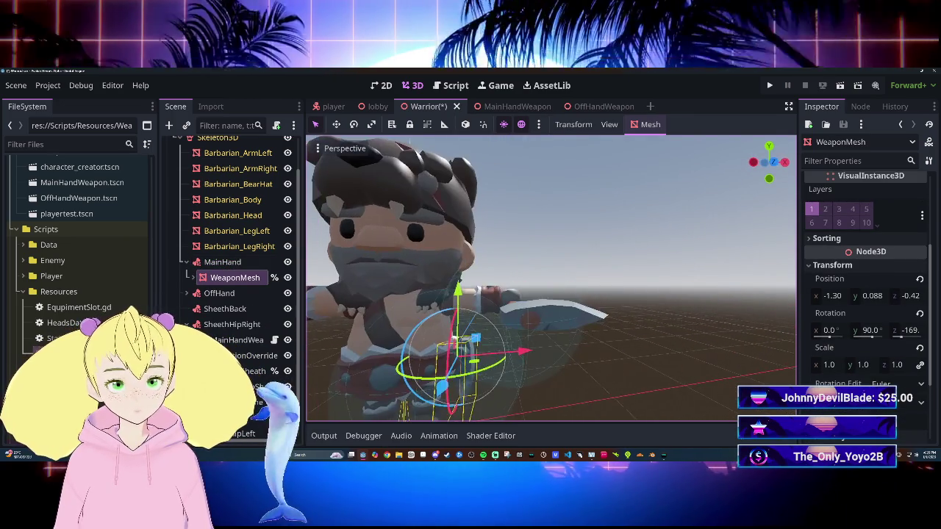
pyautogui.scroll(-3, 551, 279)
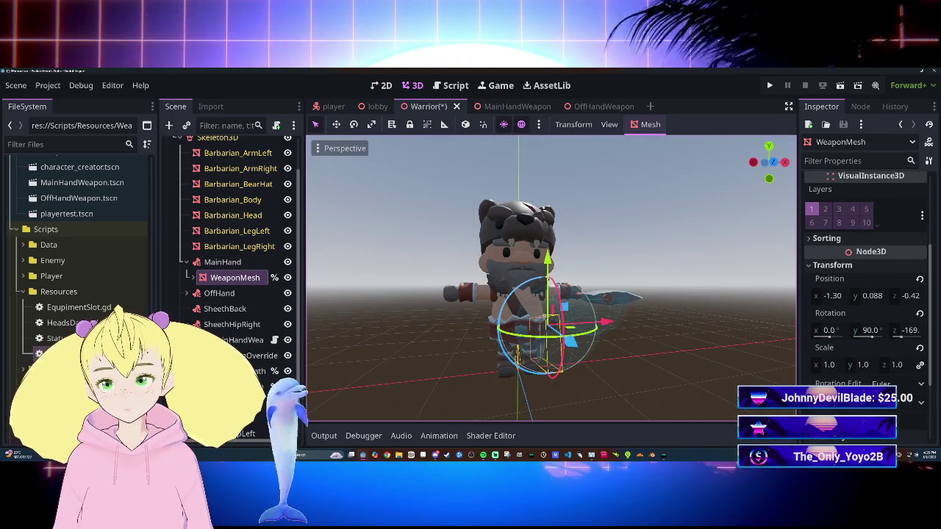
pyautogui.hotkey('ctrl', 'z')
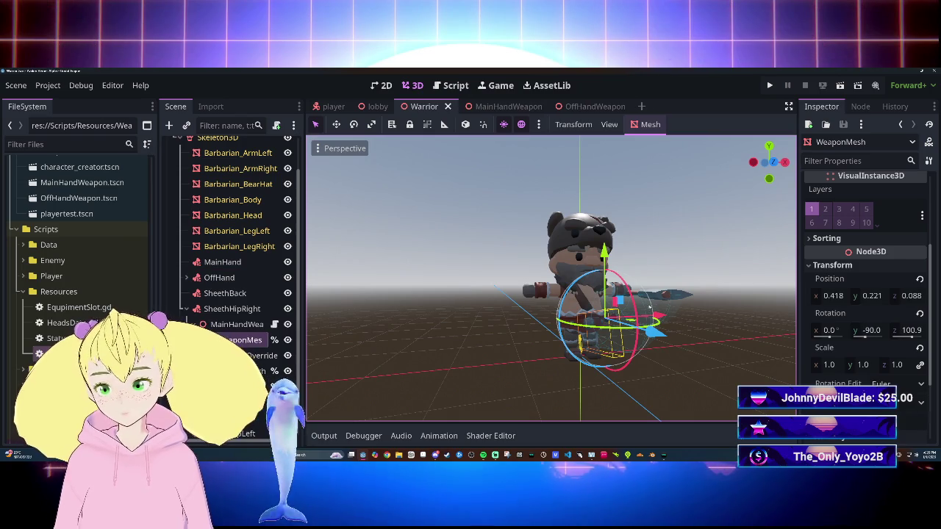
pyautogui.click(230, 326)
pyautogui.scroll(3, 232, 257)
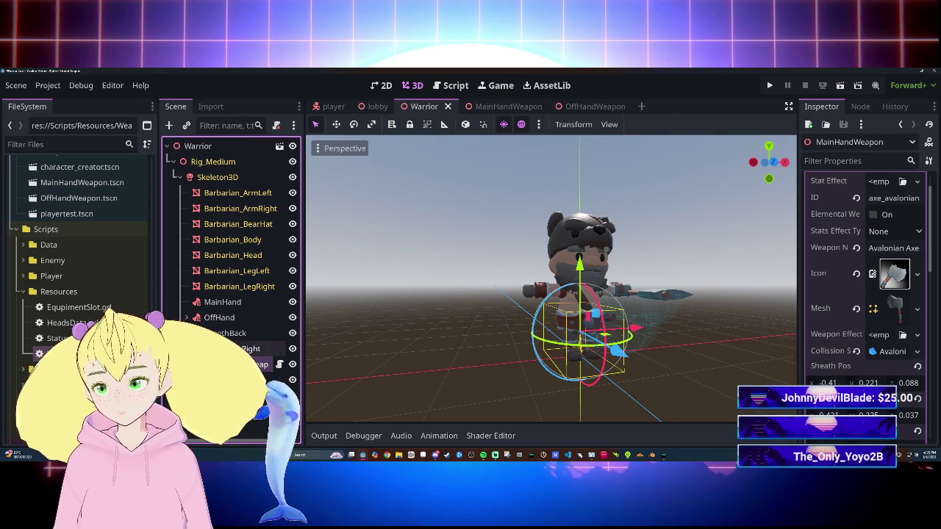
pyautogui.moveTo(222, 303); pyautogui.dragTo(221, 302)
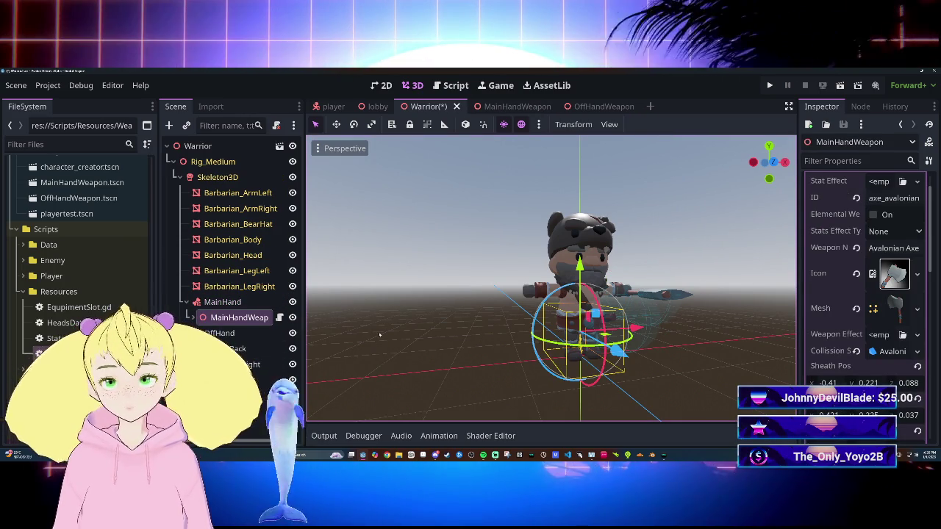
pyautogui.hotkey('ctrl', 'z')
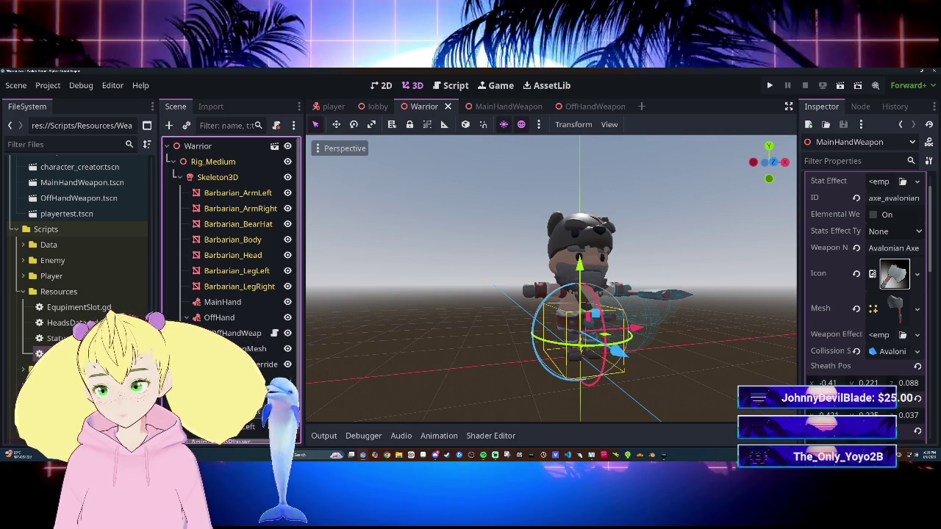
# Move MainHandWeapon under MainHand and revert its position and rotation to 0, 0, 0.
pyautogui.scroll(-3, 231, 294)
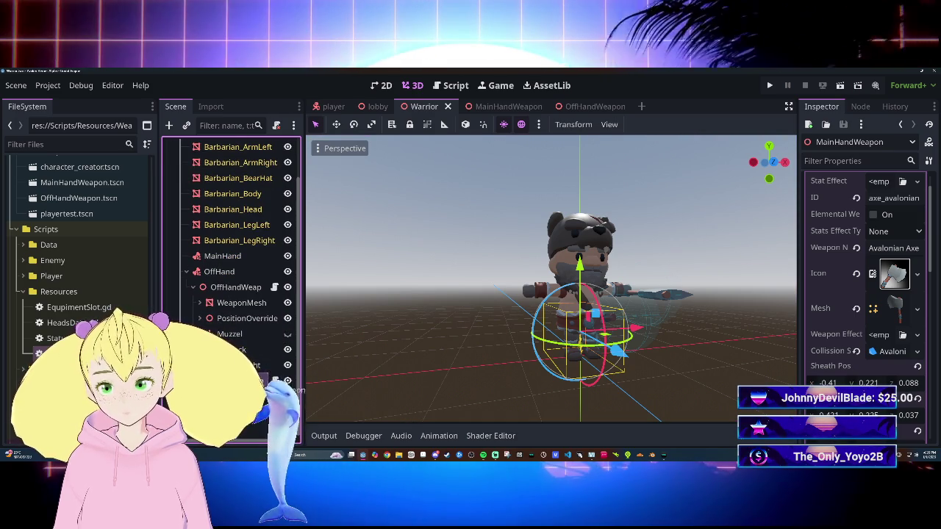
pyautogui.moveTo(228, 270); pyautogui.dragTo(222, 256)
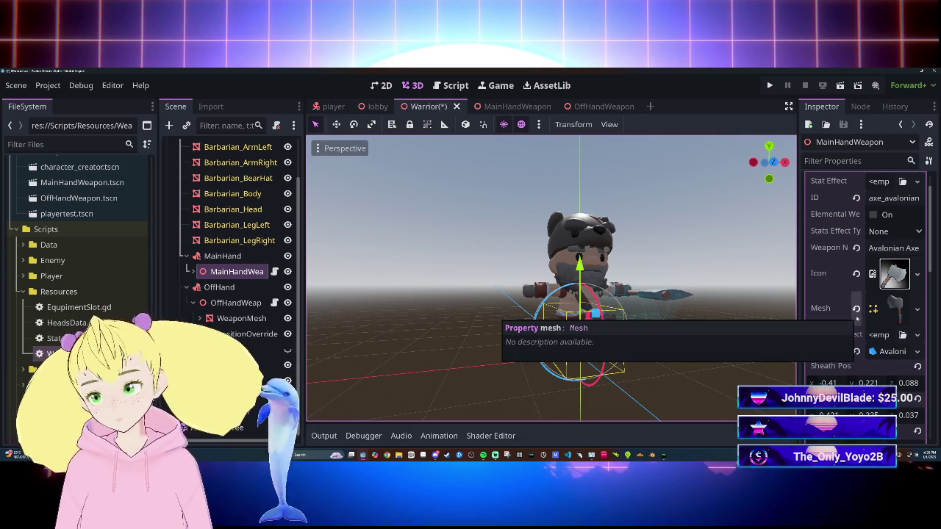
pyautogui.scroll(-5, 860, 320)
pyautogui.scroll(-6, 868, 320)
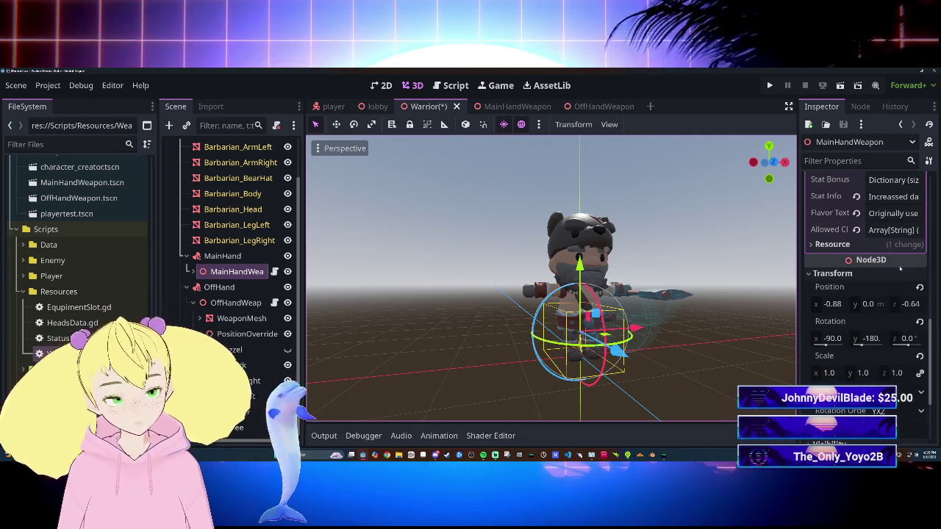
pyautogui.click(920, 287)
pyautogui.click(920, 321)
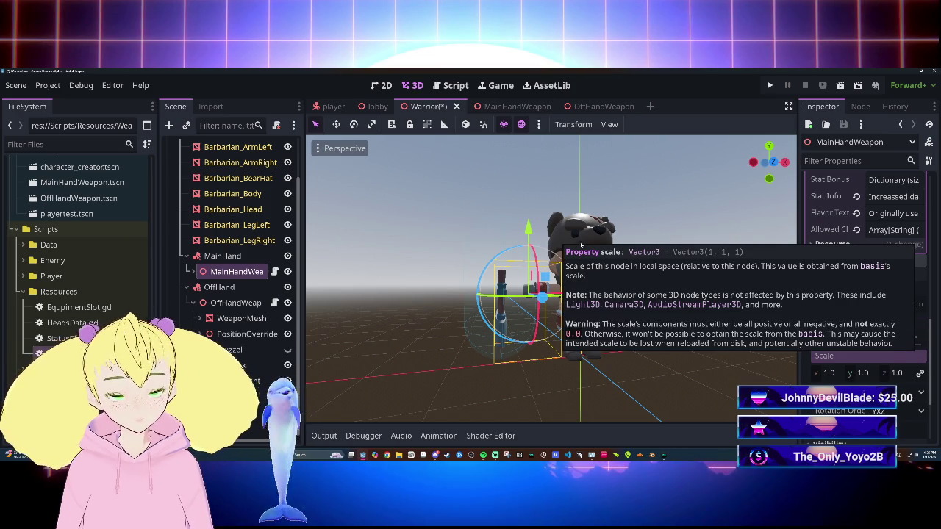
pyautogui.moveTo(752, 283); pyautogui.dragTo(760, 287)
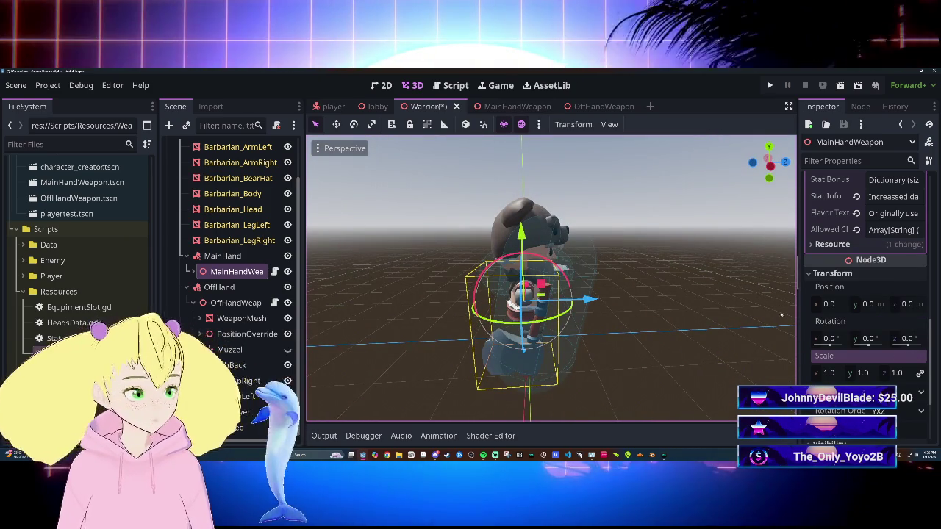
pyautogui.click(222, 256)
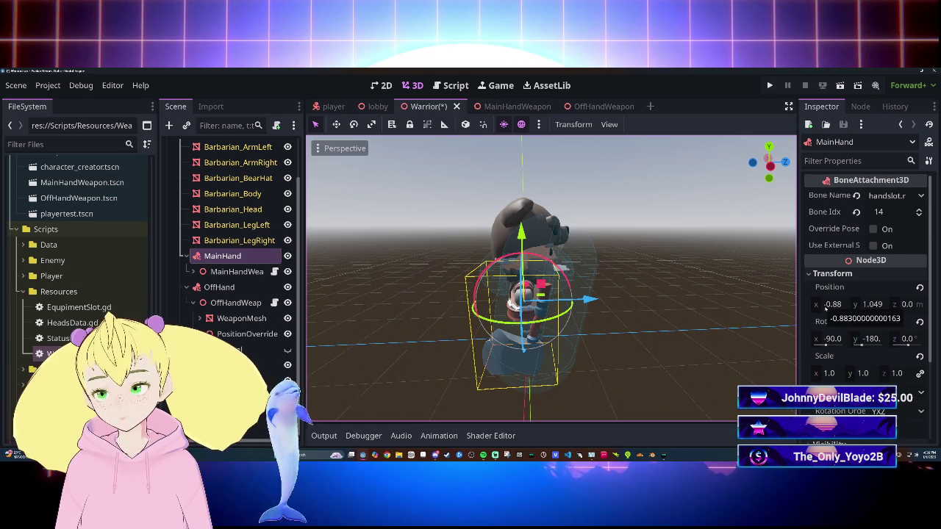
pyautogui.click(221, 271)
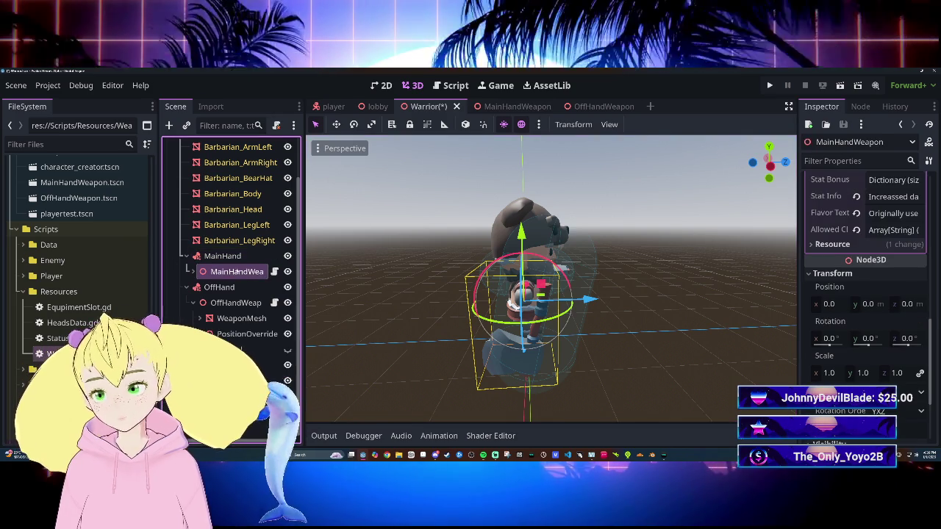
pyautogui.click(193, 271)
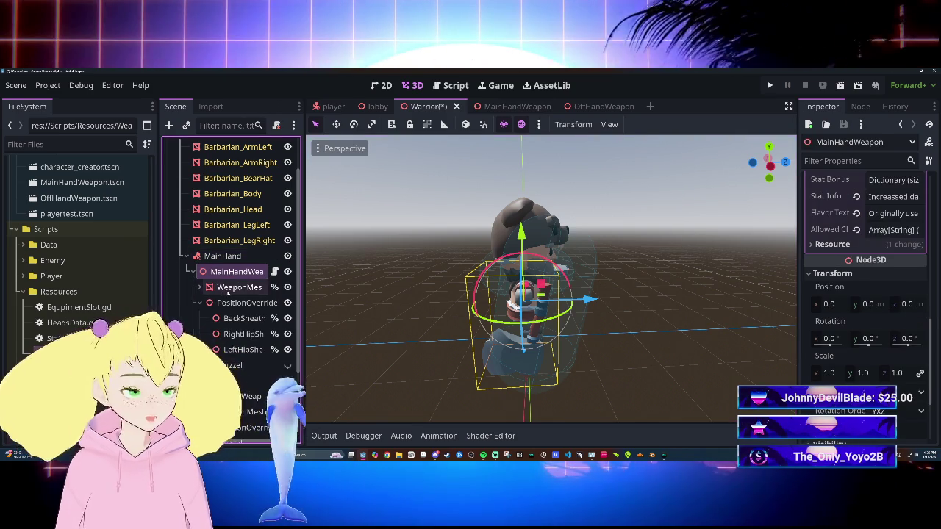
# Set WeaponMesh's Y rotation to 180° and orbit to check the weapon in hand.
pyautogui.click(234, 287)
pyautogui.click(919, 312)
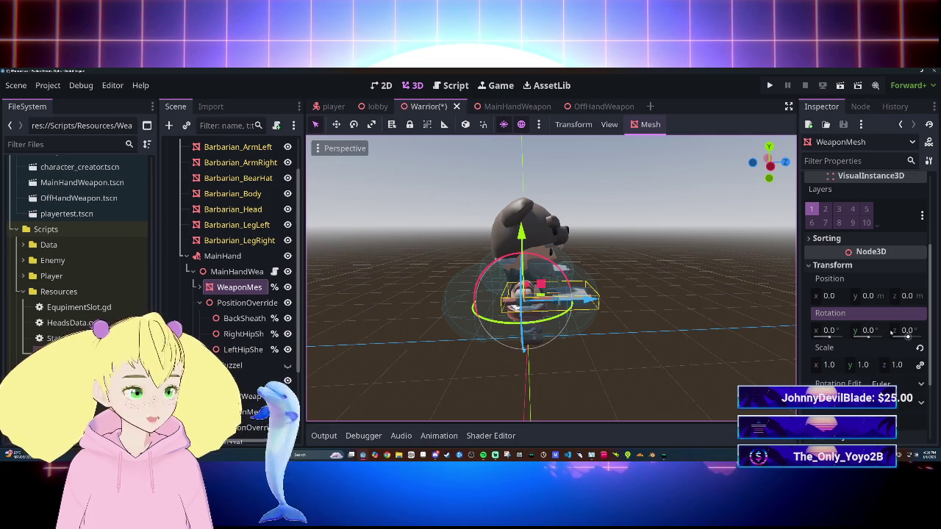
pyautogui.write('180')
pyautogui.press('Return')
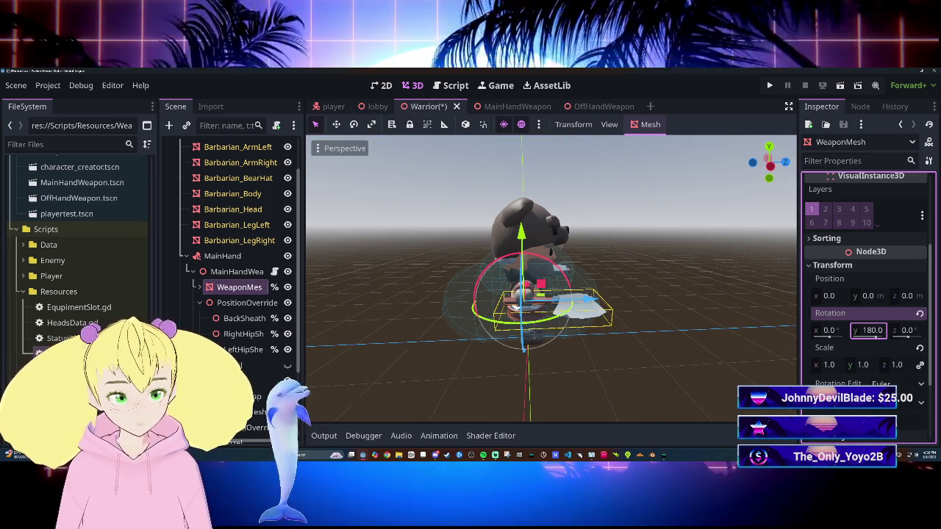
pyautogui.moveTo(685, 310); pyautogui.dragTo(434, 309)
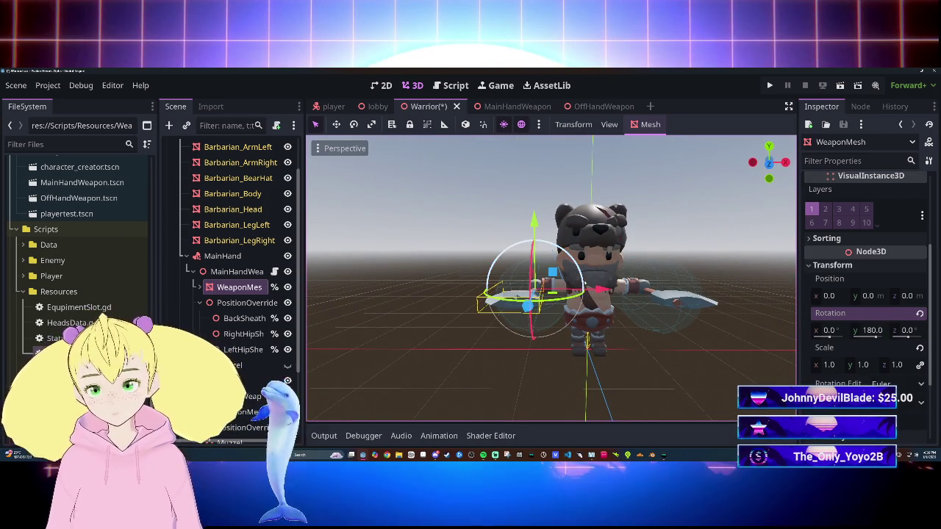
pyautogui.moveTo(594, 284); pyautogui.dragTo(408, 293)
pyautogui.click(408, 292)
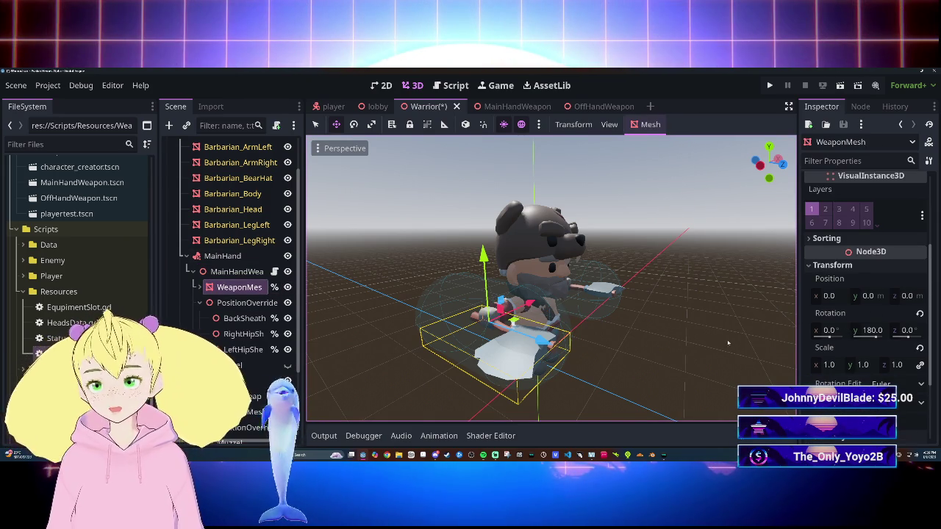
pyautogui.click(239, 271)
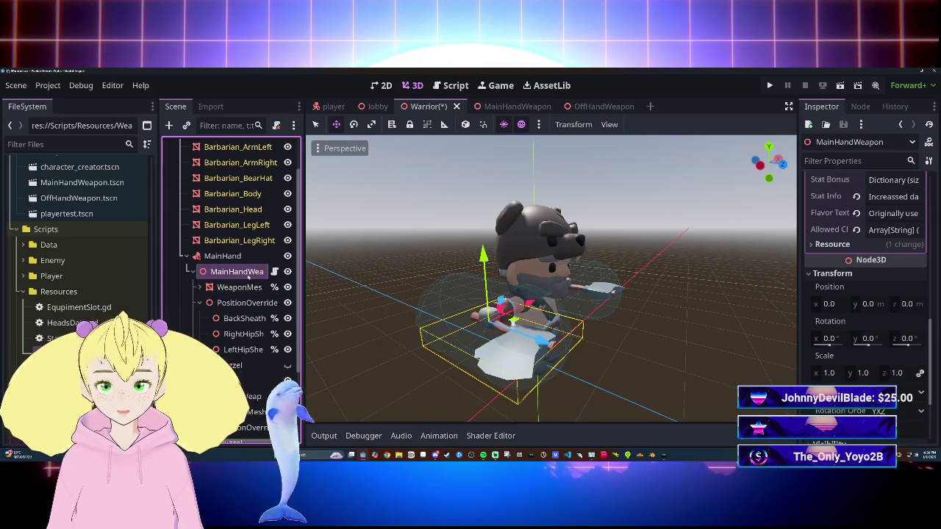
# Reparent MainHandWeapon onto SheethHipRight, landing at -0.88, 0.644, 0 with rotation -90, -180, 0.
pyautogui.moveTo(239, 305); pyautogui.dragTo(236, 355)
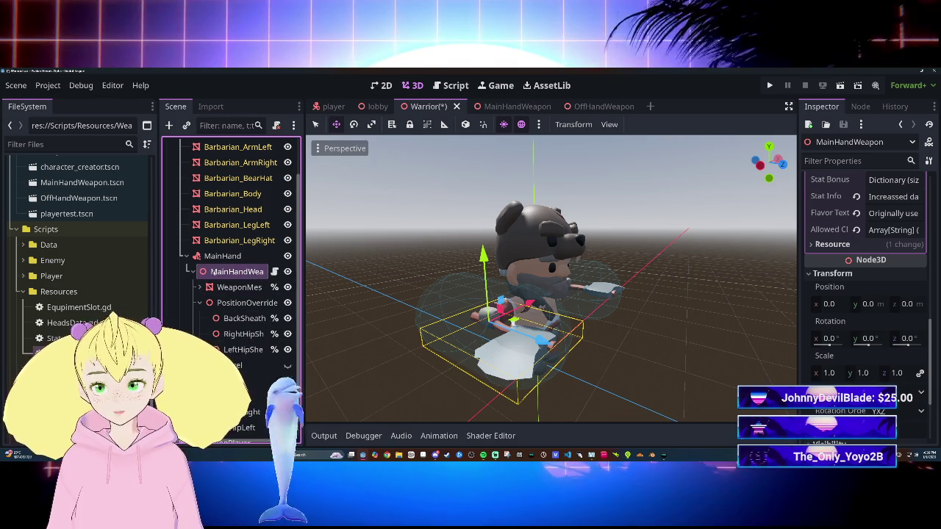
pyautogui.click(249, 401)
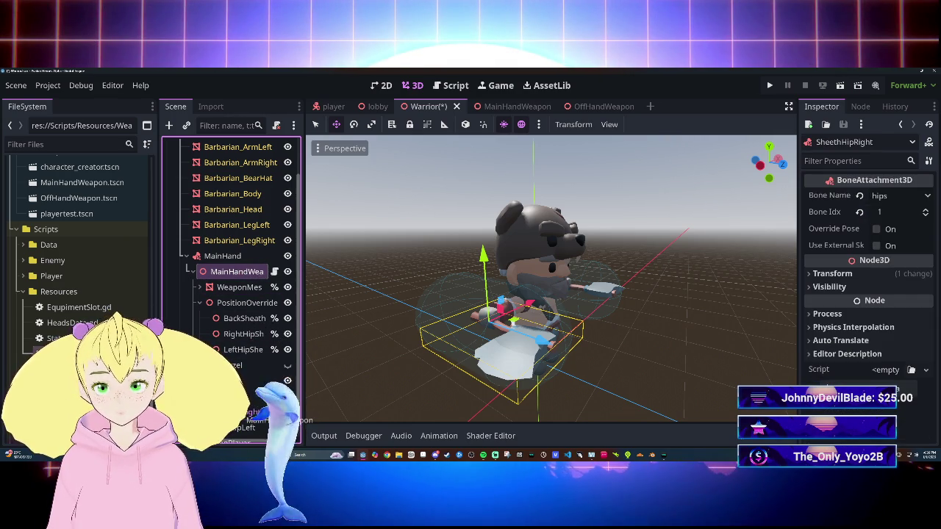
pyautogui.moveTo(246, 413); pyautogui.dragTo(247, 413)
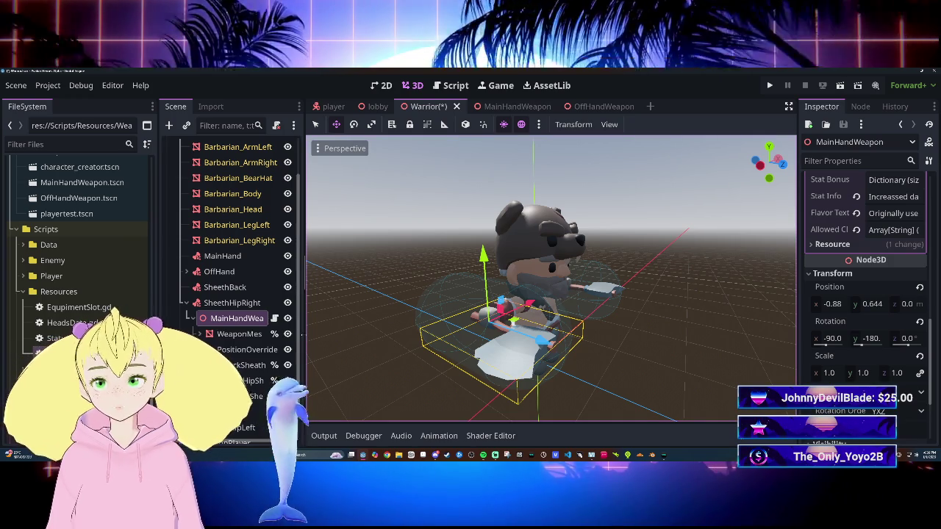
pyautogui.click(239, 334)
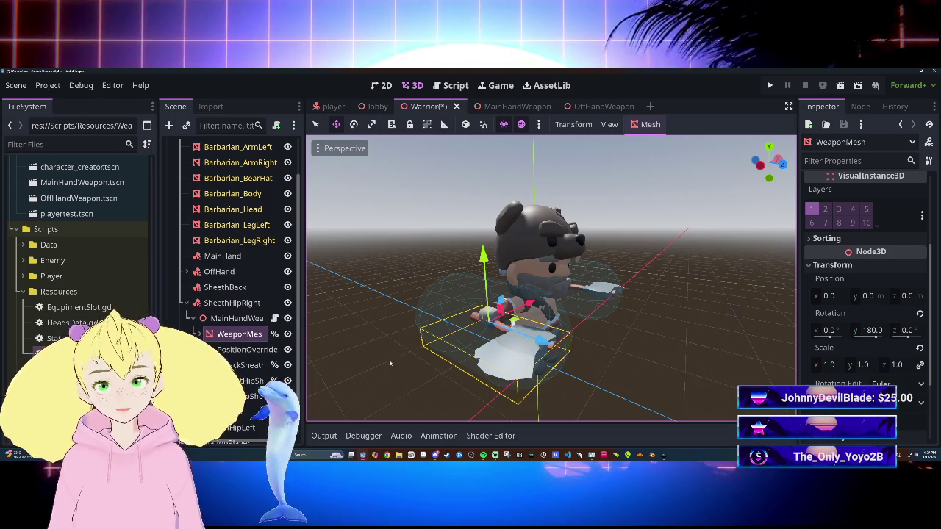
pyautogui.click(237, 318)
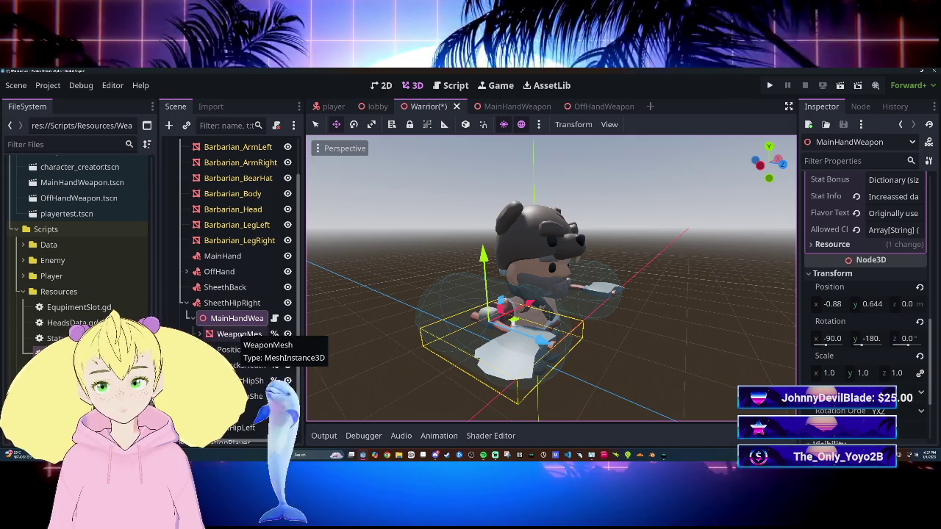
# Compare WeaponMesh and MainHandWeapon transforms, then view LeftHipSheath's 0.418, 0.221, 0.088 / 0, -90, 100.9.
pyautogui.click(239, 335)
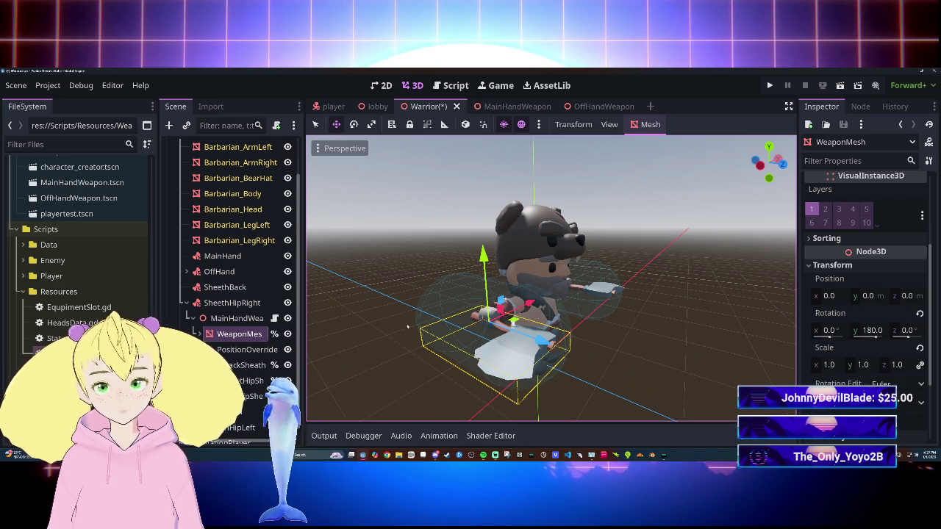
pyautogui.click(237, 320)
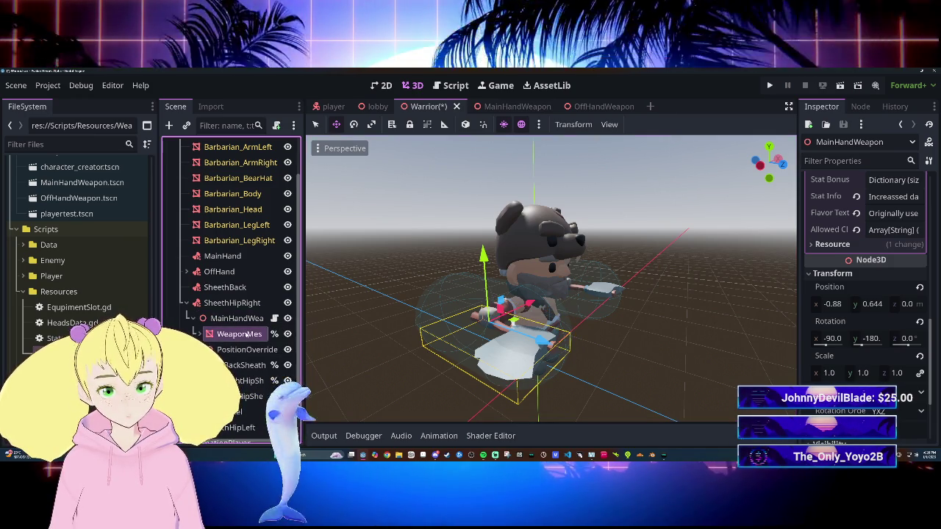
pyautogui.click(242, 333)
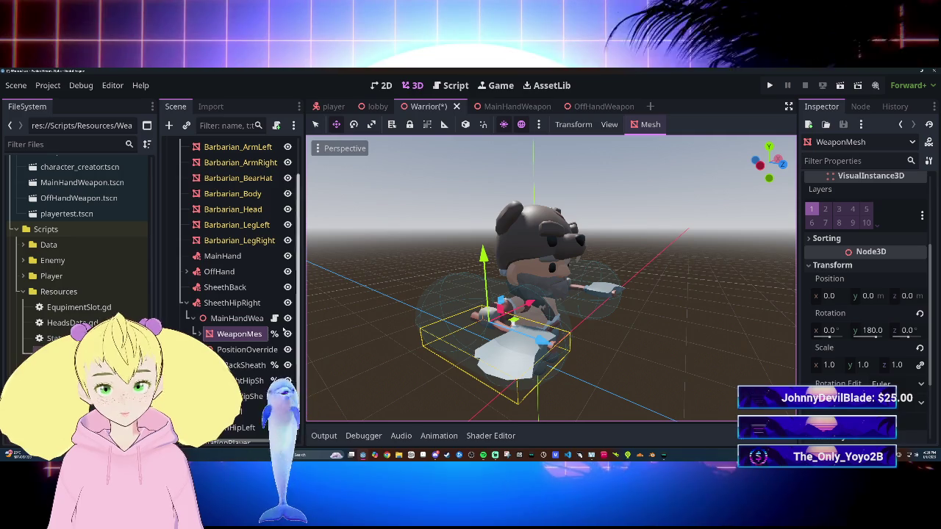
pyautogui.click(250, 381)
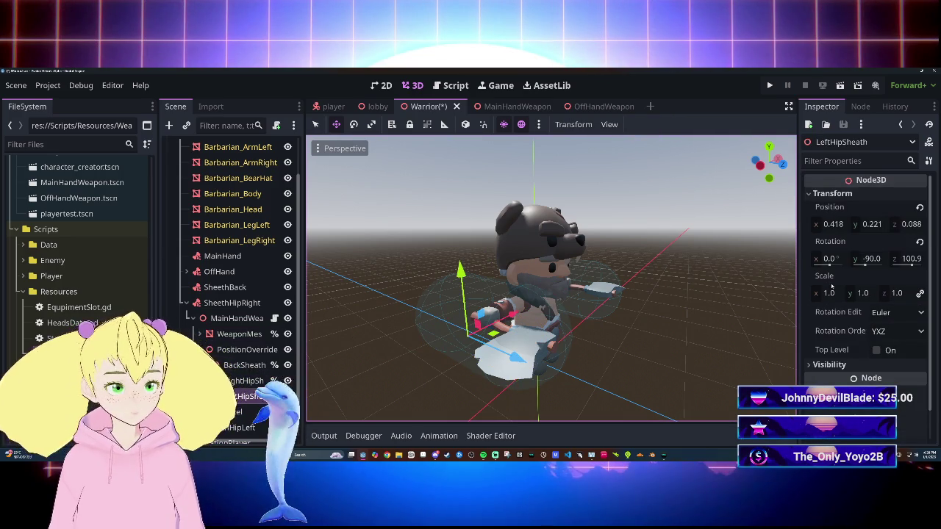
# Copy LeftHipSheath's position onto WeaponMesh, then revert WeaponMesh back to 0, 0, 0.
pyautogui.rightClick(856, 214)
pyautogui.click(838, 231)
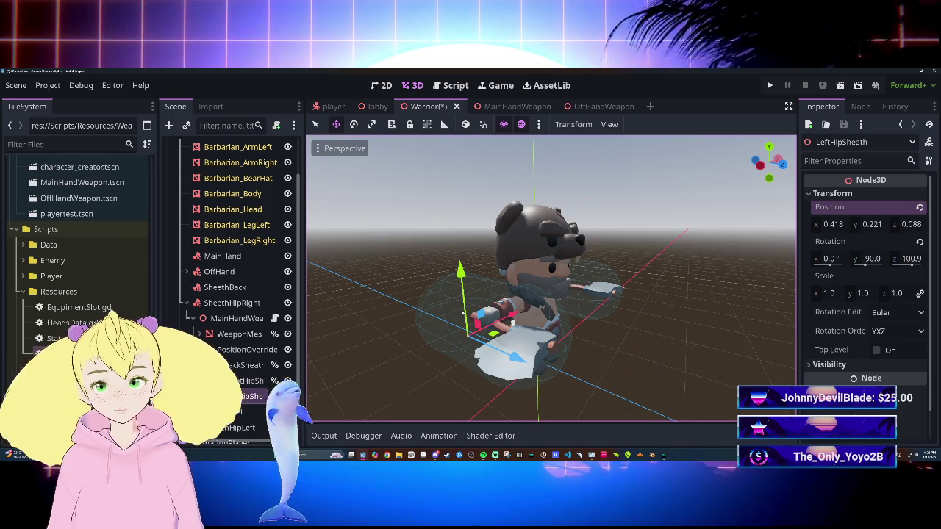
pyautogui.click(257, 334)
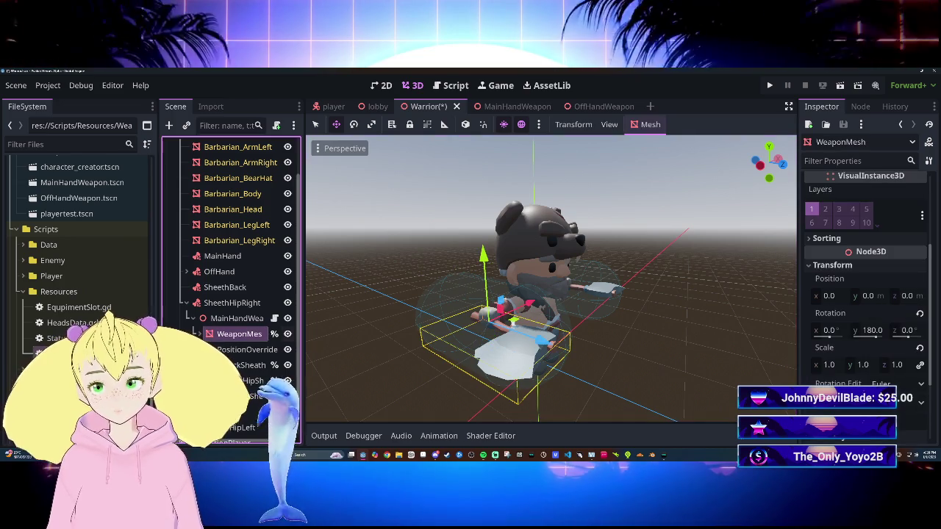
pyautogui.rightClick(867, 281)
pyautogui.click(857, 303)
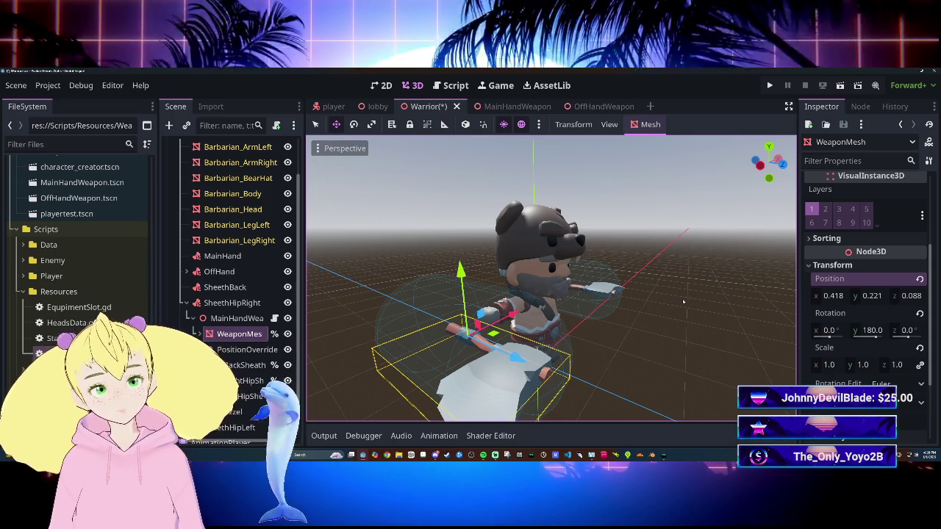
pyautogui.click(919, 279)
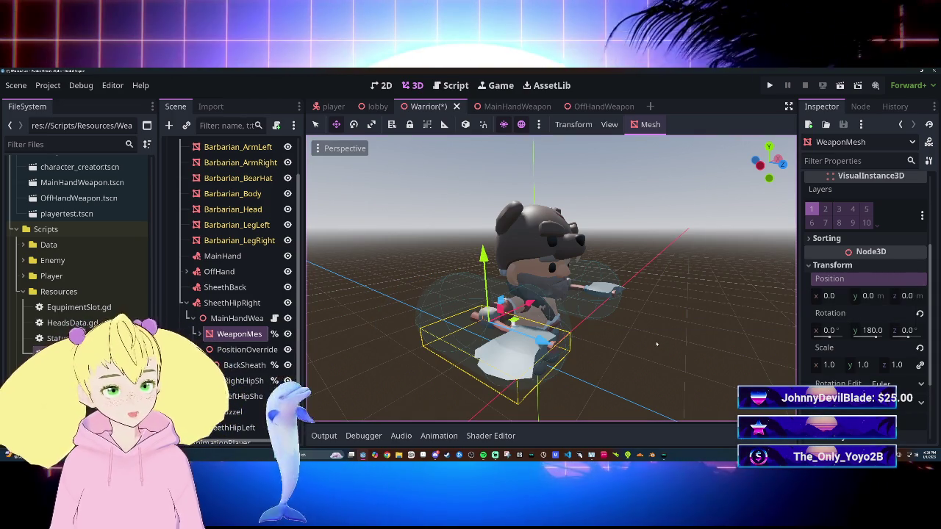
# Reset MainHandWeapon's position and rotation to zero and view the character from the front.
pyautogui.click(424, 333)
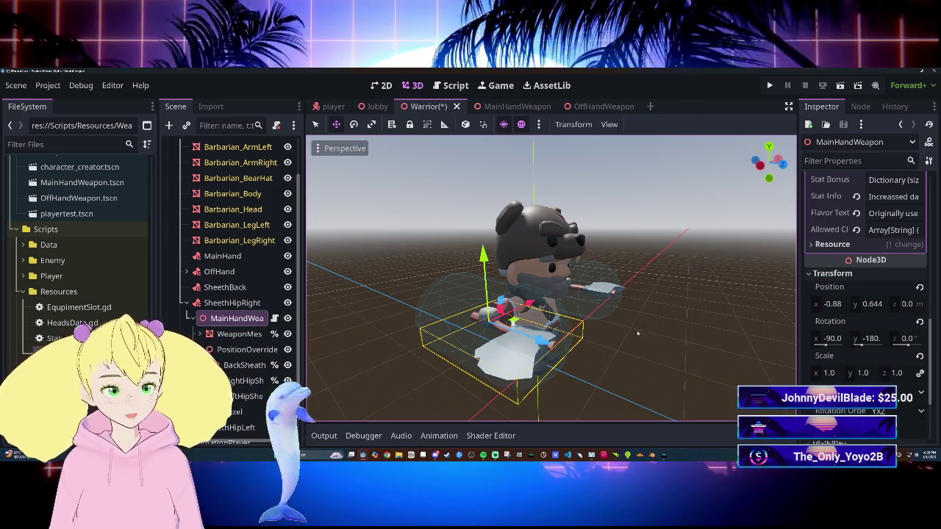
pyautogui.click(919, 287)
pyautogui.click(920, 322)
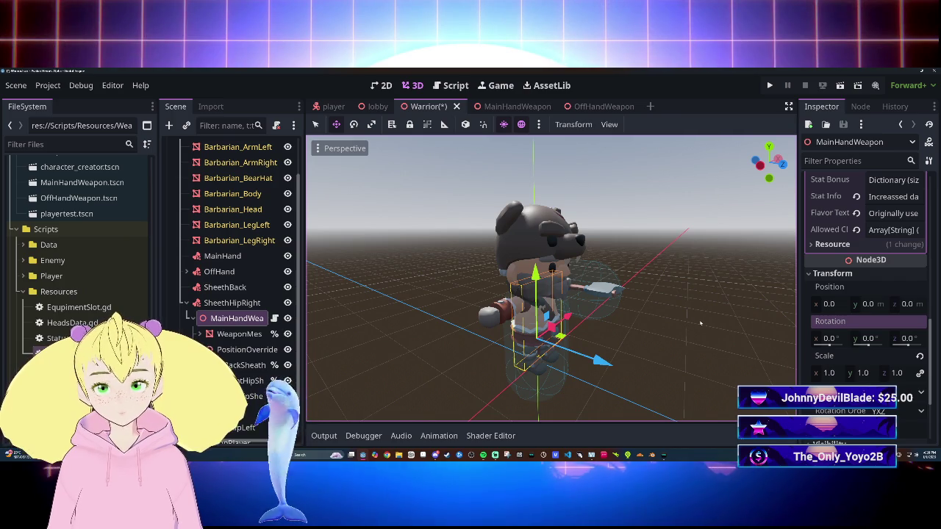
pyautogui.press('KP_1')
pyautogui.moveTo(635, 303)
pyautogui.mouseDown()
pyautogui.moveTo(487, 281)
pyautogui.moveTo(592, 250)
pyautogui.moveTo(478, 318)
pyautogui.mouseUp()
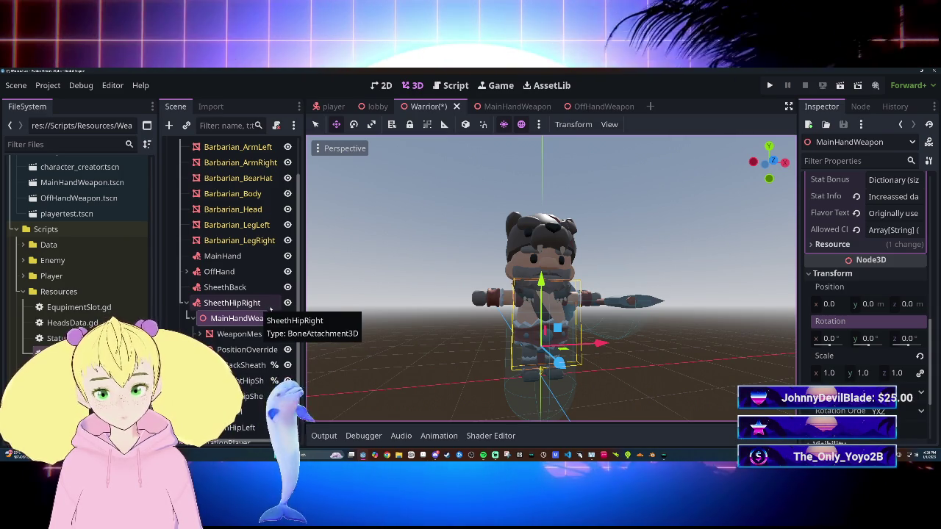
pyautogui.click(239, 333)
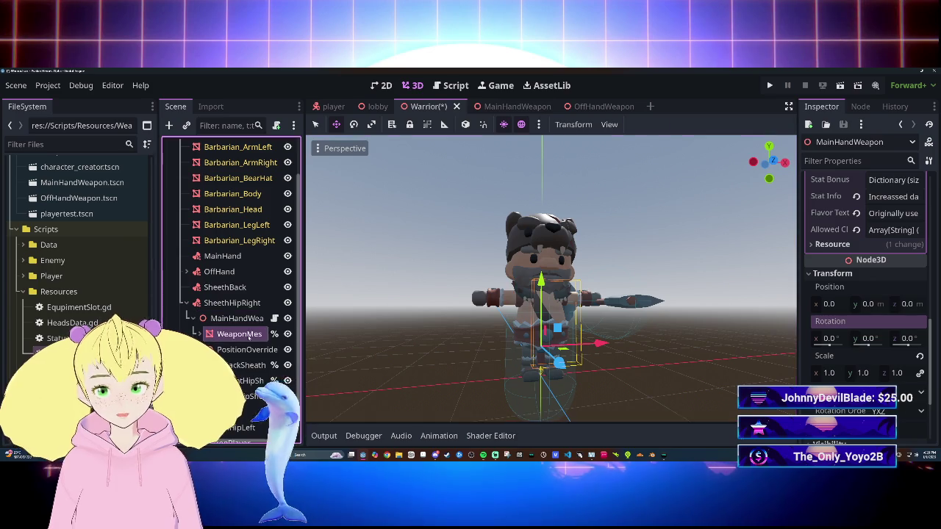
# Paste 0.418, 0.221, 0.088 into WeaponMesh's position and orbit to check the hip placement.
pyautogui.rightClick(860, 279)
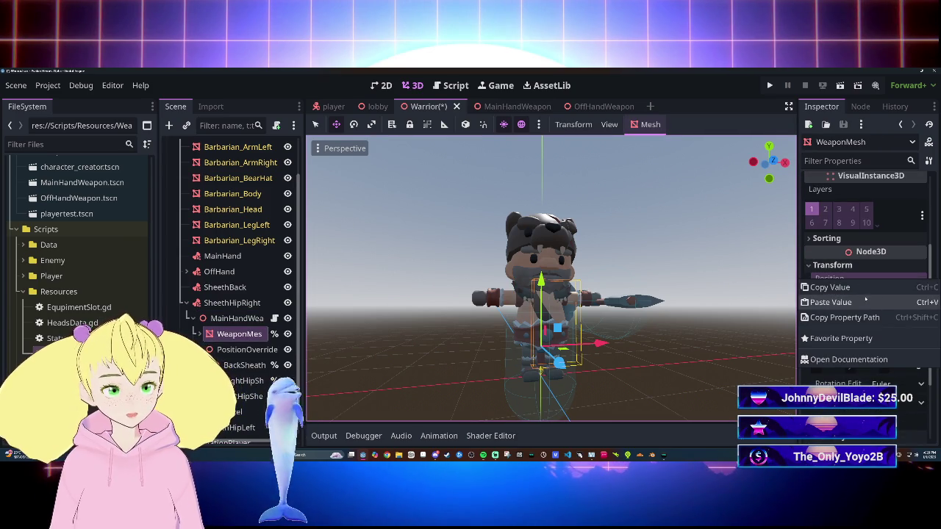
pyautogui.click(831, 302)
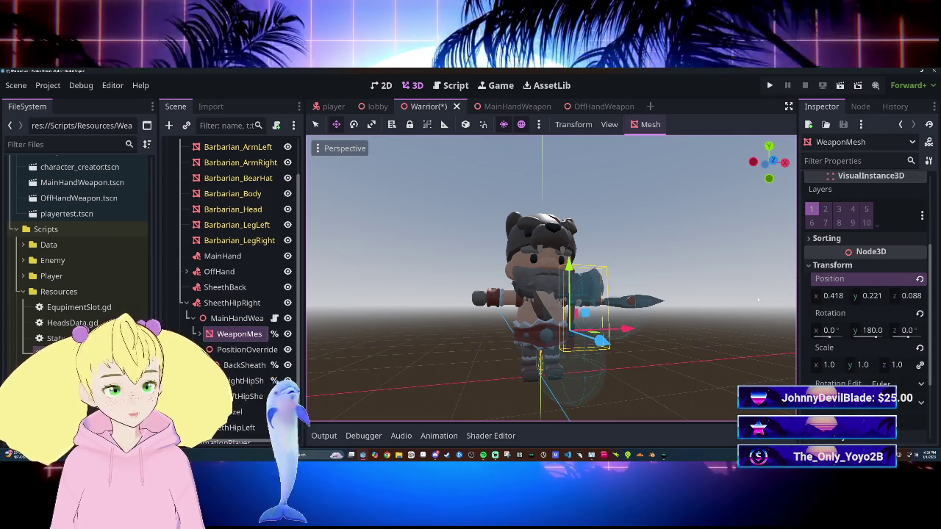
pyautogui.moveTo(573, 260)
pyautogui.mouseDown()
pyautogui.moveTo(720, 295)
pyautogui.moveTo(760, 294)
pyautogui.moveTo(588, 294)
pyautogui.moveTo(721, 286)
pyautogui.mouseUp()
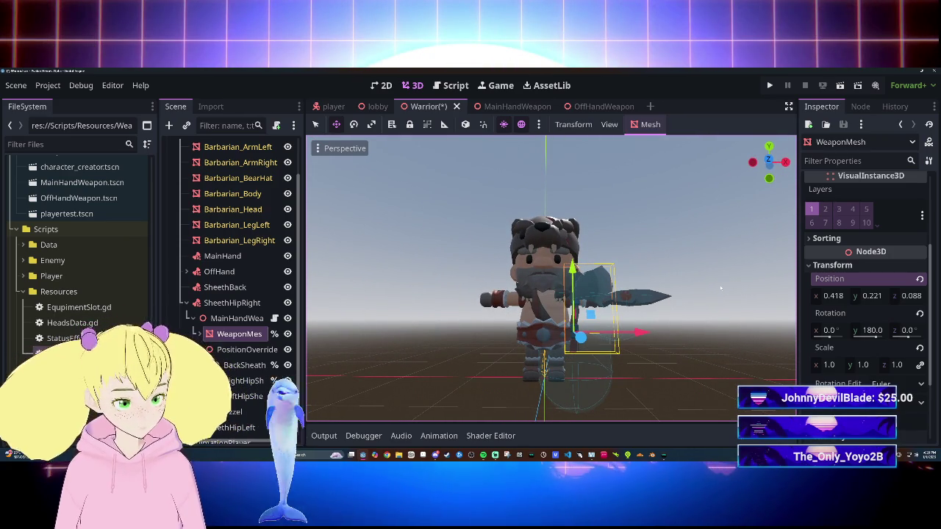
pyautogui.moveTo(692, 298); pyautogui.dragTo(642, 326)
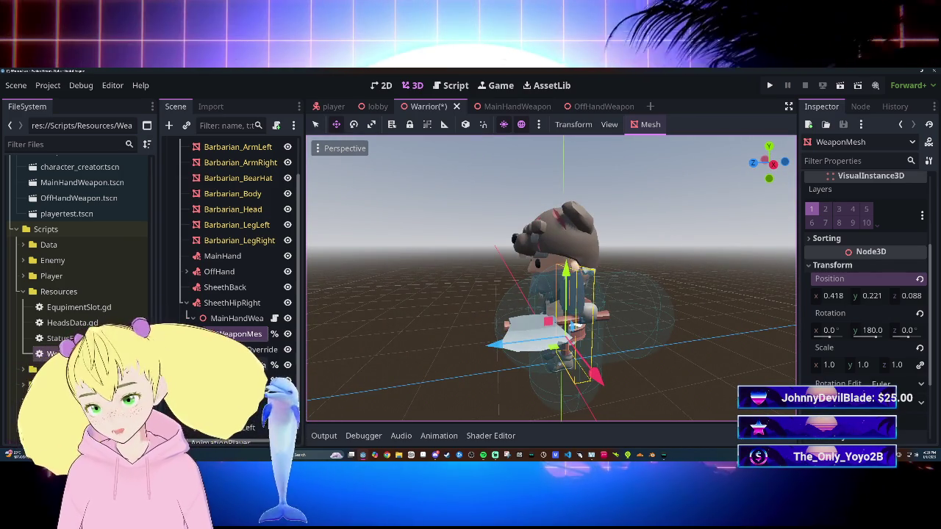
pyautogui.click(242, 381)
# Copy LeftHipSheath's rotation 0, -90, 100.9 onto WeaponMesh, then return MainHandWeapon under MainHand.
pyautogui.click(243, 397)
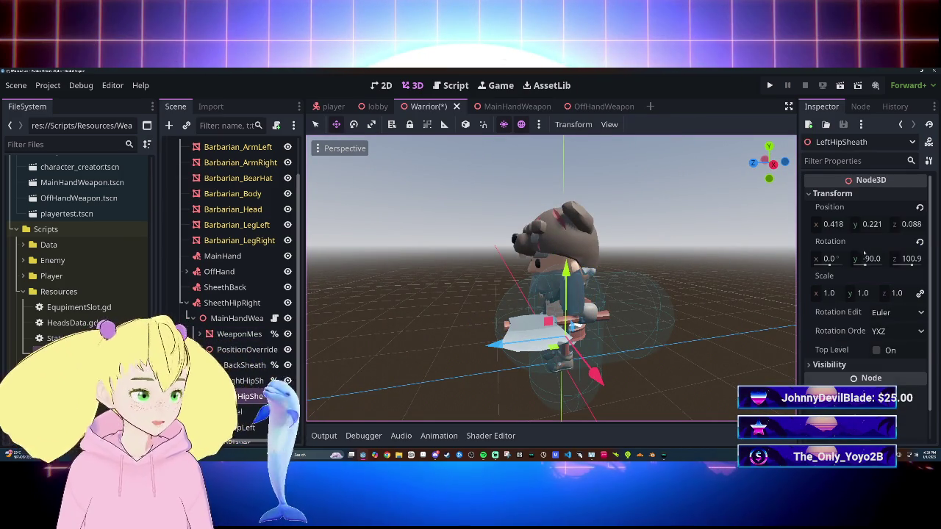
pyautogui.rightClick(865, 242)
pyautogui.click(856, 266)
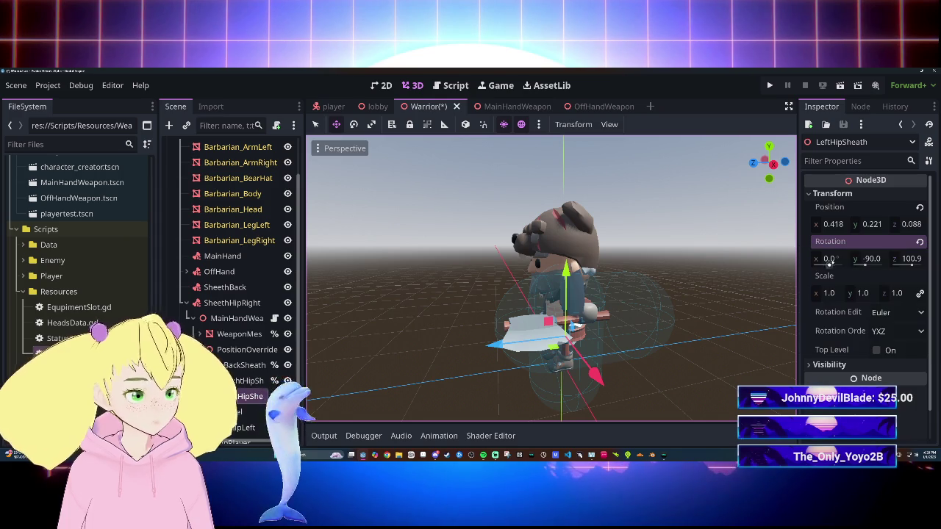
pyautogui.click(239, 334)
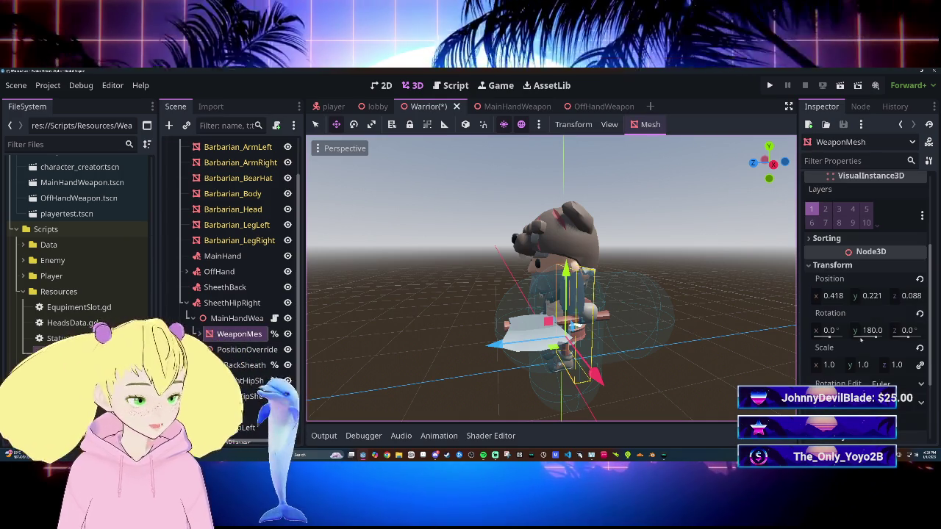
pyautogui.rightClick(846, 313)
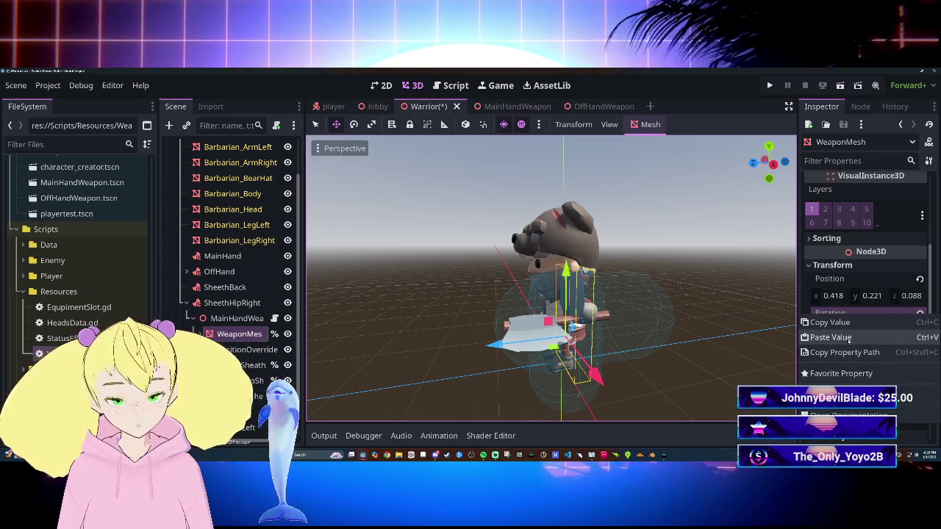
pyautogui.click(849, 339)
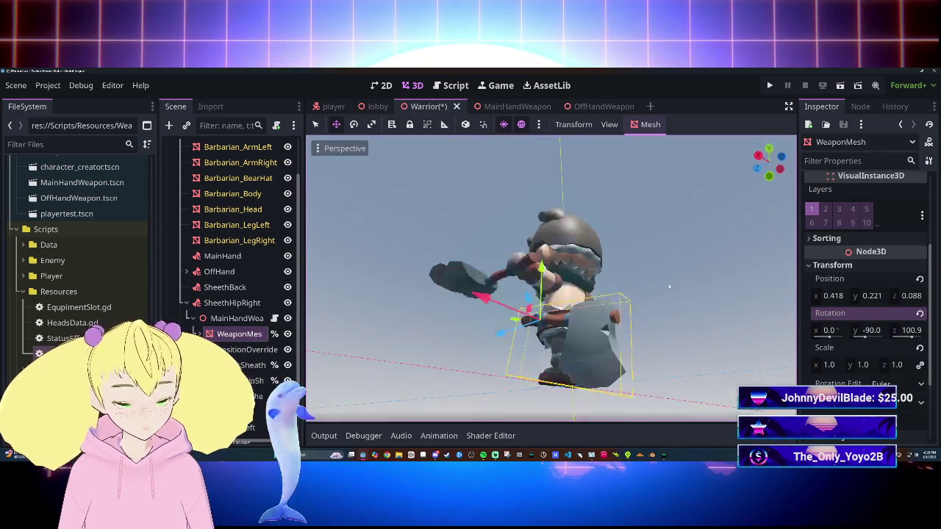
pyautogui.moveTo(320, 300)
pyautogui.mouseDown()
pyautogui.moveTo(686, 342)
pyautogui.moveTo(764, 335)
pyautogui.mouseUp()
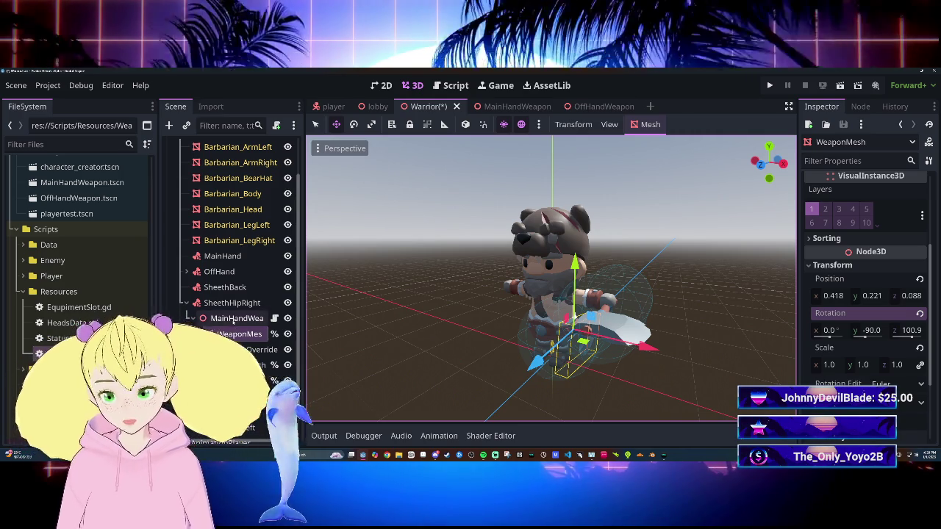
pyautogui.moveTo(236, 319)
pyautogui.mouseDown()
pyautogui.moveTo(210, 320)
pyautogui.moveTo(206, 256)
pyautogui.mouseUp()
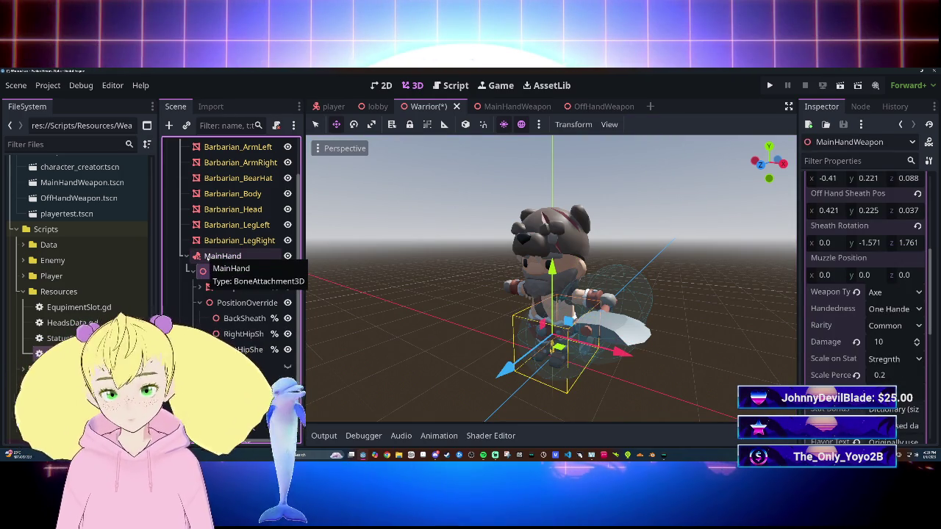
# Revert MainHandWeapon's position and rotation to zero.
pyautogui.moveTo(346, 294); pyautogui.dragTo(406, 327)
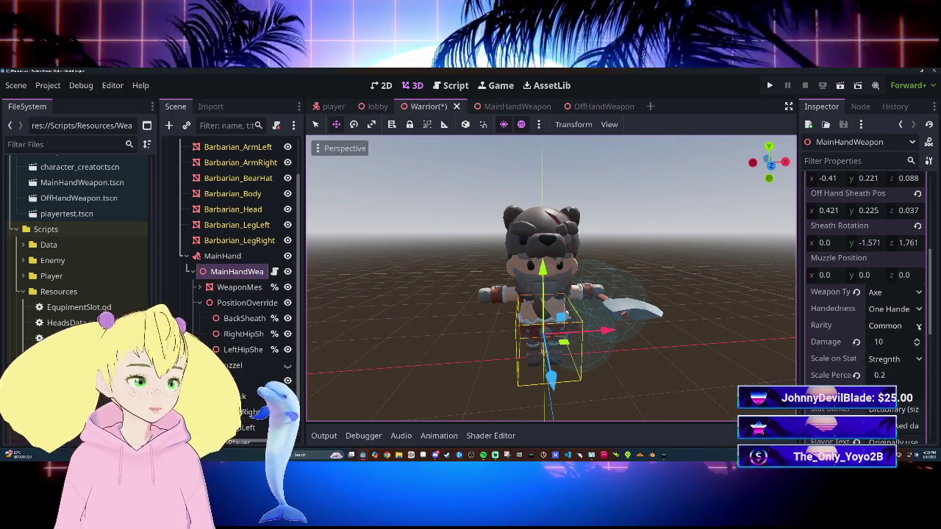
pyautogui.scroll(-5, 872, 332)
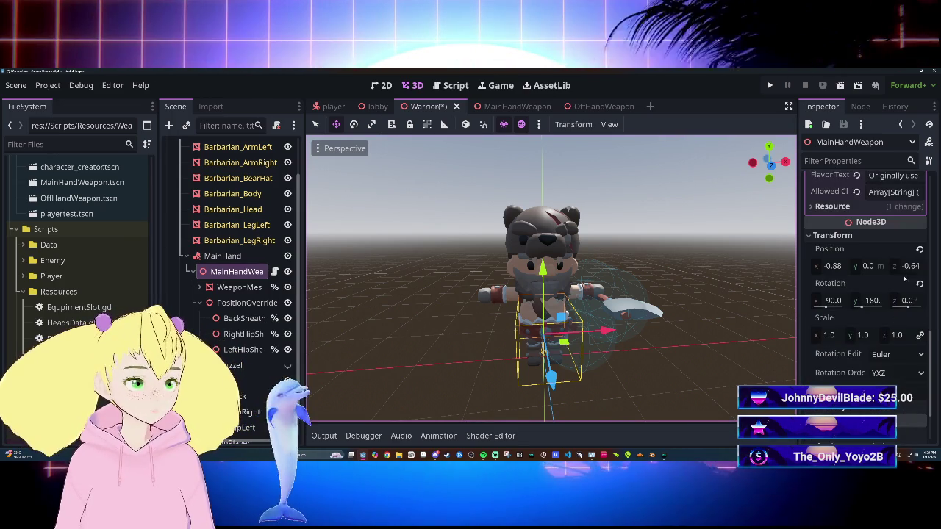
pyautogui.click(920, 251)
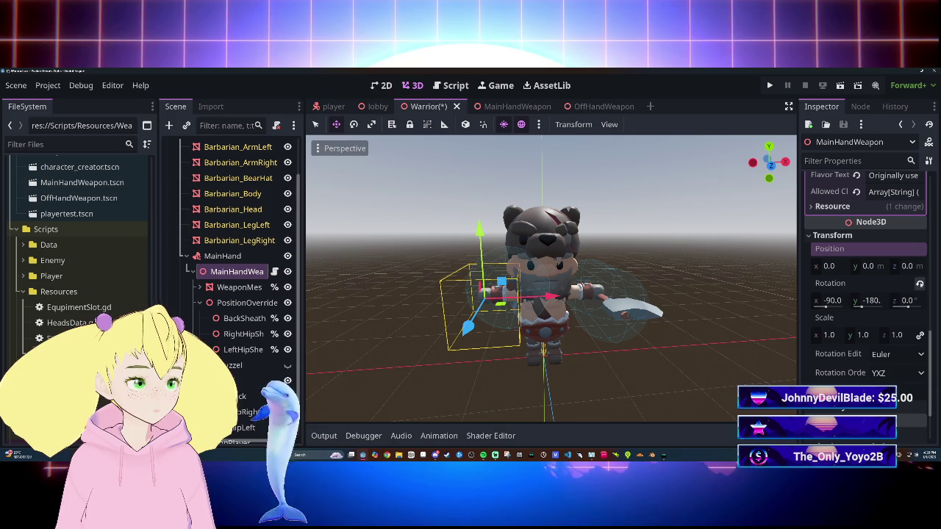
pyautogui.click(919, 283)
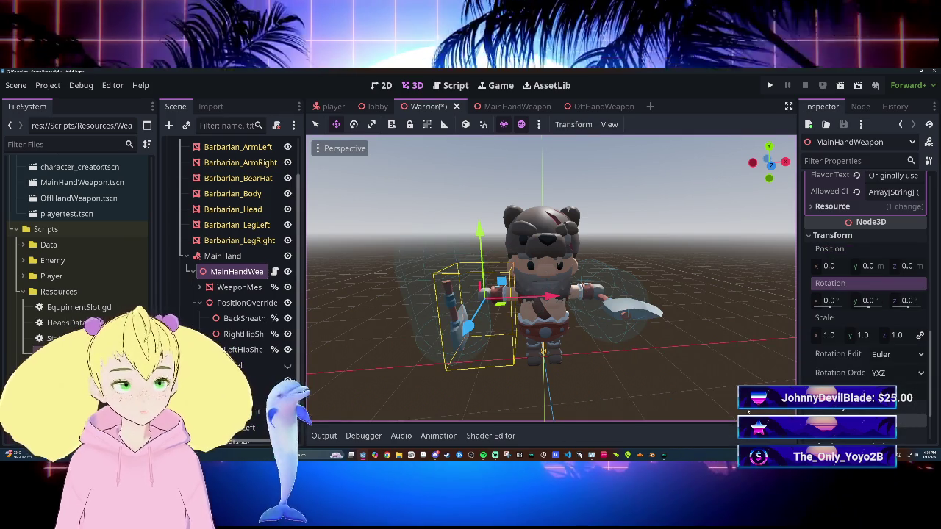
# Reset WeaponMesh to the origin and set its Y rotation to 180°.
pyautogui.click(238, 287)
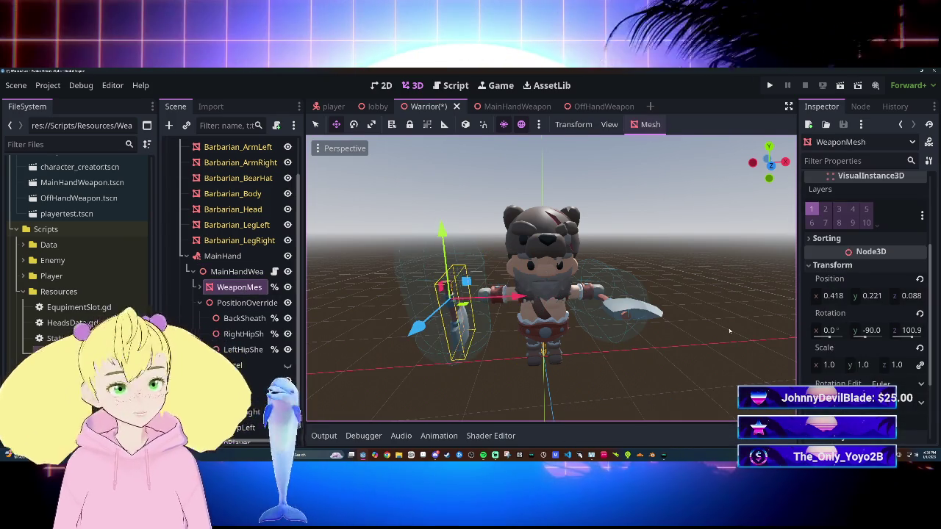
pyautogui.click(920, 278)
pyautogui.click(920, 313)
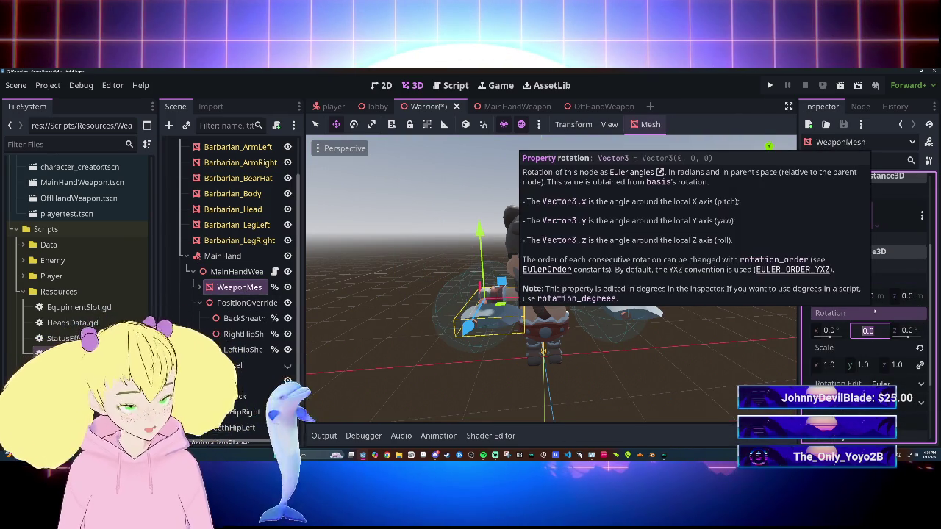
pyautogui.write('180')
pyautogui.press('Return')
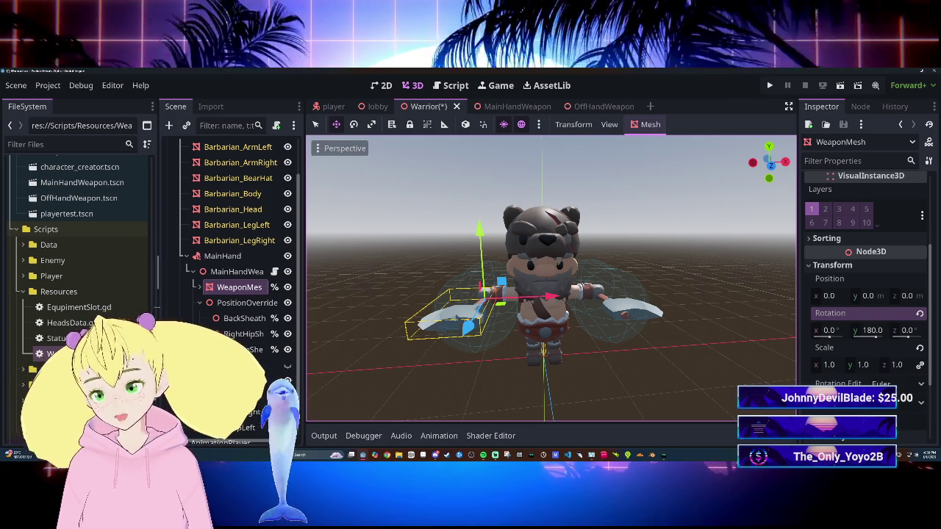
pyautogui.scroll(1, 232, 333)
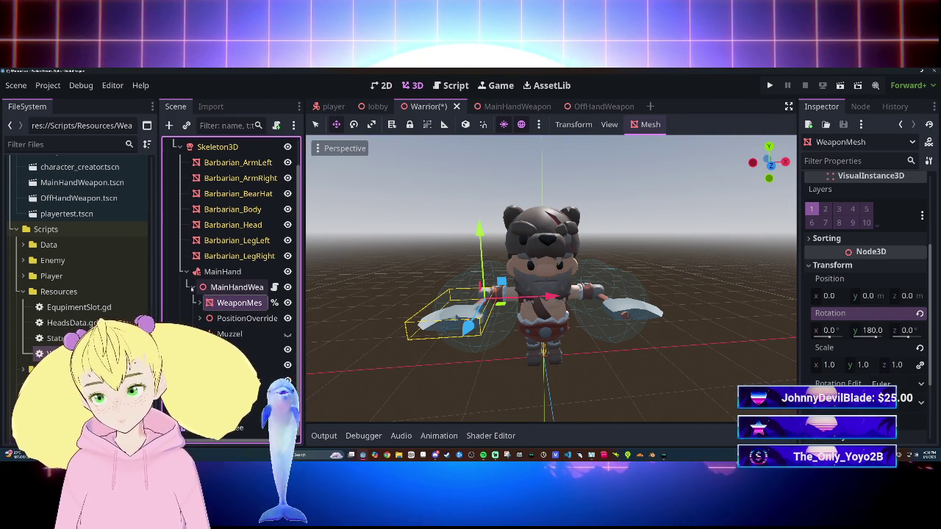
# Save the Warrior scene and bring up Weapon.gd with its sheath export variables.
pyautogui.click(193, 287)
pyautogui.click(194, 318)
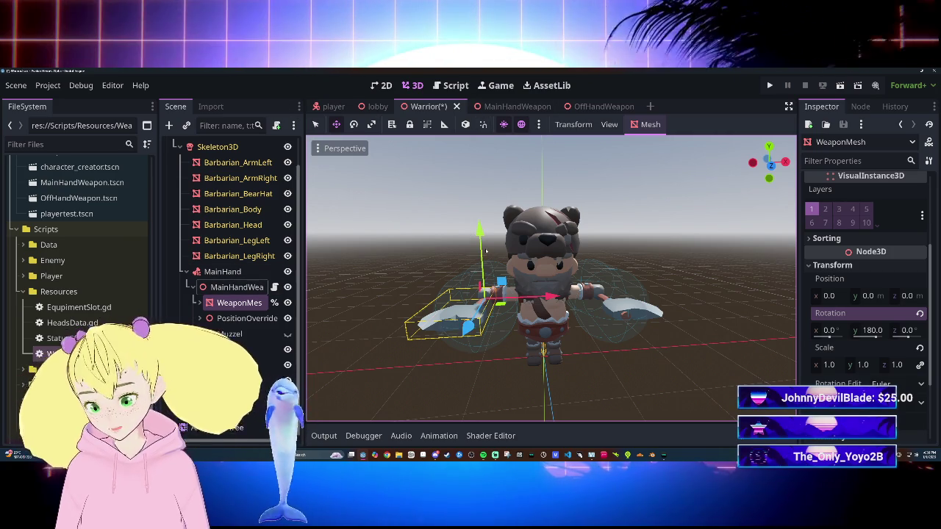
pyautogui.hotkey('ctrl', 's')
pyautogui.click(449, 85)
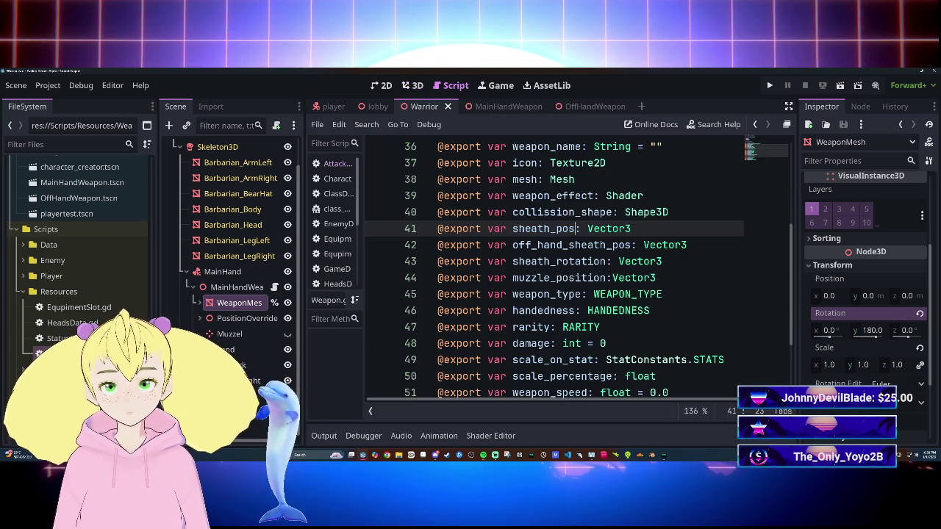
# Scroll through Weapon.gd and flip between the lobby, player and Warrior scene tabs.
pyautogui.scroll(-6, 551, 264)
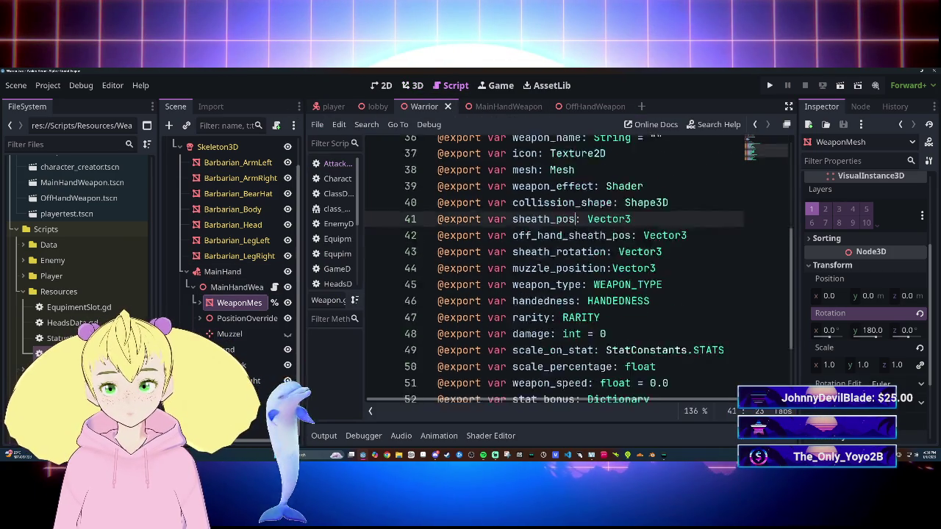
pyautogui.scroll(4, 551, 265)
pyautogui.scroll(-4, 551, 264)
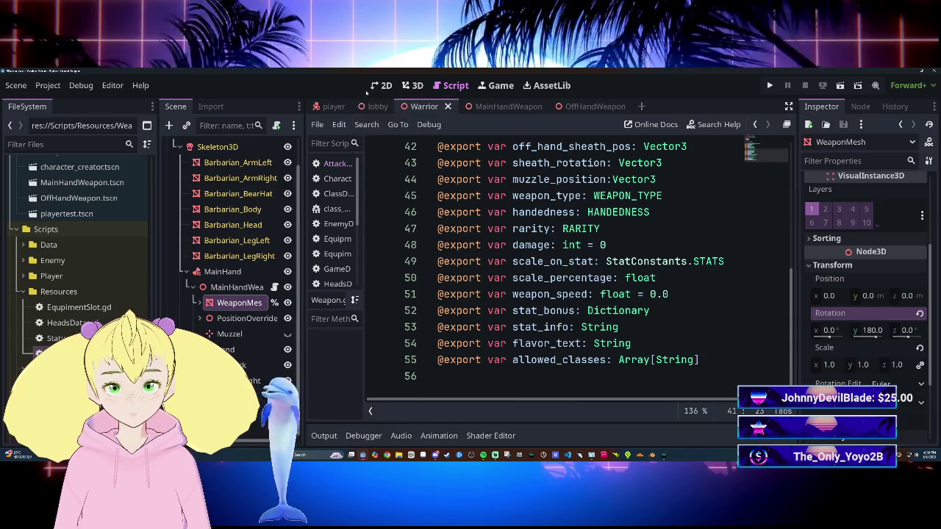
pyautogui.click(377, 107)
pyautogui.click(331, 107)
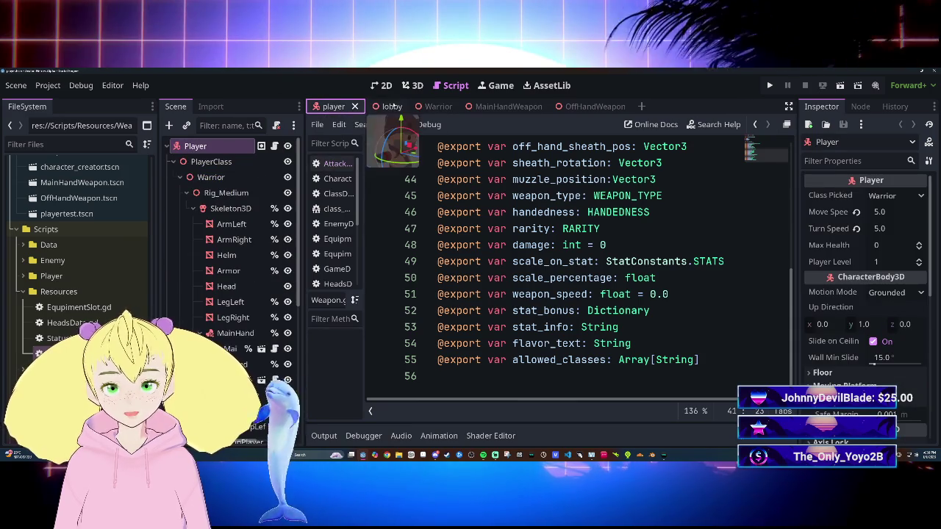
pyautogui.click(377, 106)
pyautogui.click(424, 106)
# Visit the MainHandWeapon and Warrior scenes, ending on lobby while reviewing Weapon.gd's exports.
pyautogui.click(508, 107)
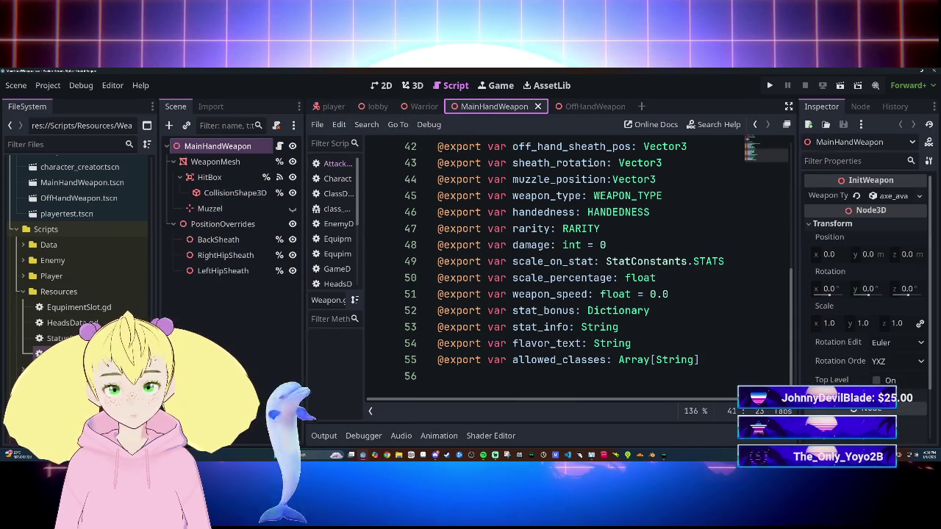
pyautogui.scroll(6, 515, 235)
pyautogui.click(425, 107)
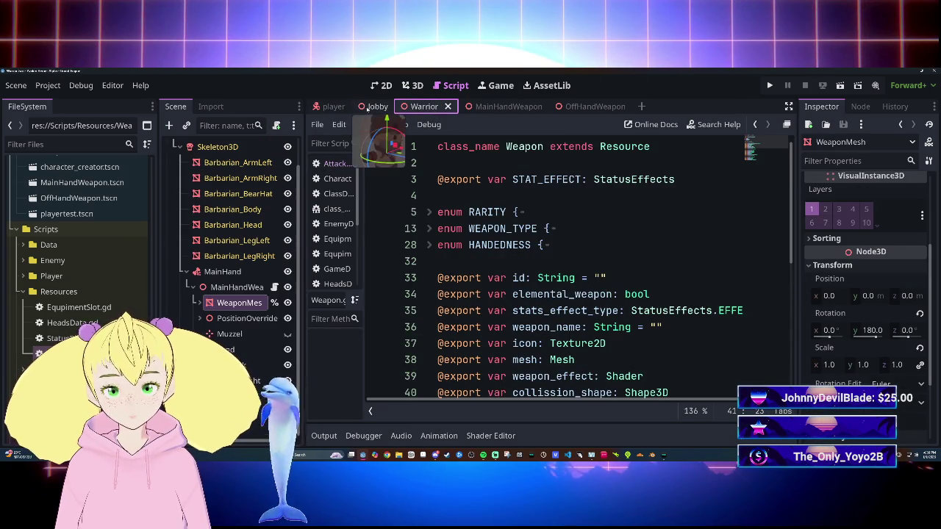
pyautogui.click(375, 107)
pyautogui.scroll(-6, 551, 264)
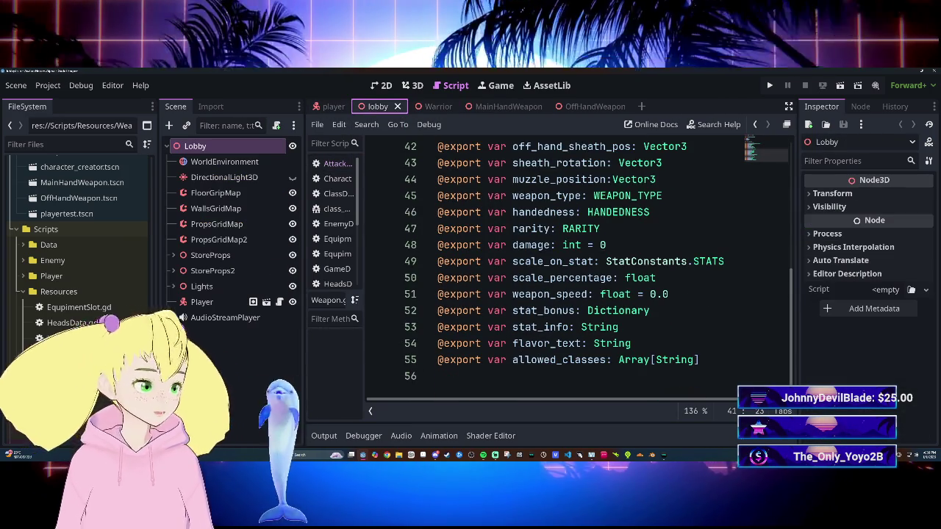
pyautogui.scroll(4, 552, 265)
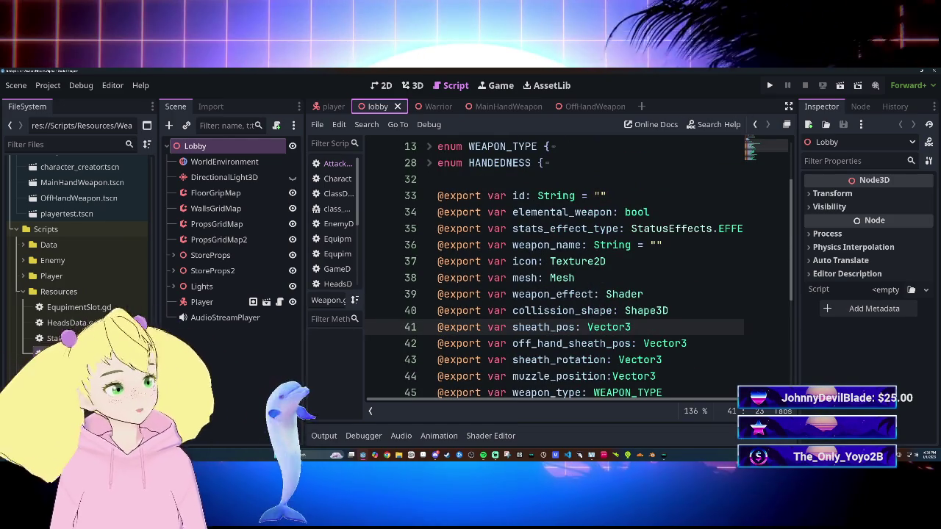
pyautogui.scroll(-1, 551, 264)
pyautogui.scroll(3, 551, 265)
pyautogui.scroll(10, 551, 264)
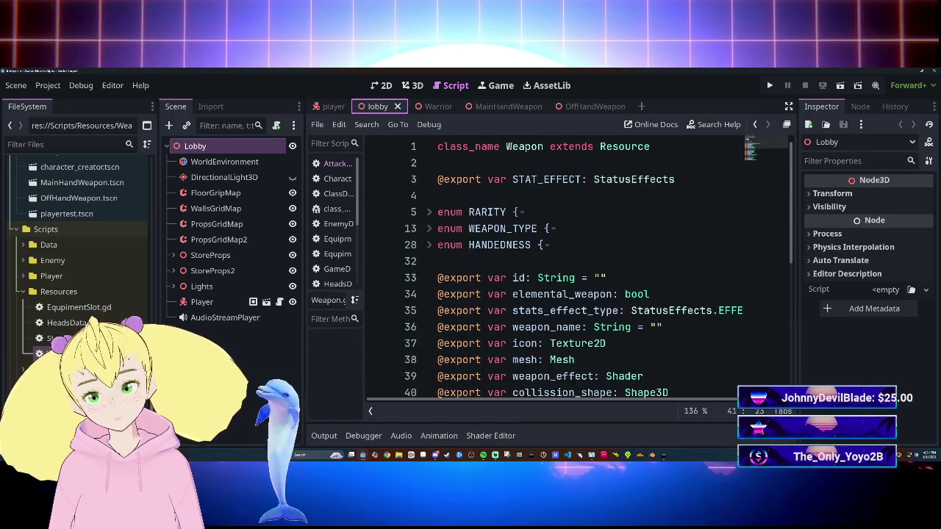
pyautogui.scroll(-14, 551, 265)
pyautogui.scroll(10, 552, 264)
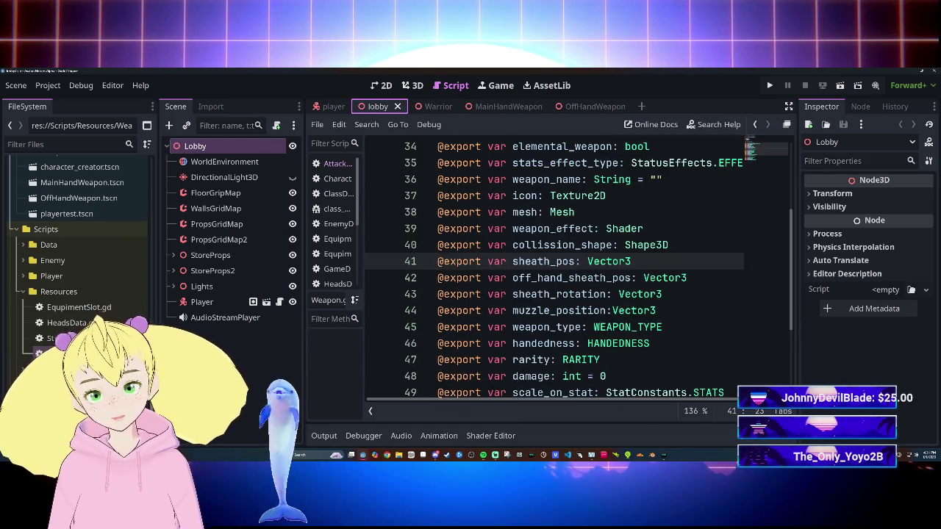
pyautogui.scroll(-10, 551, 264)
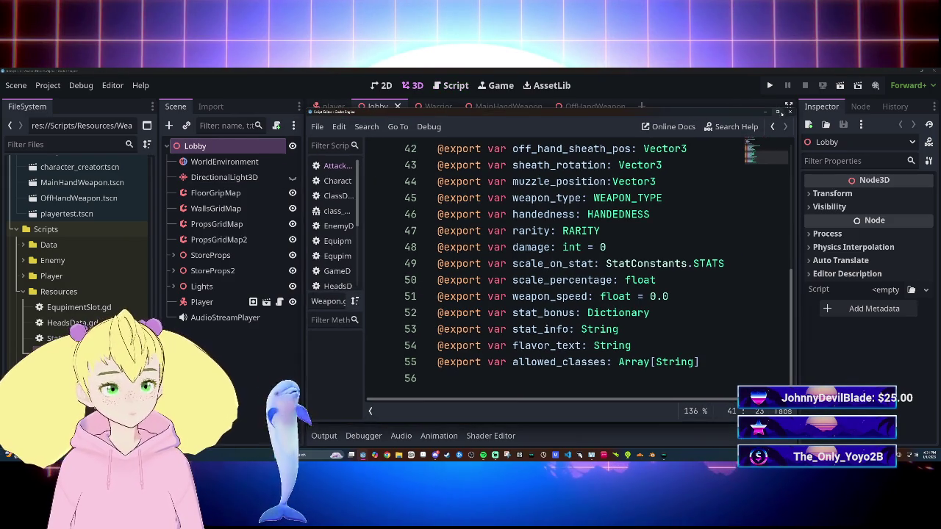
# Maximize the script editor and browse InventorySlot.gd, Player.gd and Inventory.gd.
pyautogui.click(783, 115)
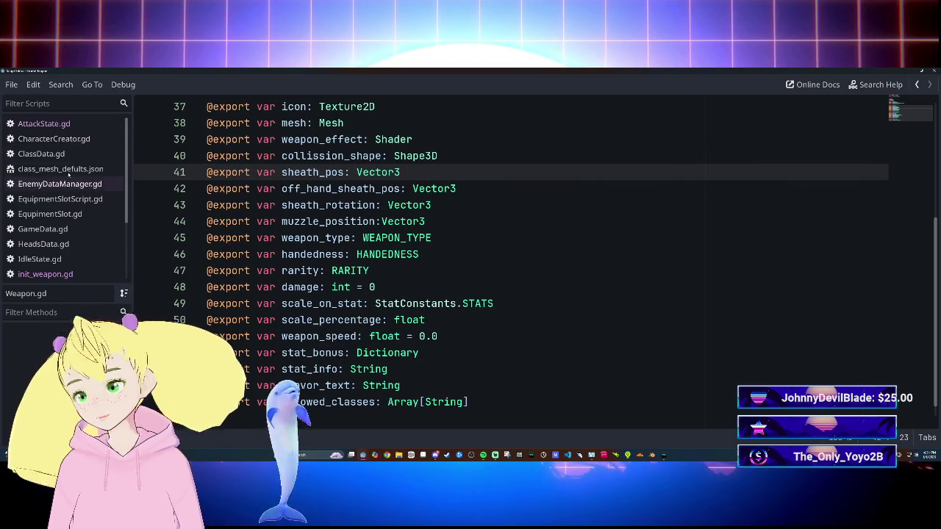
pyautogui.scroll(-1, 89, 224)
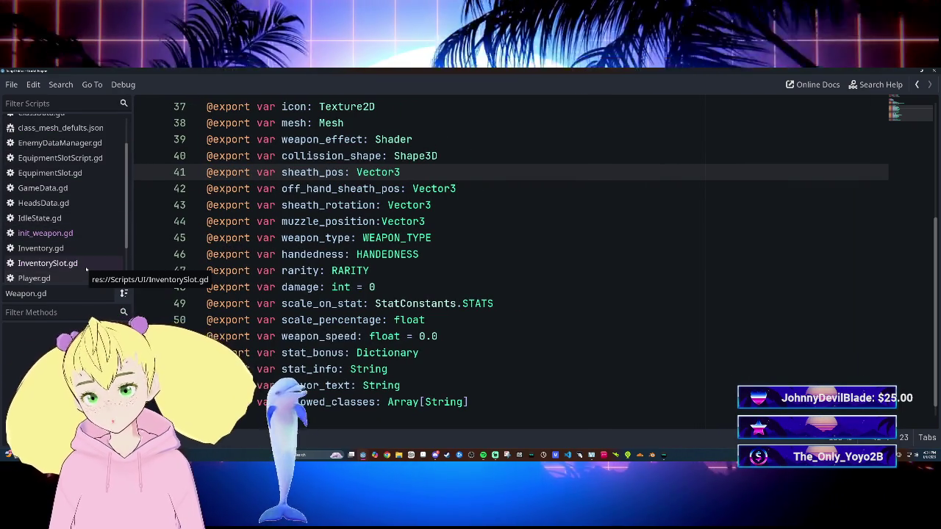
pyautogui.click(82, 267)
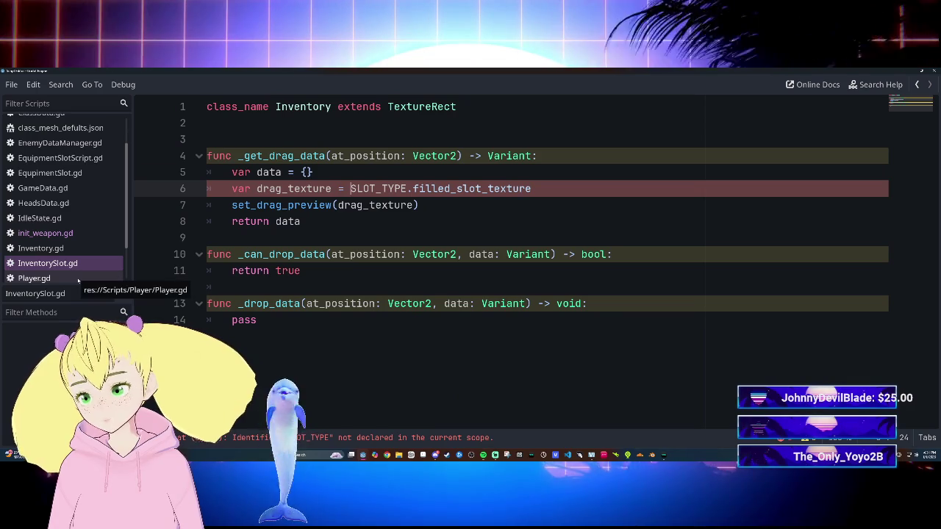
pyautogui.click(78, 279)
pyautogui.click(78, 266)
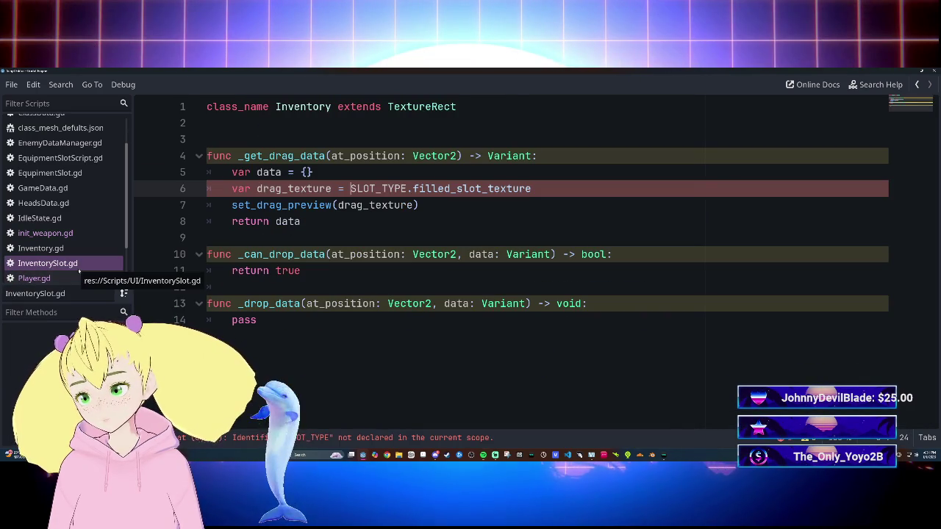
pyautogui.click(81, 249)
# Close Inventory.gd, InventorySlot.gd, StatusEffects.gd and StatConstants.gd from the script list.
pyautogui.rightClick(73, 254)
pyautogui.click(73, 262)
pyautogui.rightClick(62, 250)
pyautogui.click(91, 265)
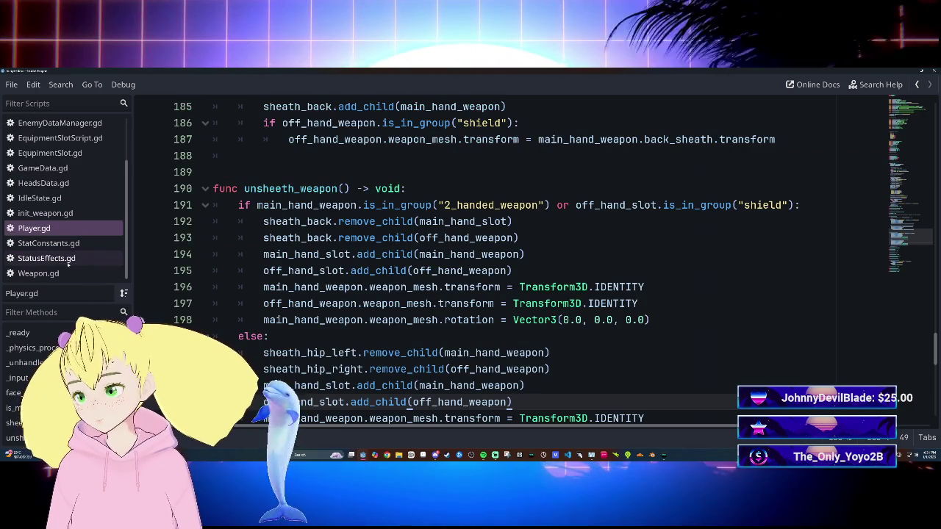
pyautogui.rightClick(68, 259)
pyautogui.click(63, 257)
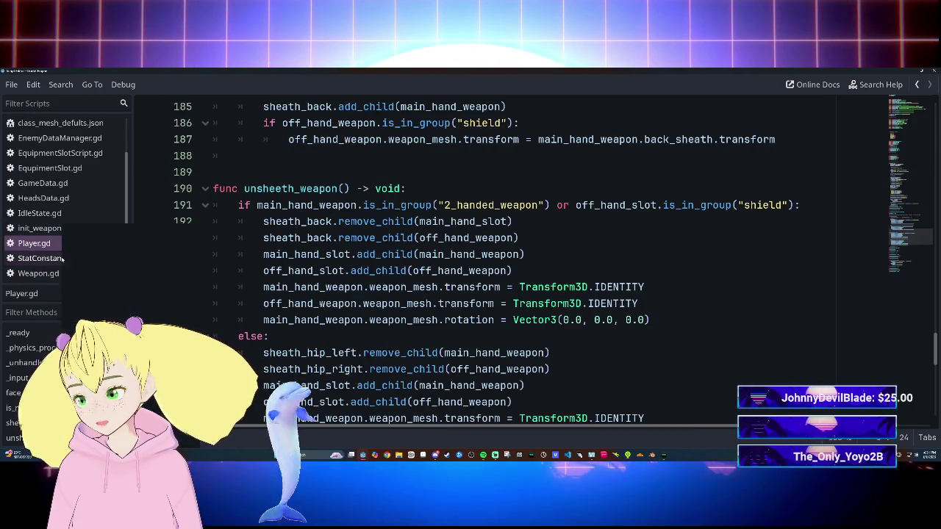
pyautogui.rightClick(62, 258)
pyautogui.click(66, 260)
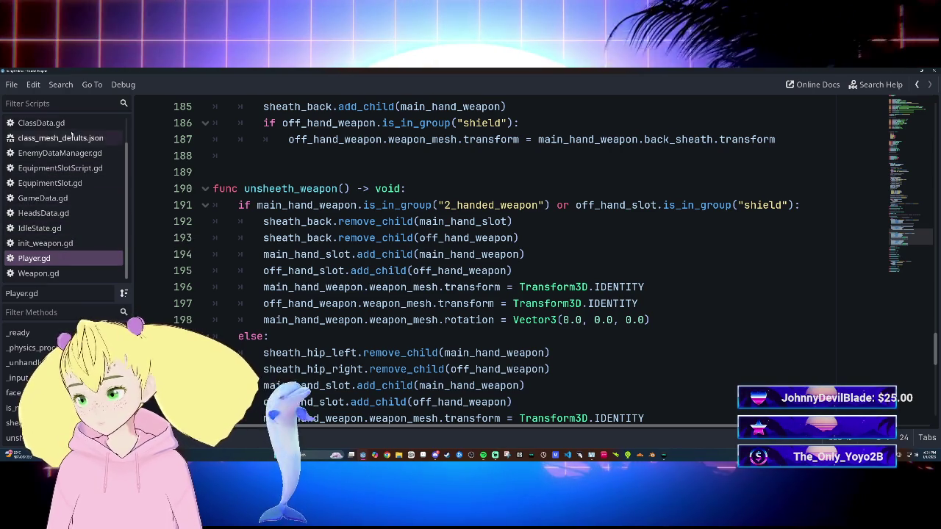
pyautogui.rightClick(69, 153)
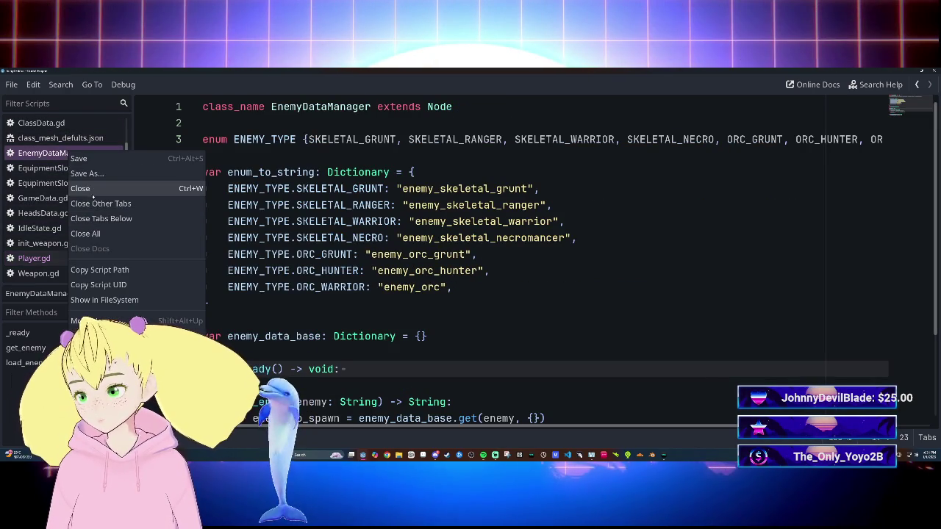
# Close EnemyDataManager.gd, EquipmentSlotScript.gd and EquipmentSlot.gd from the script list.
pyautogui.click(92, 191)
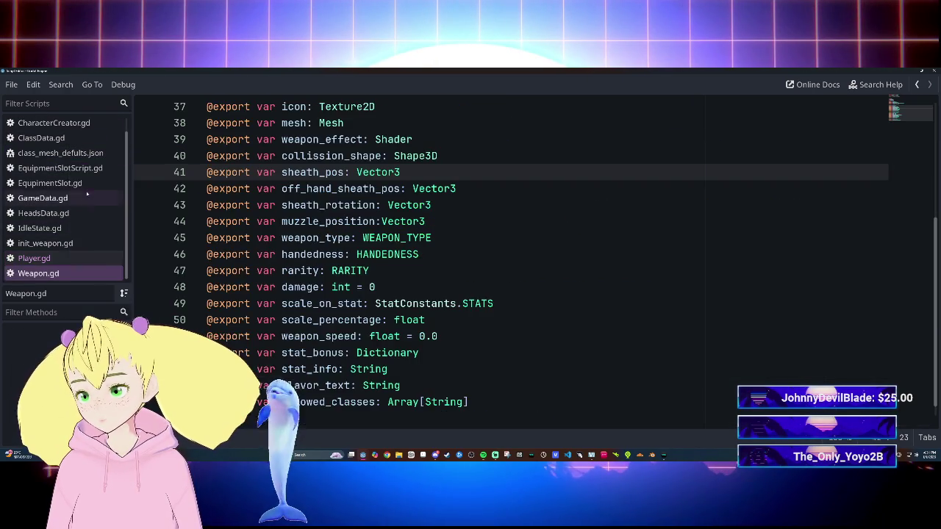
pyautogui.rightClick(63, 168)
pyautogui.click(84, 204)
pyautogui.rightClick(122, 184)
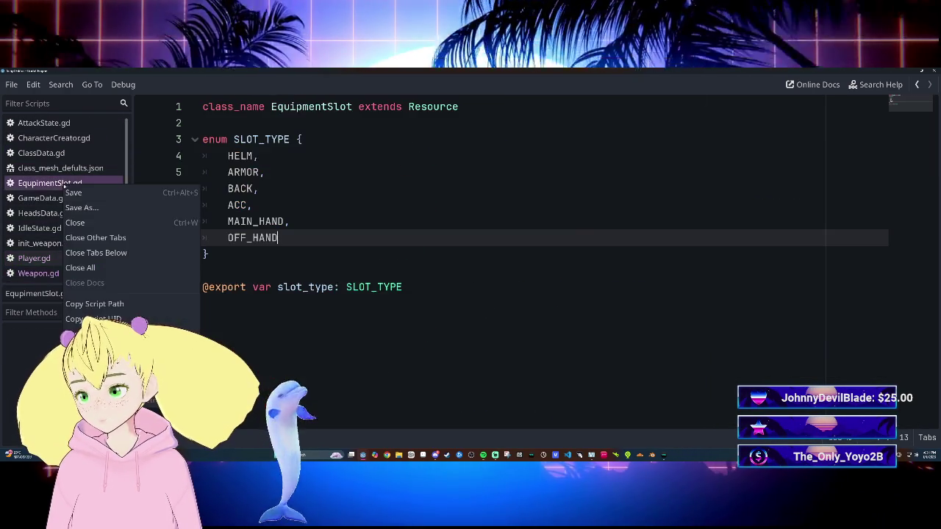
pyautogui.click(140, 219)
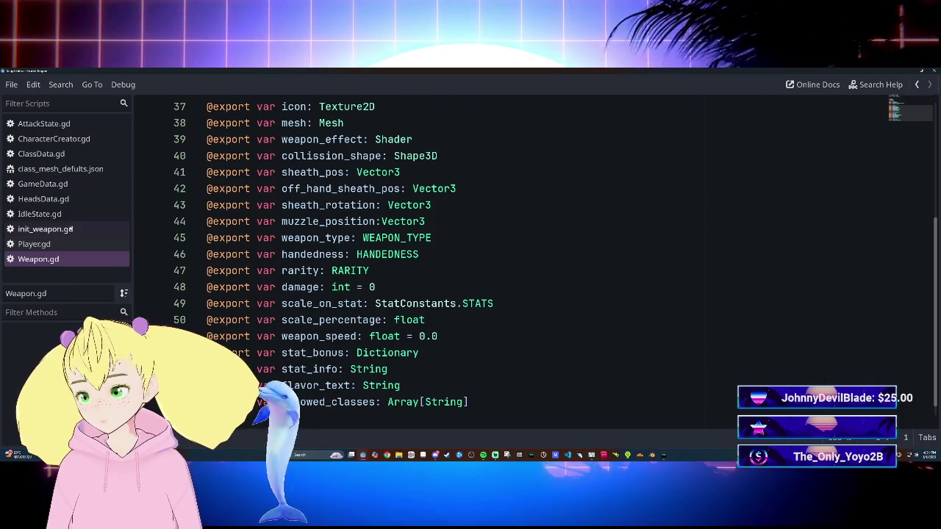
# Review init_weapon.gd's main_hand rotation reset to Vector3(0.0, 0.0, 0.0), then return to the 3D editor.
pyautogui.click(54, 244)
pyautogui.click(69, 228)
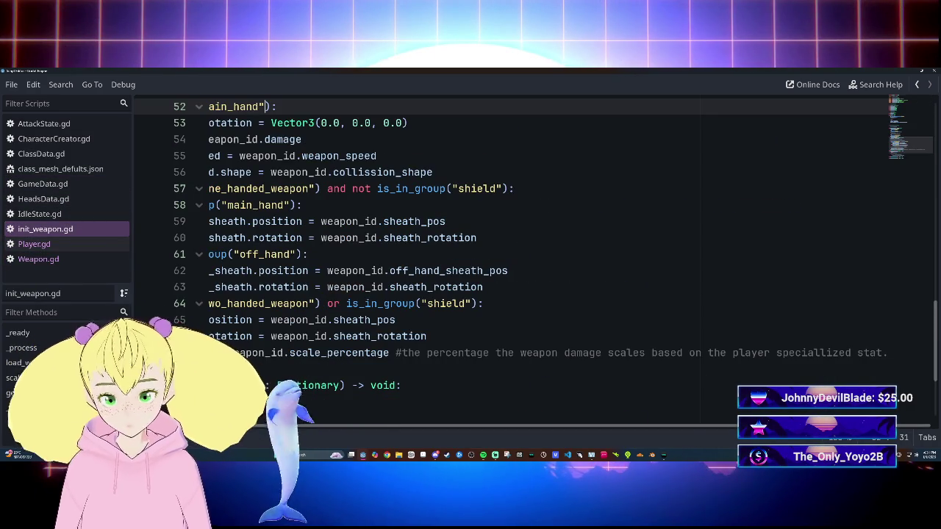
pyautogui.moveTo(383, 353)
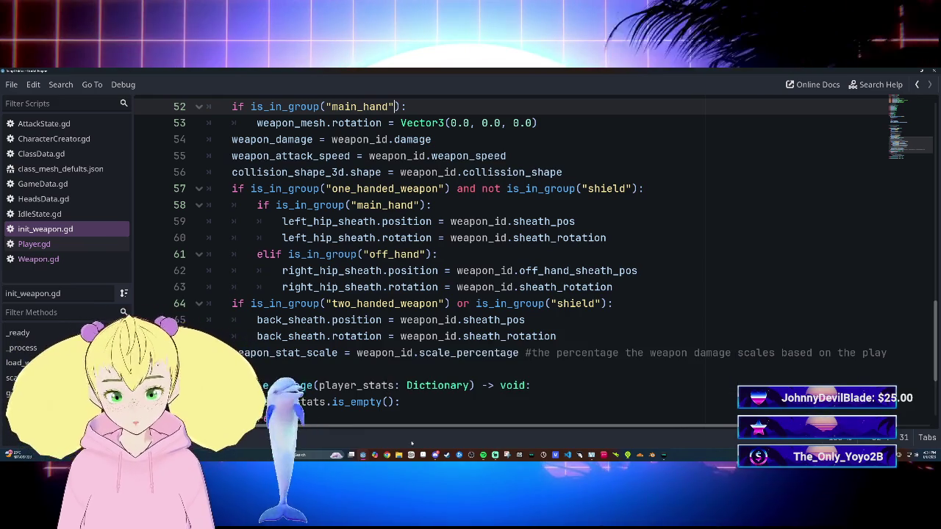
pyautogui.moveTo(363, 454)
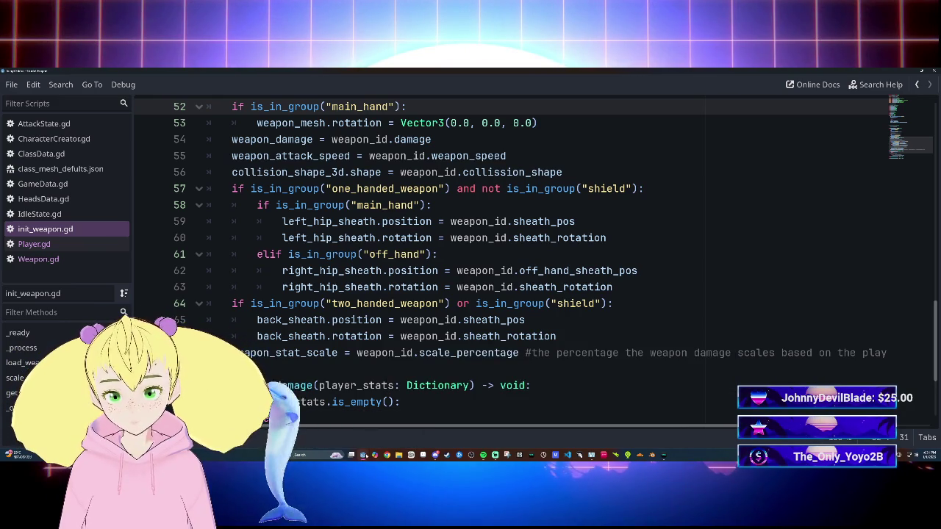
pyautogui.click(365, 450)
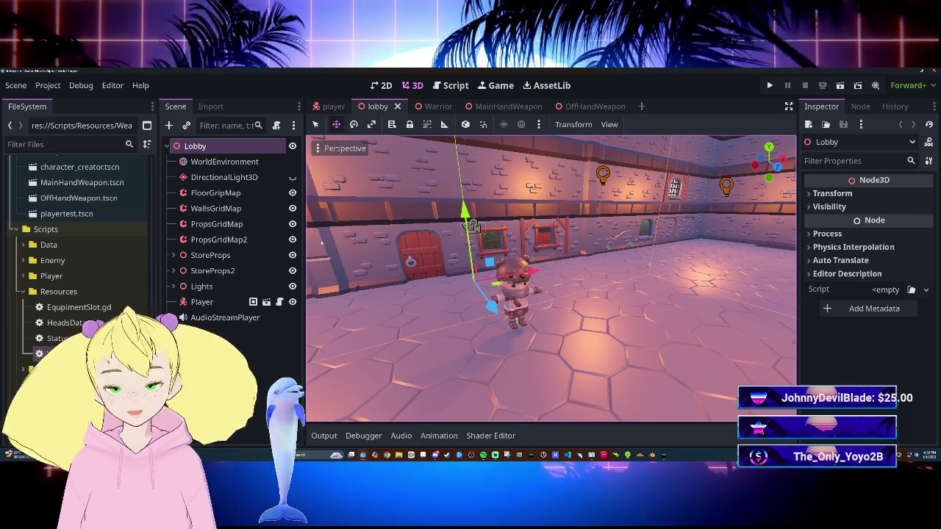
# Compare the Warrior's back sheath attachment with MainHandWeapon's BackSheath and RightHipSheath overrides.
pyautogui.click(430, 107)
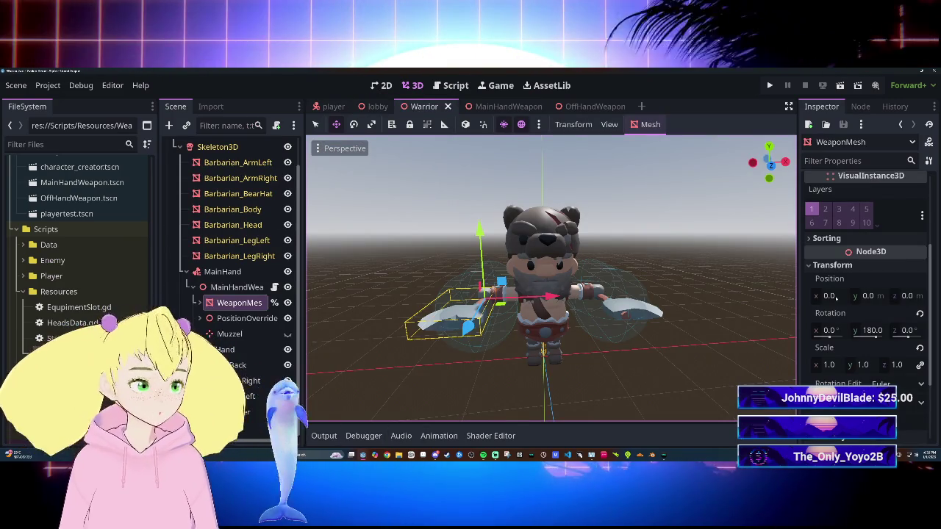
pyautogui.click(272, 364)
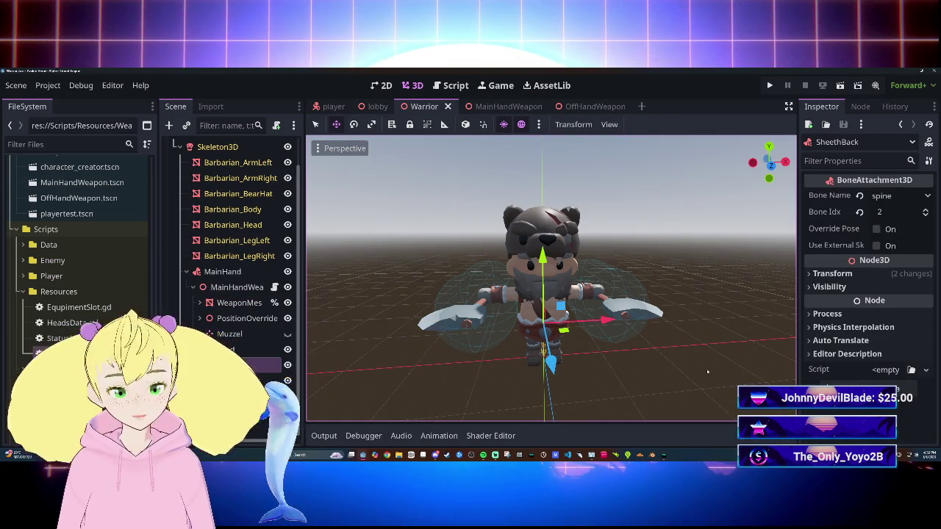
pyautogui.click(497, 107)
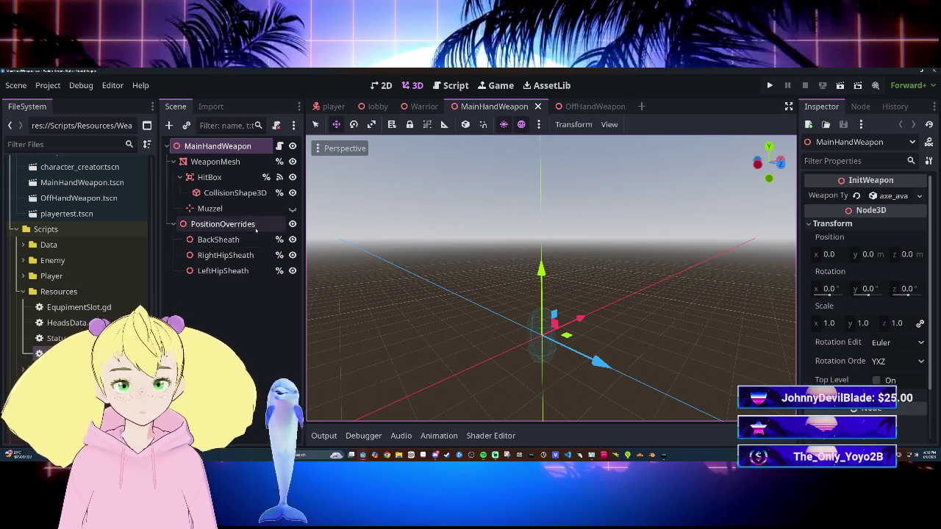
pyautogui.click(221, 240)
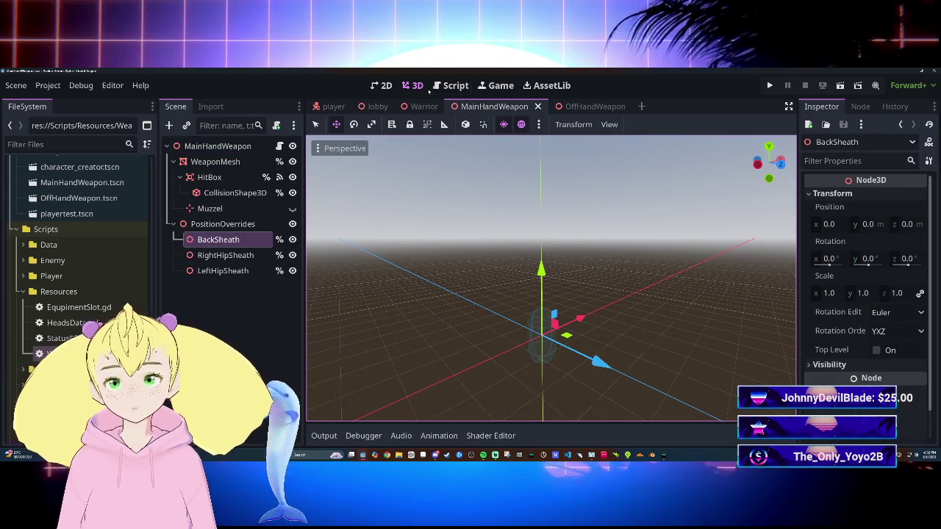
pyautogui.click(247, 256)
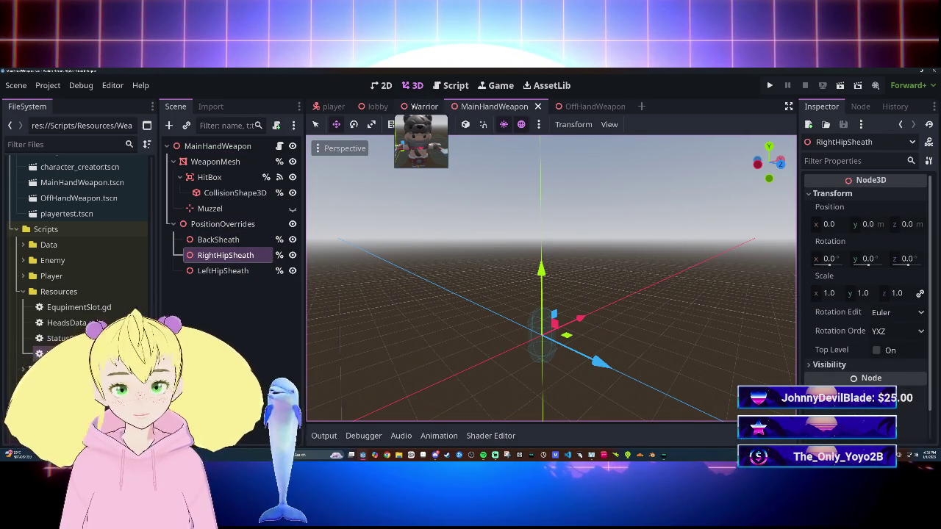
# Inspect the Warrior's SheethHipRight transform against SheethBack, then select the BackSheath override.
pyautogui.click(425, 106)
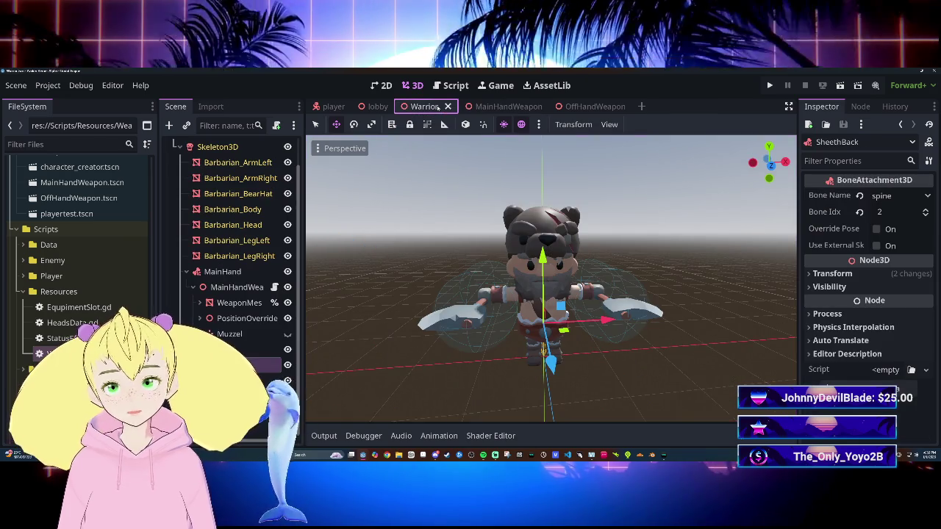
pyautogui.click(243, 380)
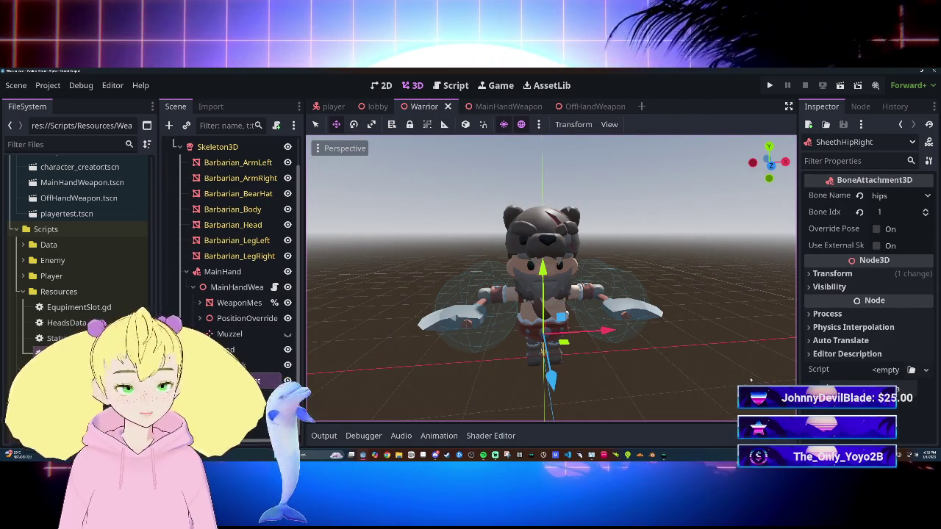
pyautogui.click(832, 273)
pyautogui.rightClick(857, 287)
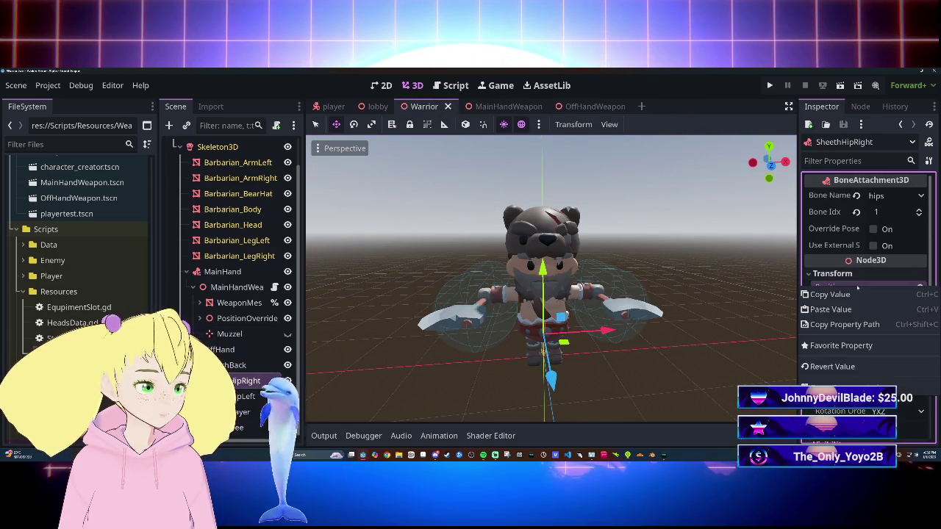
pyautogui.click(852, 295)
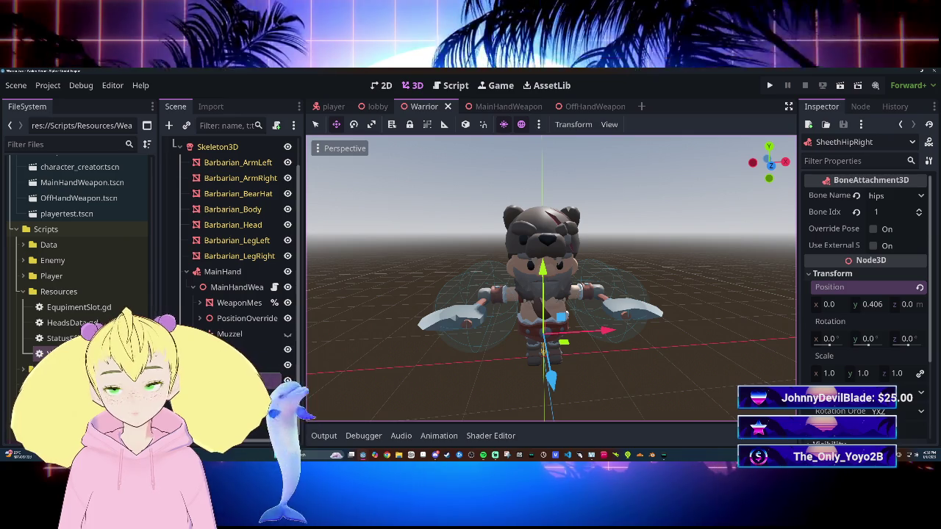
pyautogui.click(249, 378)
pyautogui.click(248, 366)
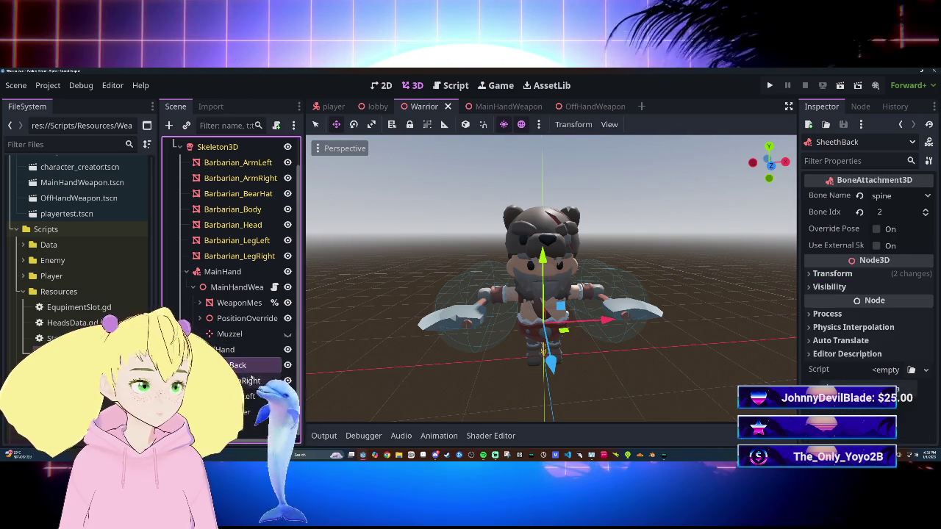
pyautogui.click(250, 380)
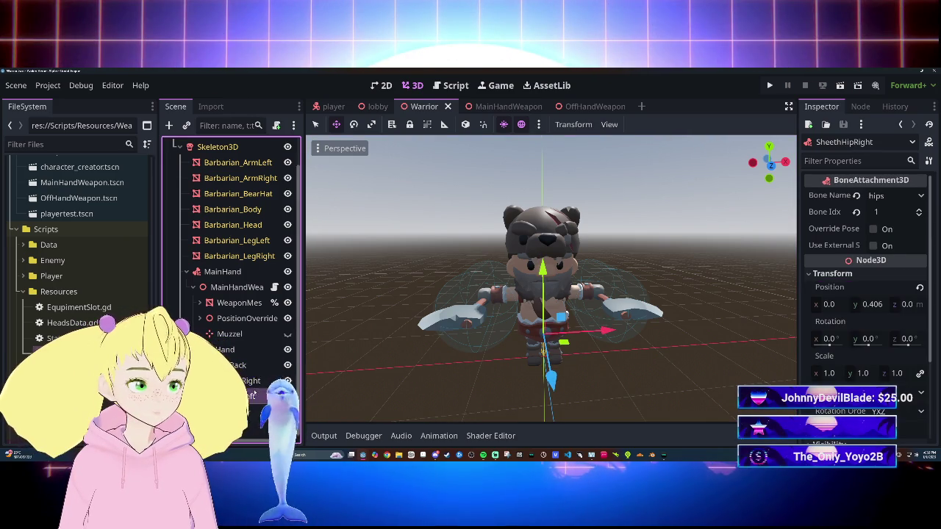
pyautogui.click(251, 366)
pyautogui.click(256, 381)
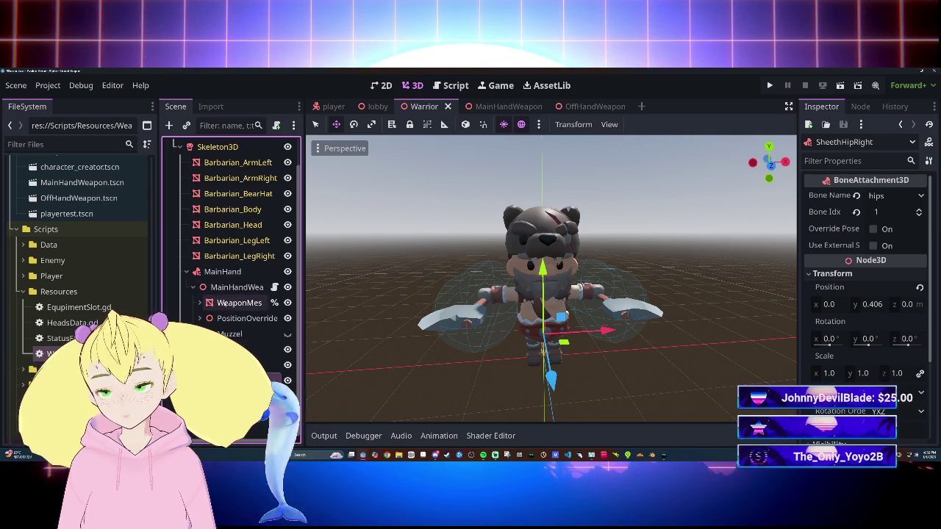
pyautogui.click(244, 333)
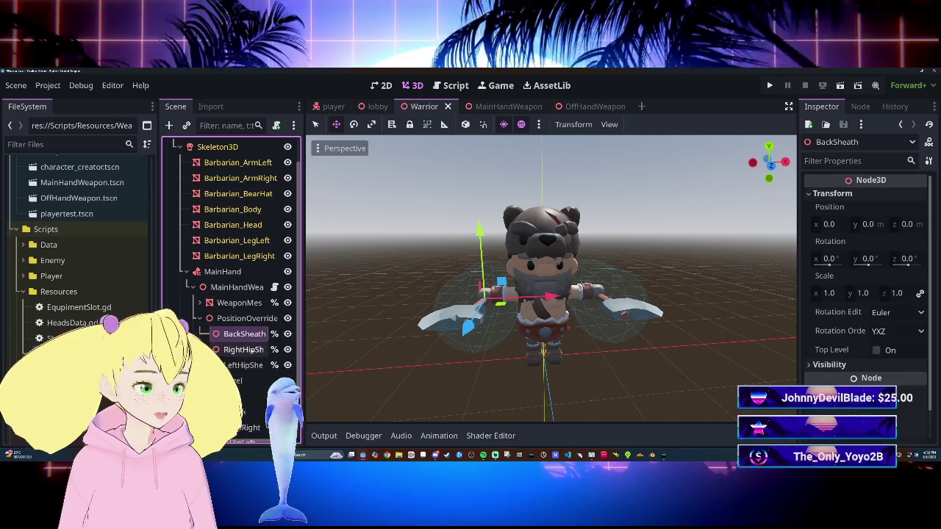
# Copy the Warrior's RightHipSheath position (-0.41, 0.221, 0.088) onto MainHandWeapon's RightHipSheath.
pyautogui.press('Down')
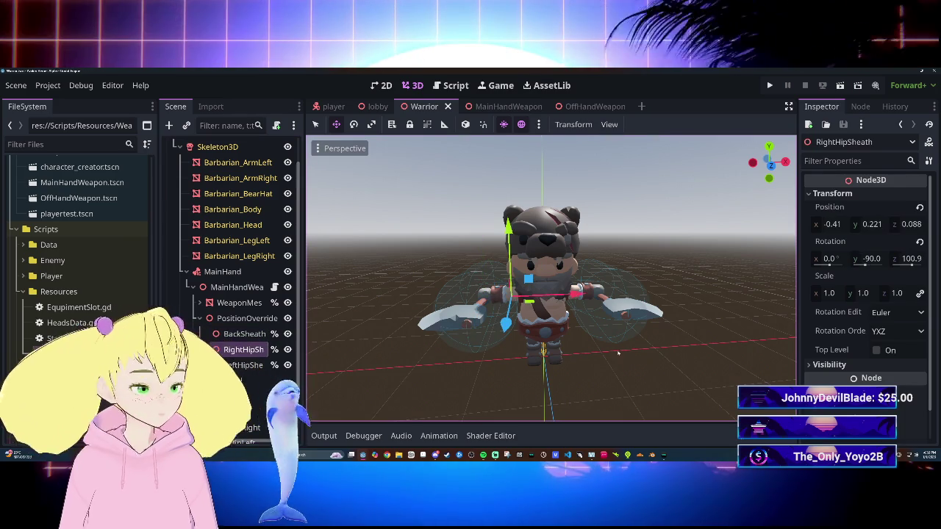
pyautogui.rightClick(888, 214)
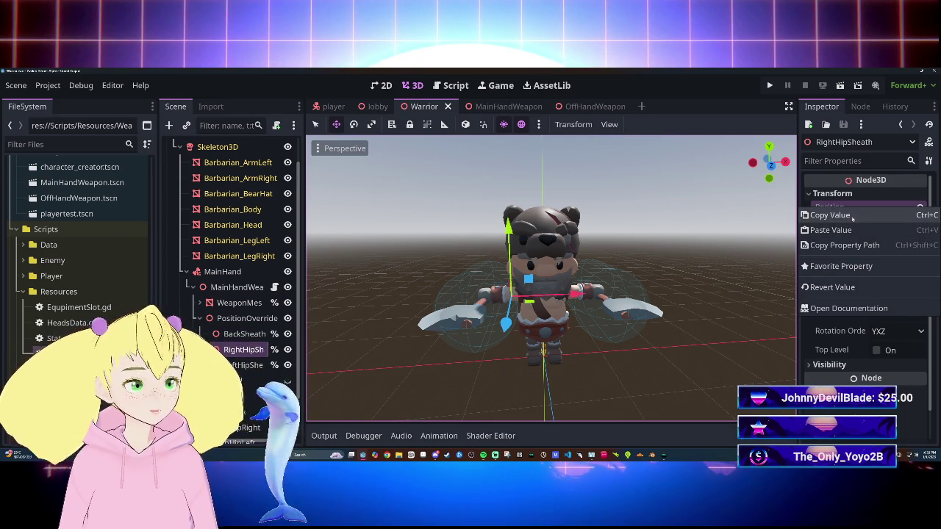
pyautogui.click(823, 213)
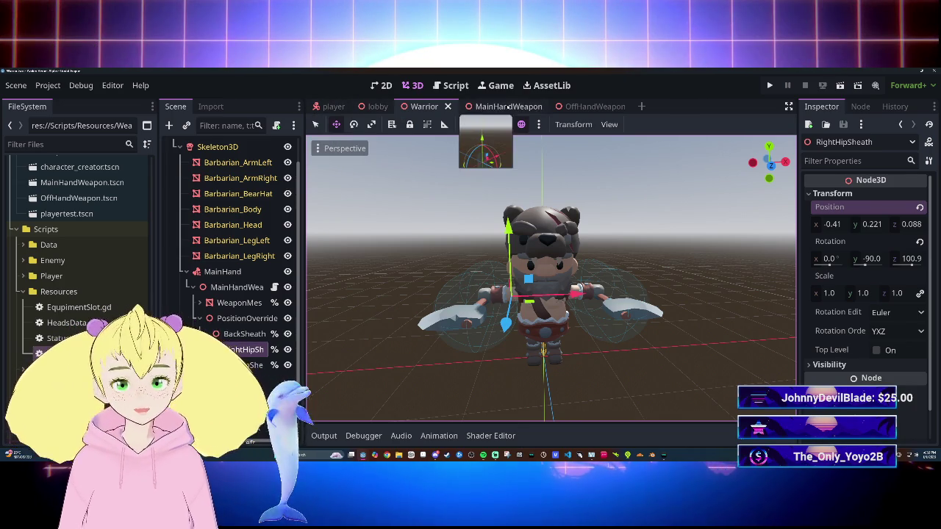
pyautogui.click(494, 106)
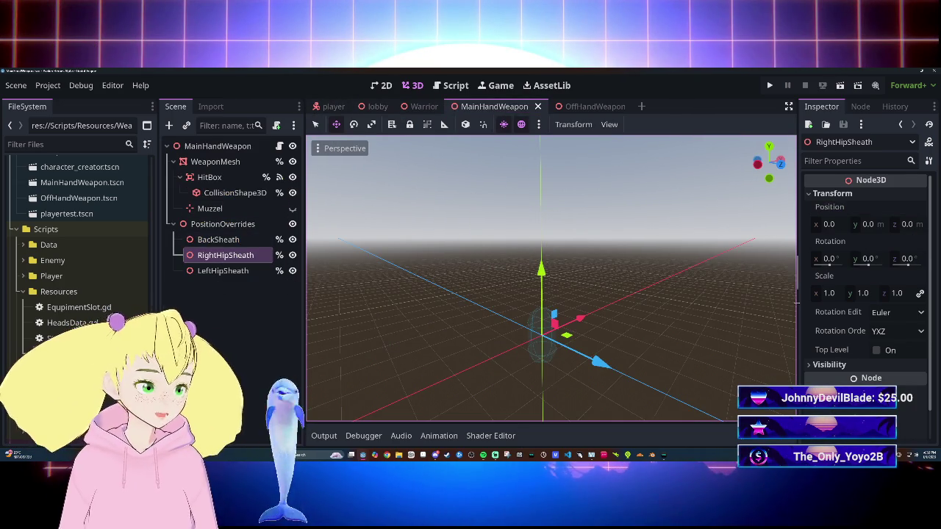
pyautogui.rightClick(816, 208)
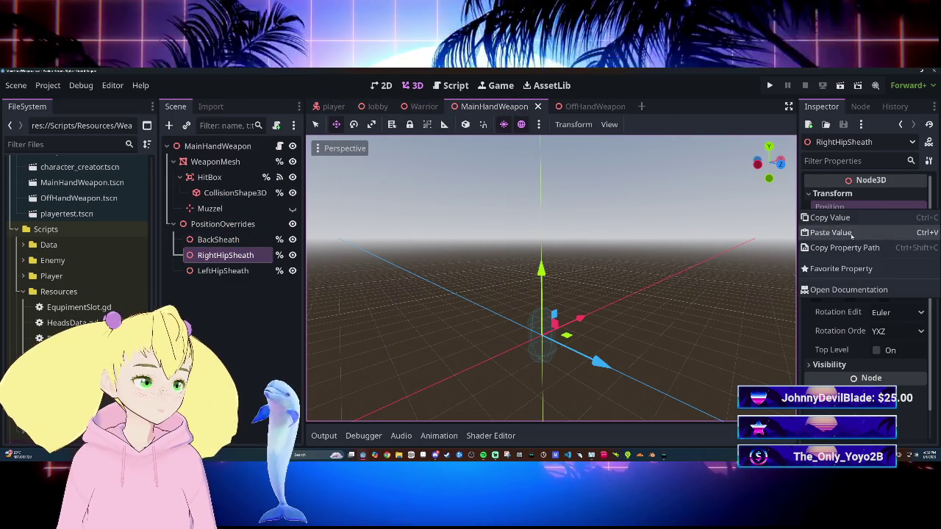
pyautogui.click(827, 227)
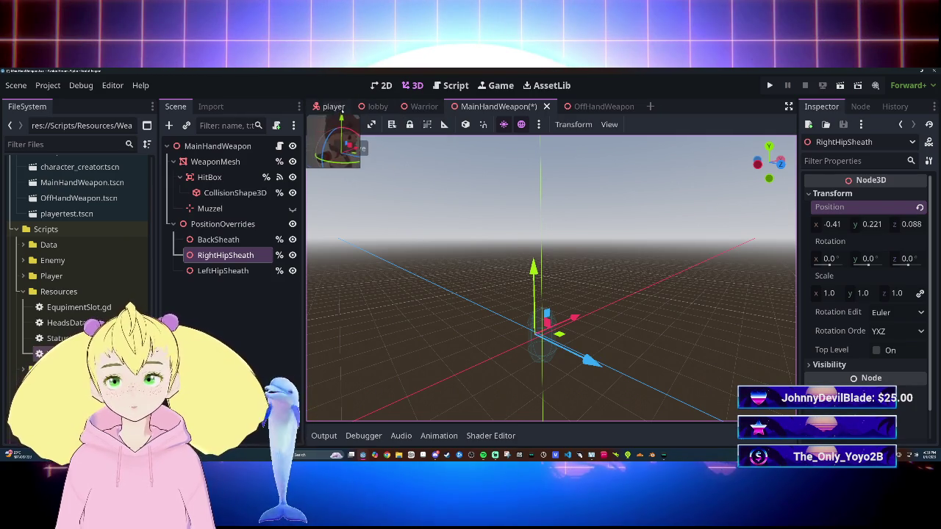
# Copy the RightHipSheath rotation (0.0, -90.0, 100.9) from Warrior into MainHandWeapon.
pyautogui.click(415, 109)
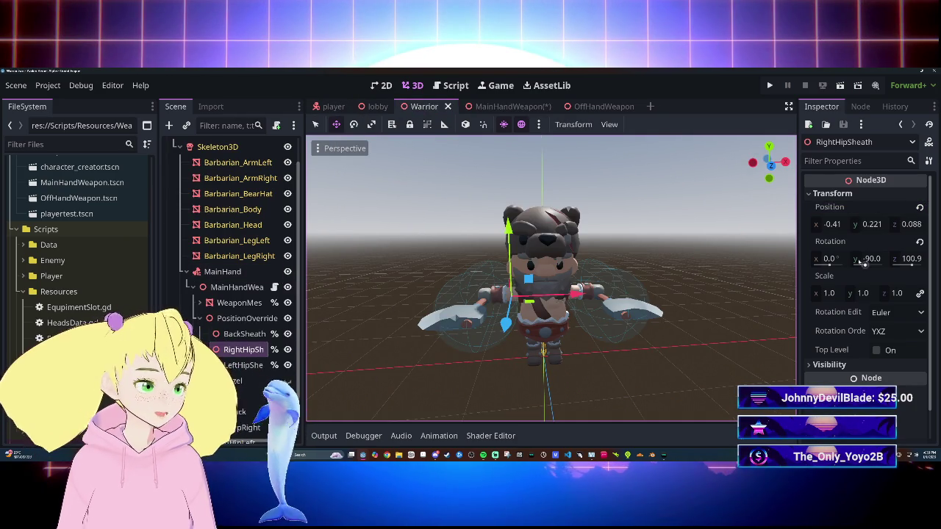
pyautogui.rightClick(852, 241)
pyautogui.click(818, 247)
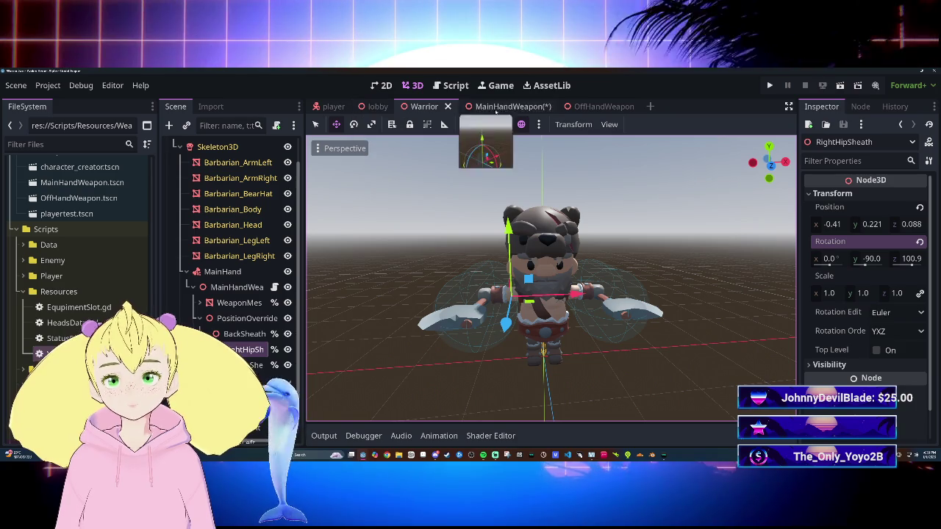
pyautogui.click(539, 110)
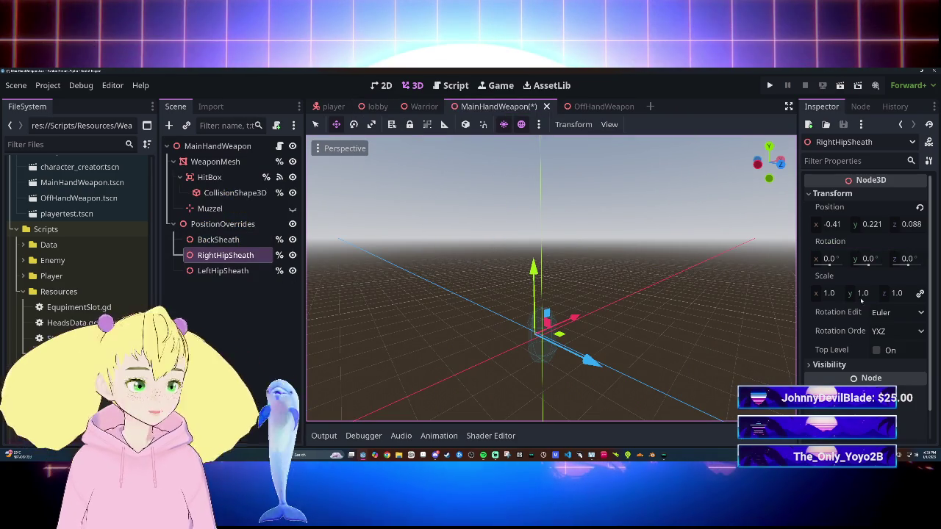
pyautogui.rightClick(843, 243)
pyautogui.click(849, 263)
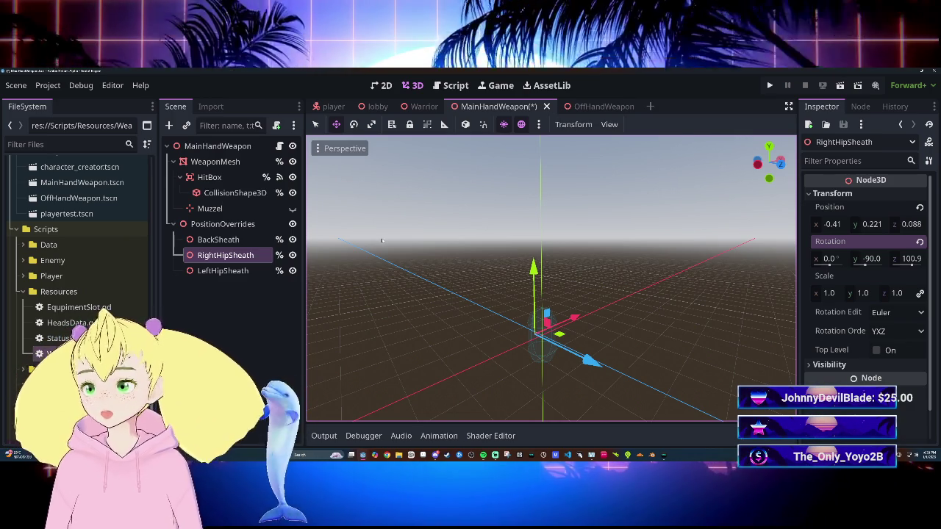
pyautogui.click(223, 272)
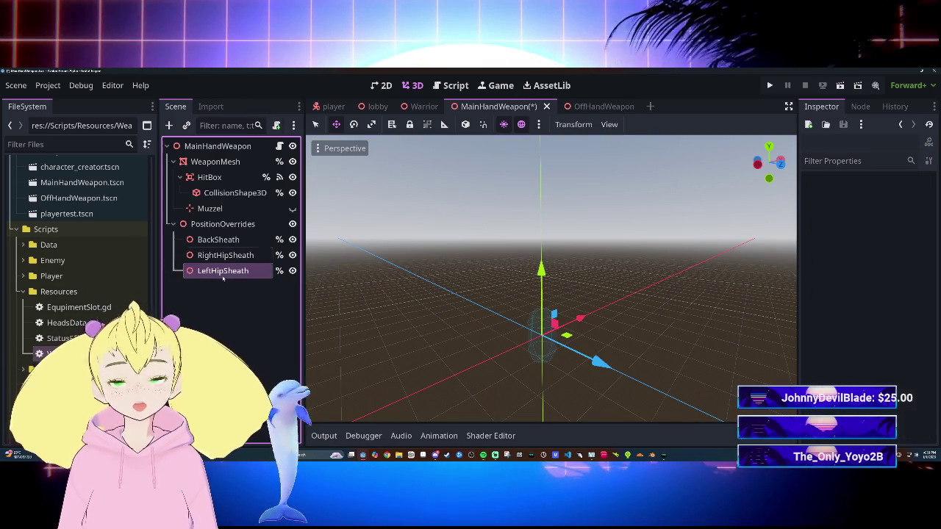
# Paste the Warrior's left hip position (0.418, 0.221, 0.088) onto MainHandWeapon's LeftHipSheath.
pyautogui.click(423, 107)
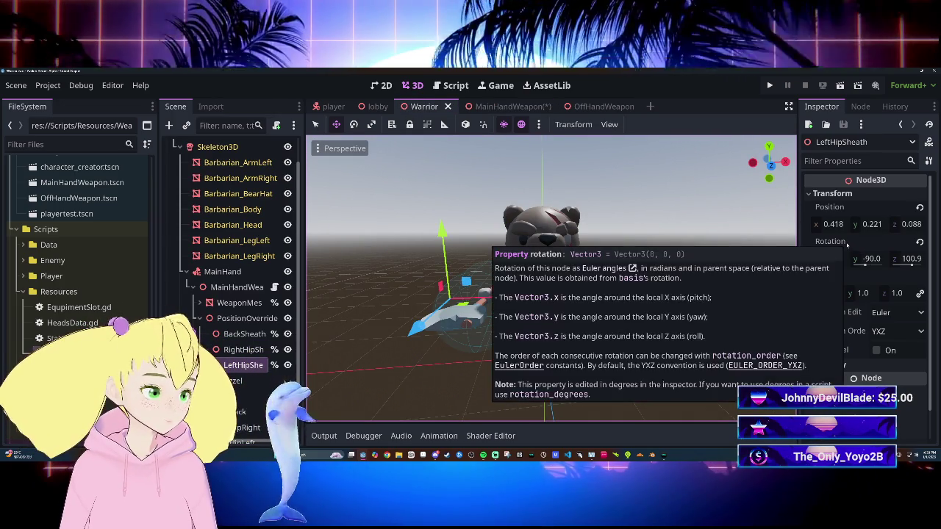
pyautogui.rightClick(845, 208)
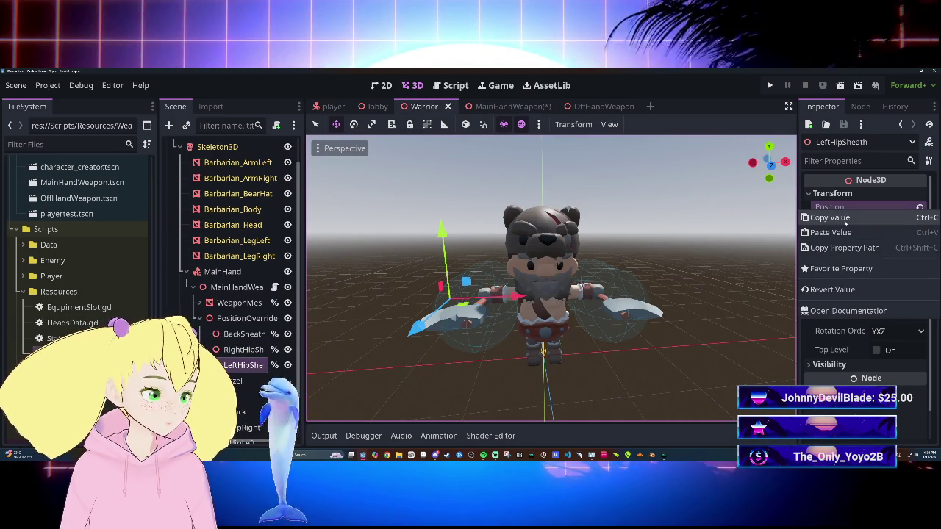
pyautogui.click(845, 220)
pyautogui.click(378, 107)
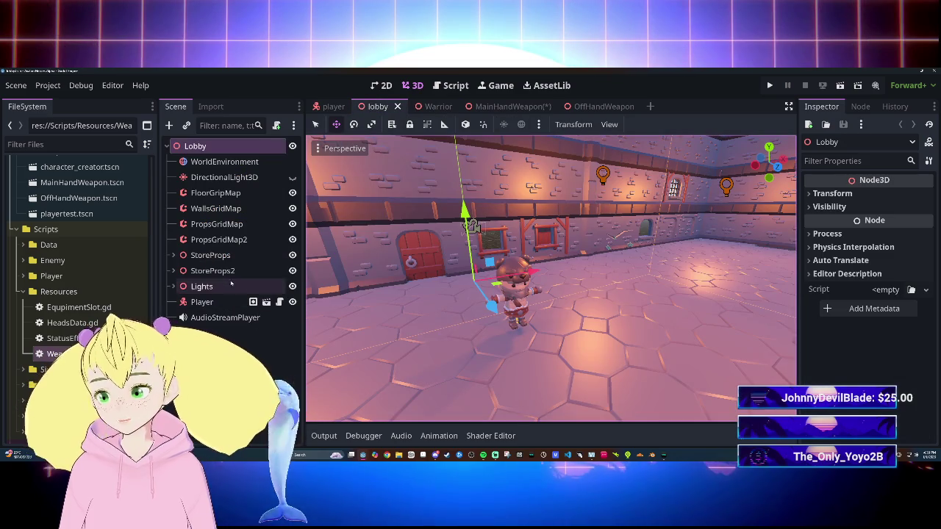
pyautogui.click(494, 107)
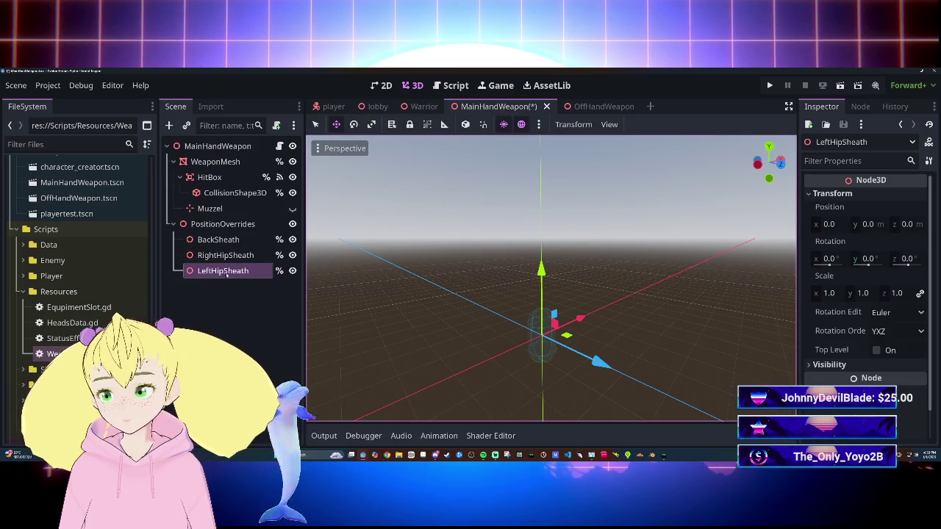
pyautogui.rightClick(865, 210)
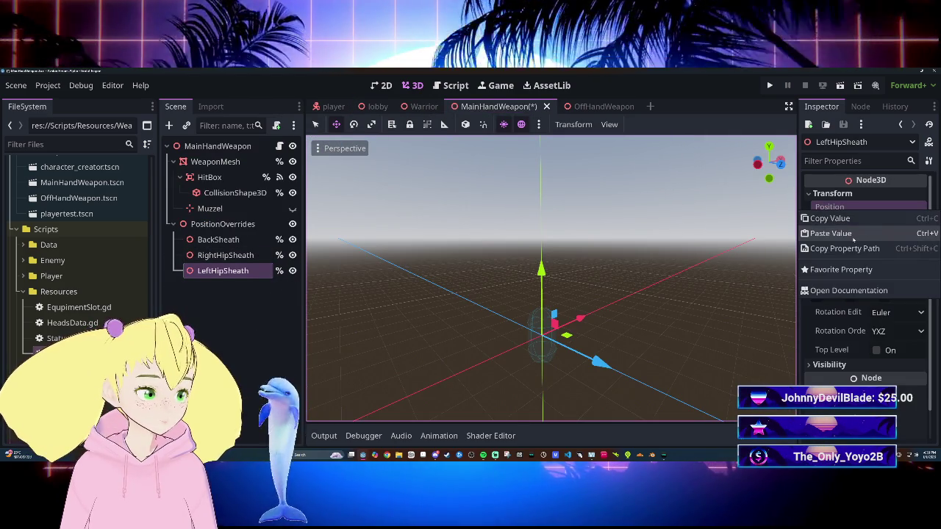
pyautogui.click(831, 233)
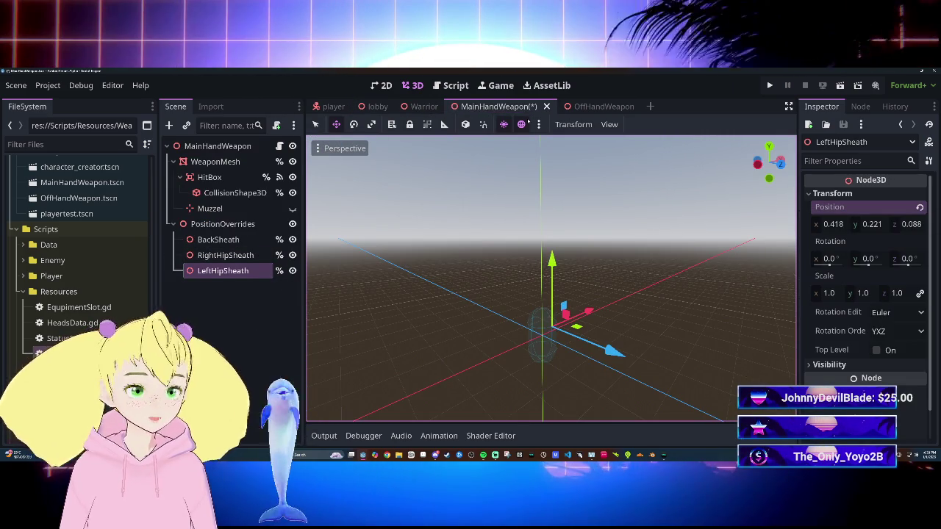
# Give LeftHipSheath RightHipSheath's rotation 0, -90, 100.9 and save the MainHandWeapon scene.
pyautogui.click(225, 255)
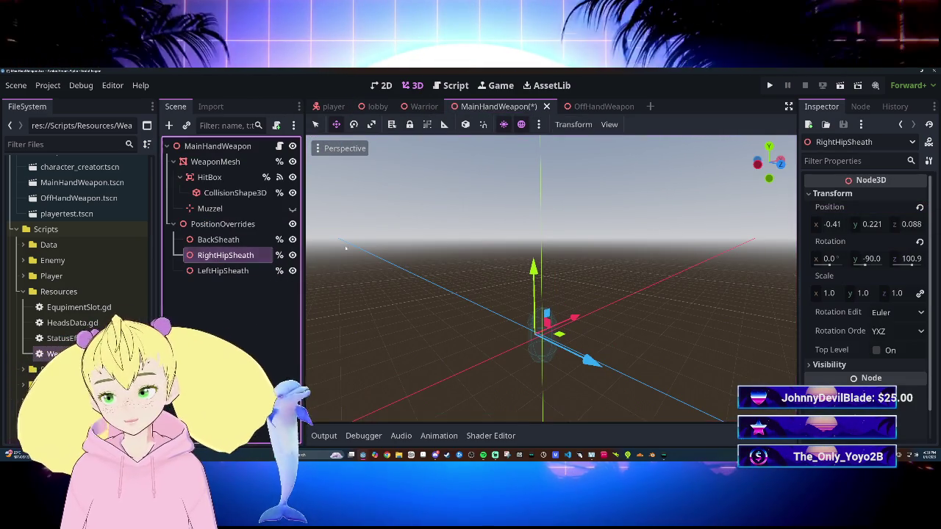
pyautogui.rightClick(842, 242)
pyautogui.click(844, 242)
pyautogui.rightClick(845, 243)
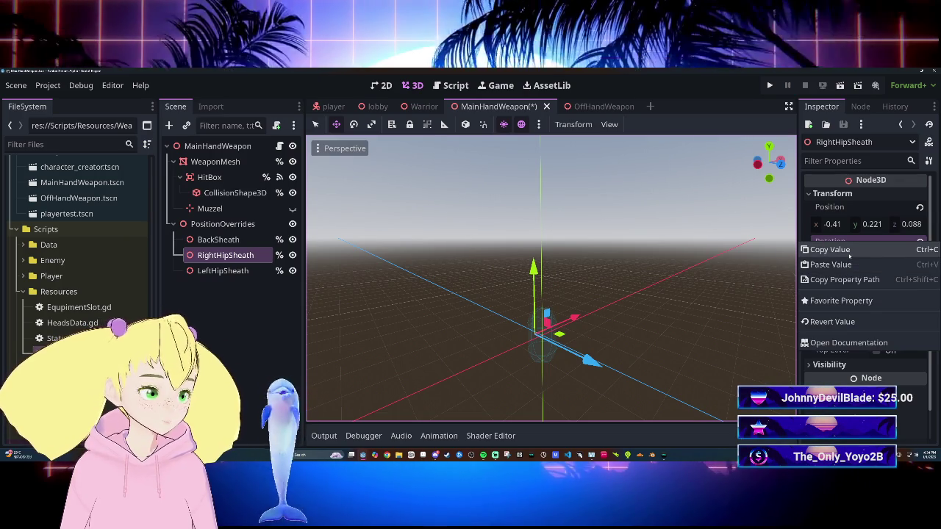
pyautogui.click(845, 250)
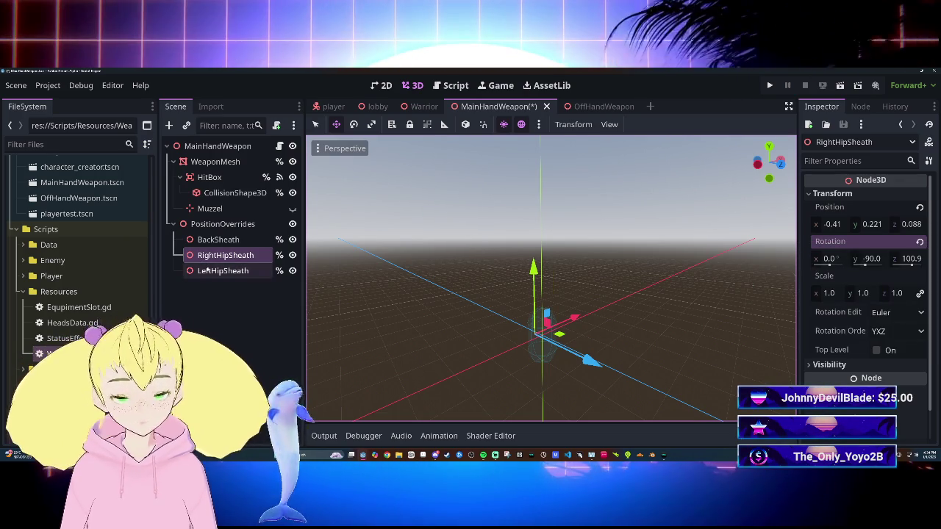
pyautogui.click(213, 270)
pyautogui.rightClick(875, 241)
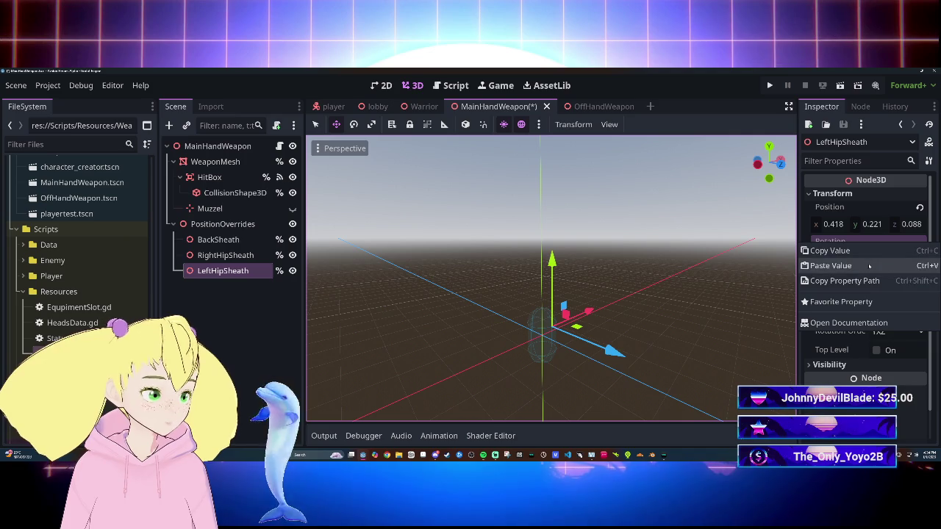
pyautogui.click(875, 267)
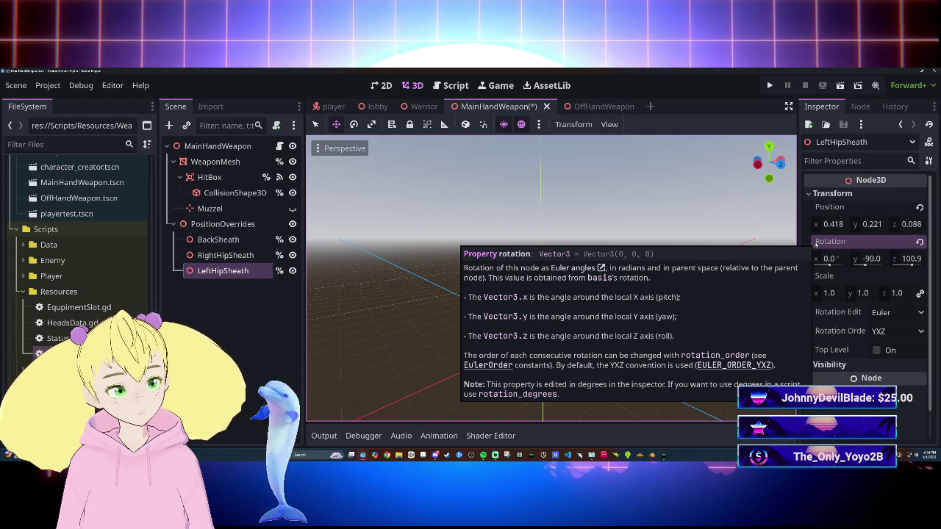
pyautogui.hotkey('ctrl', 's')
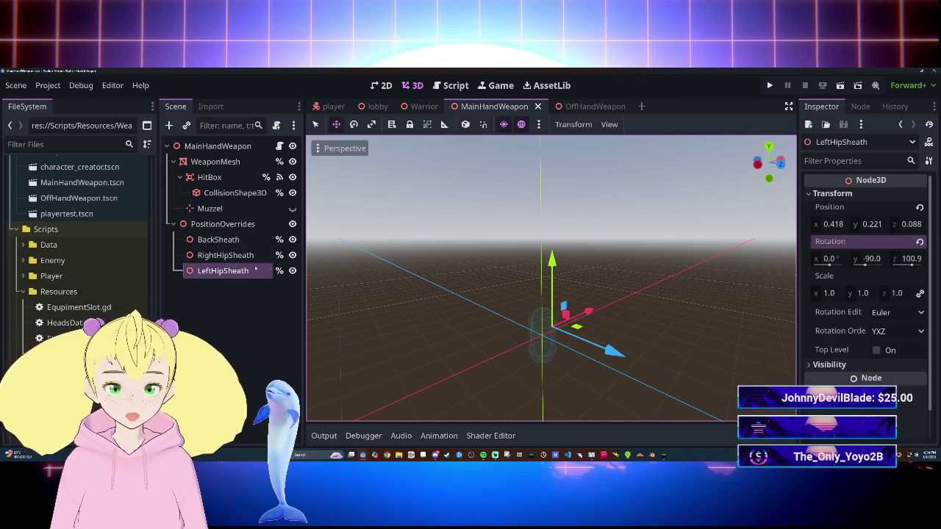
pyautogui.click(217, 255)
# Copy MainHandWeapon's RightHipSheath position onto OffHandWeapon's RightHipSheath.
pyautogui.click(577, 107)
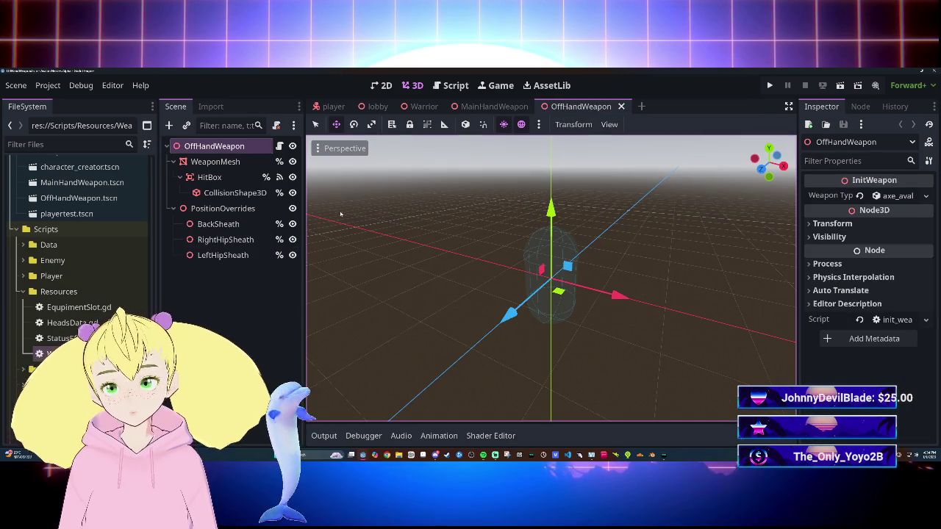
pyautogui.click(489, 107)
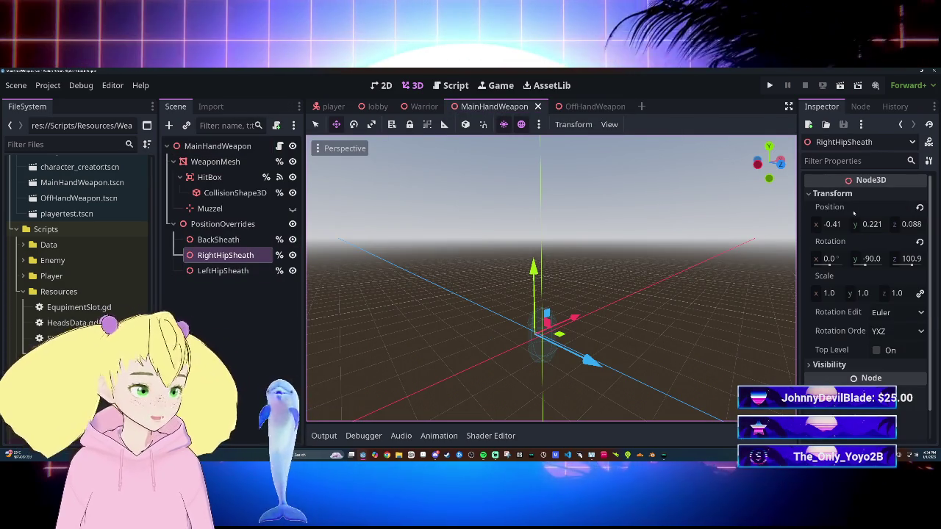
pyautogui.rightClick(831, 207)
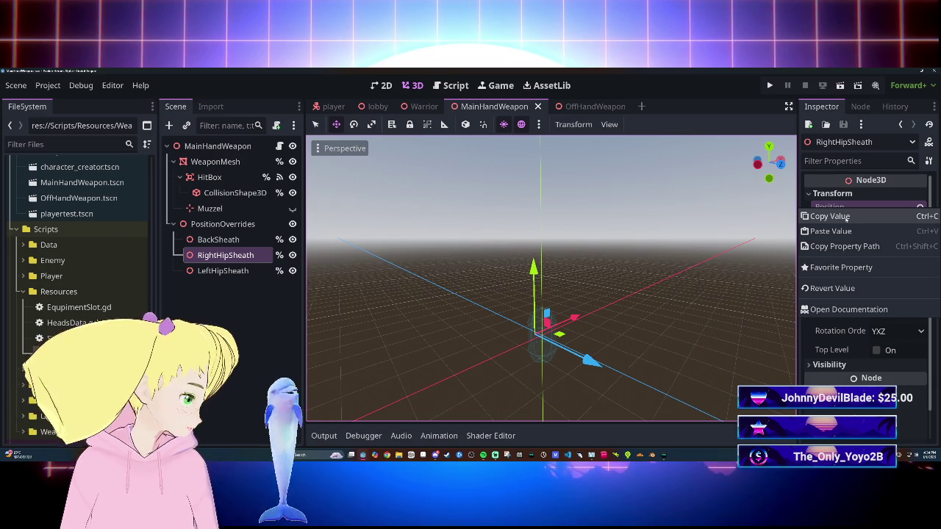
pyautogui.click(830, 216)
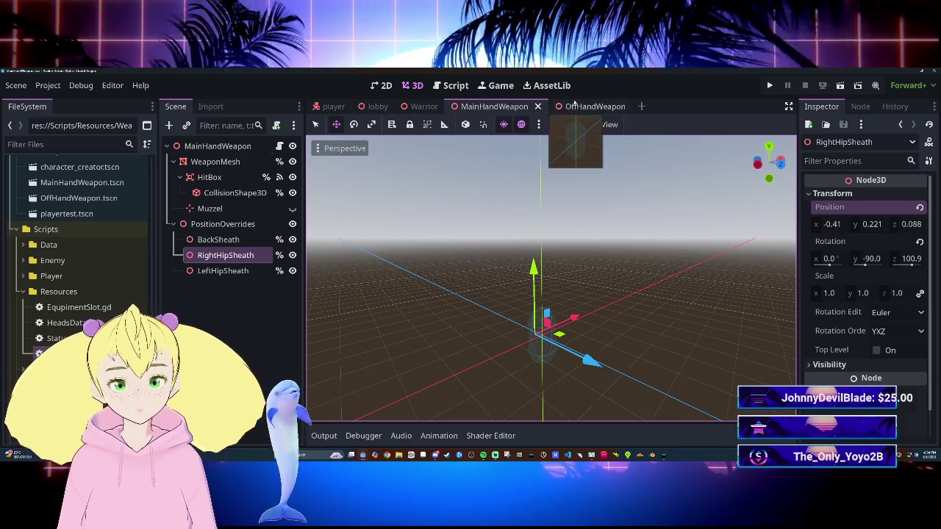
pyautogui.click(581, 107)
pyautogui.click(507, 108)
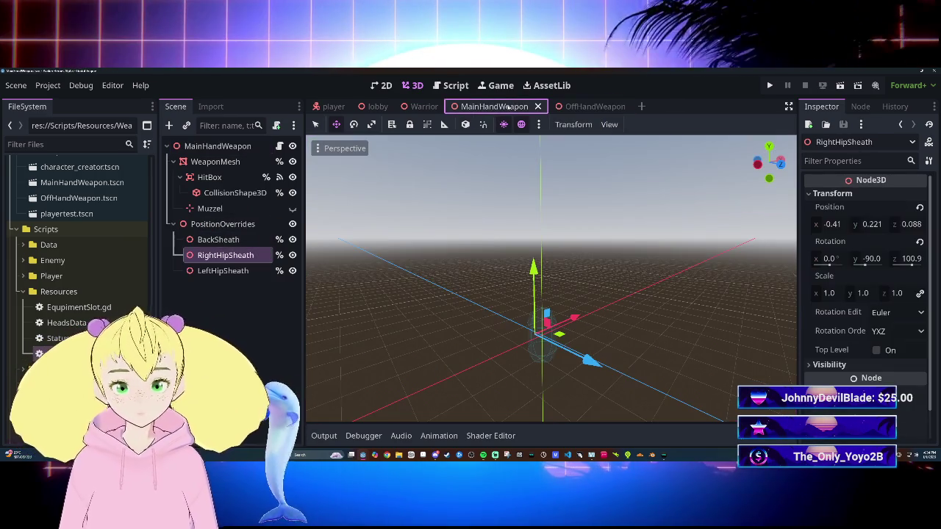
pyautogui.click(580, 107)
pyautogui.click(243, 240)
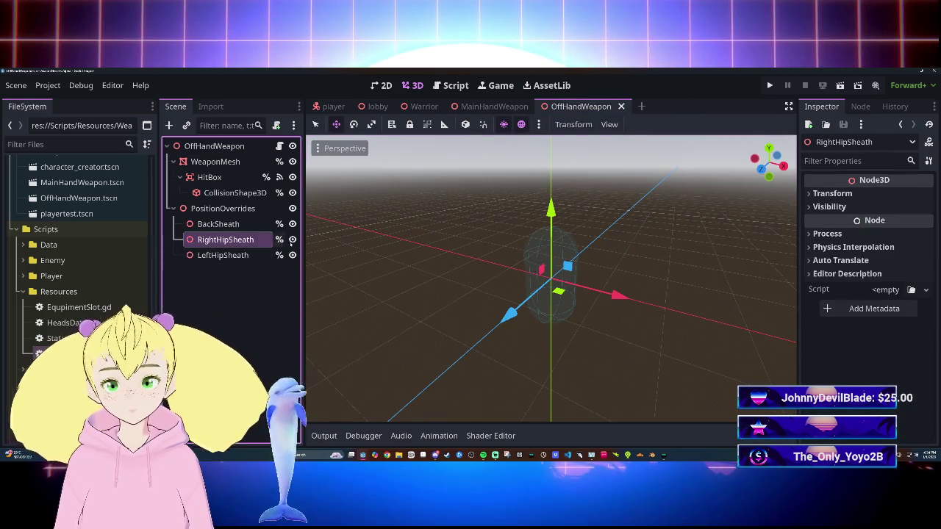
pyautogui.click(853, 194)
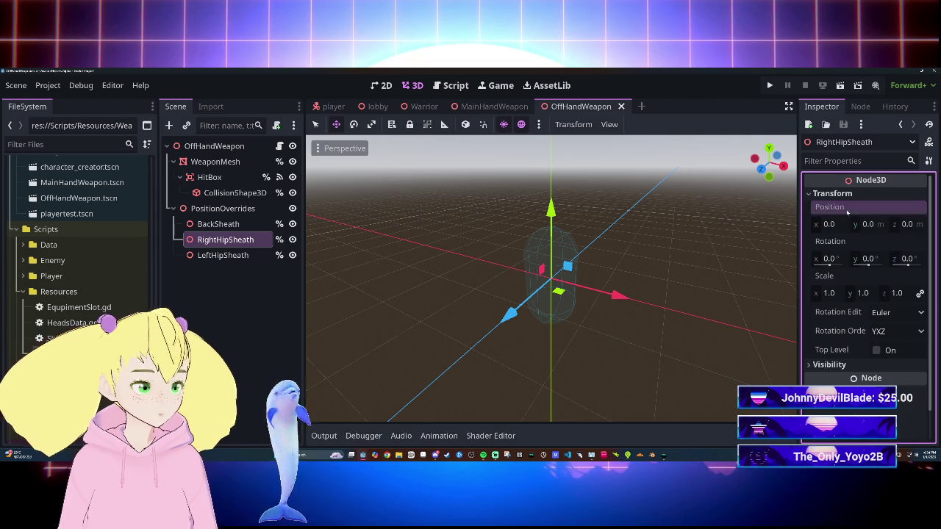
pyautogui.rightClick(846, 213)
pyautogui.click(830, 233)
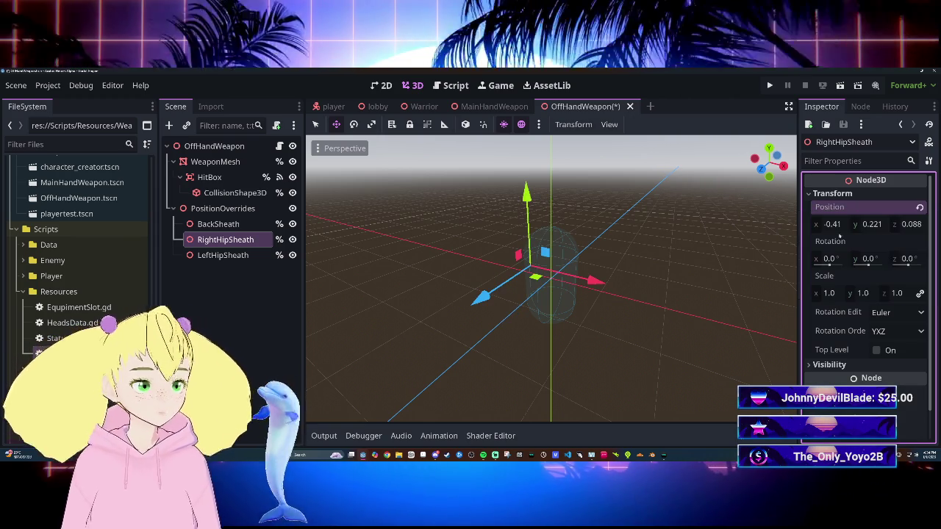
# Apply the -90, 100.9 hip rotation to OffHandWeapon's RightHipSheath and LeftHipSheath.
pyautogui.click(491, 106)
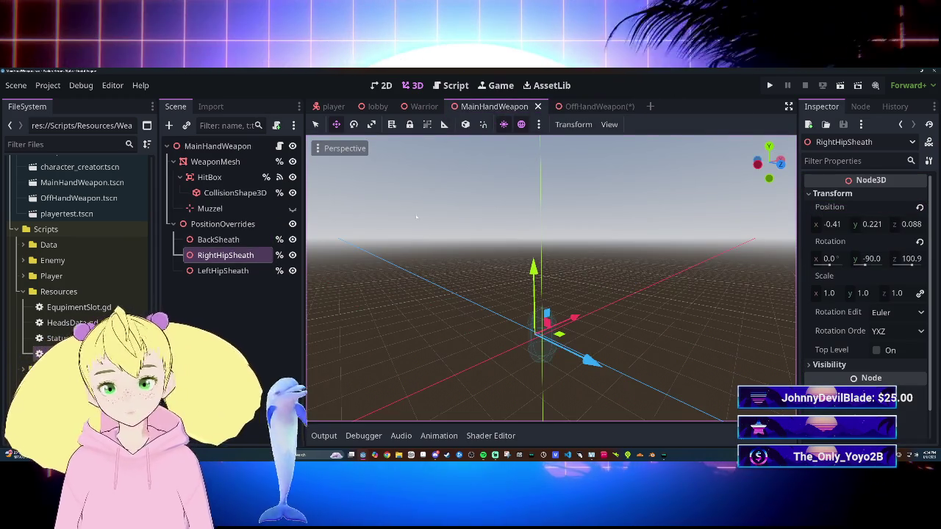
pyautogui.rightClick(829, 241)
pyautogui.click(823, 246)
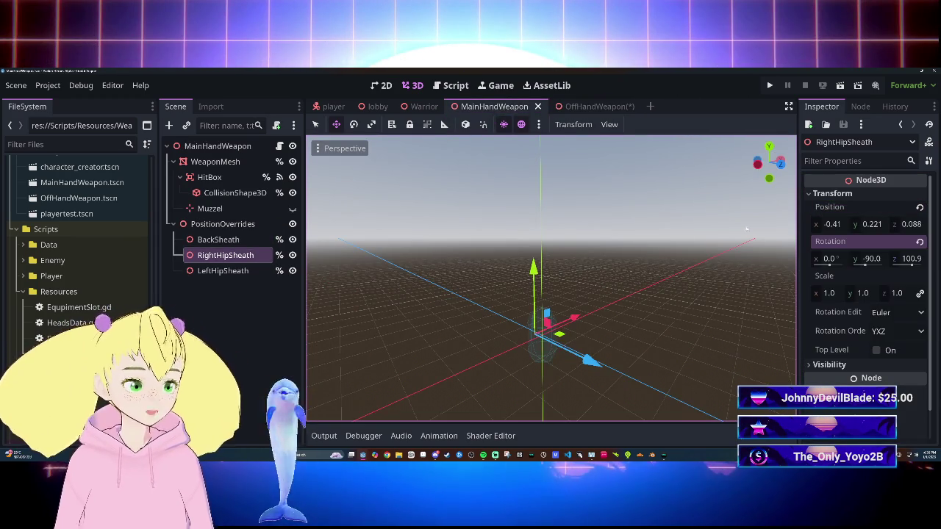
pyautogui.click(583, 107)
pyautogui.rightClick(856, 243)
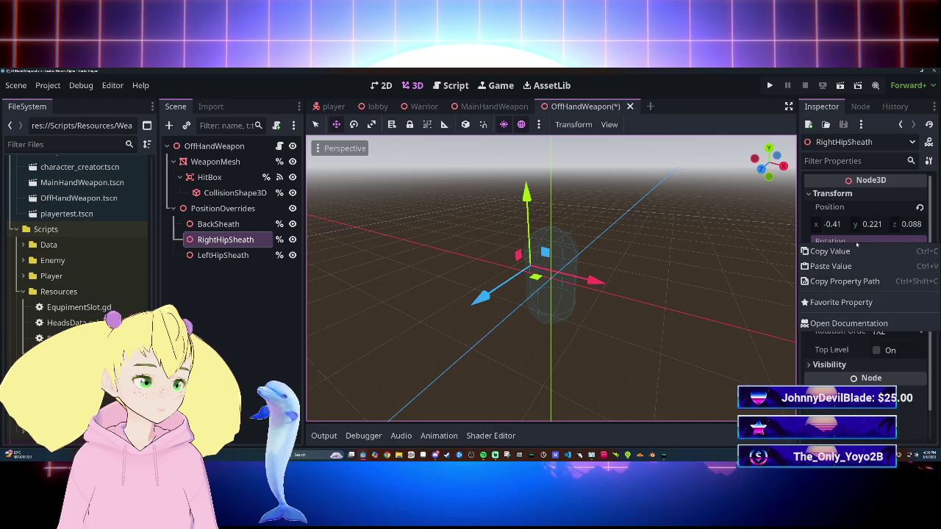
pyautogui.click(831, 266)
pyautogui.click(223, 255)
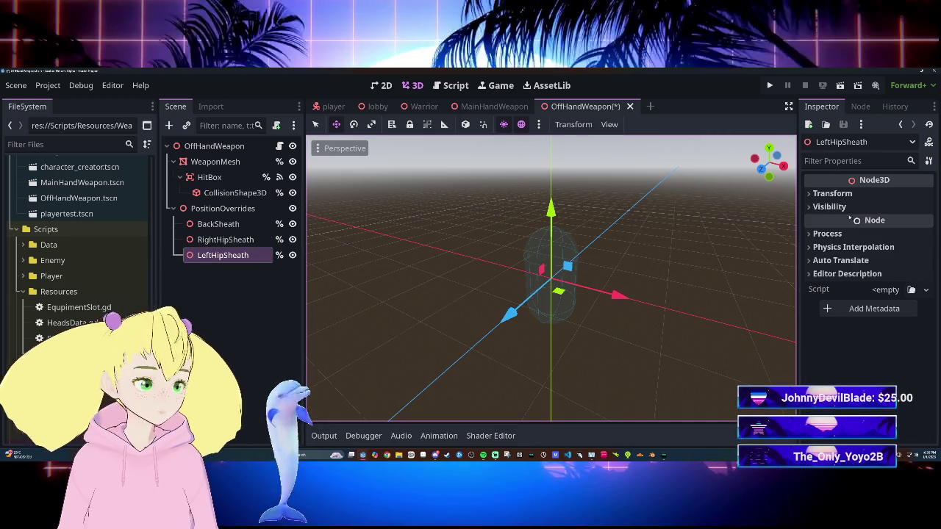
pyautogui.click(832, 193)
pyautogui.rightClick(853, 242)
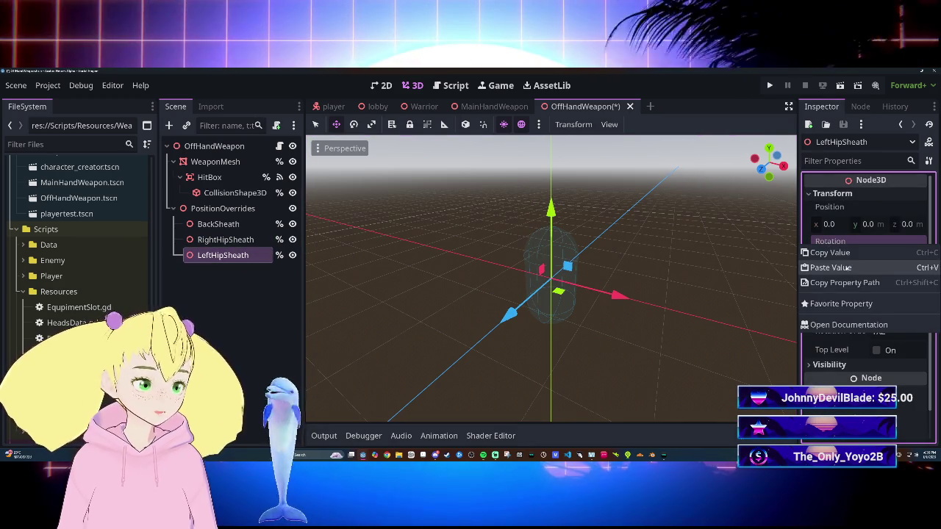
pyautogui.click(831, 266)
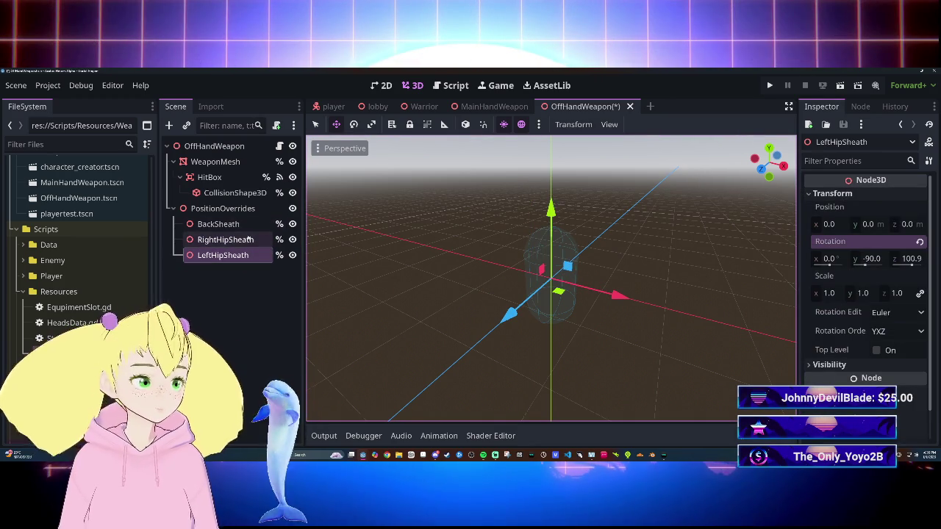
# Copy MainHandWeapon's LeftHipSheath position onto OffHandWeapon's LeftHipSheath and save the scene.
pyautogui.click(491, 108)
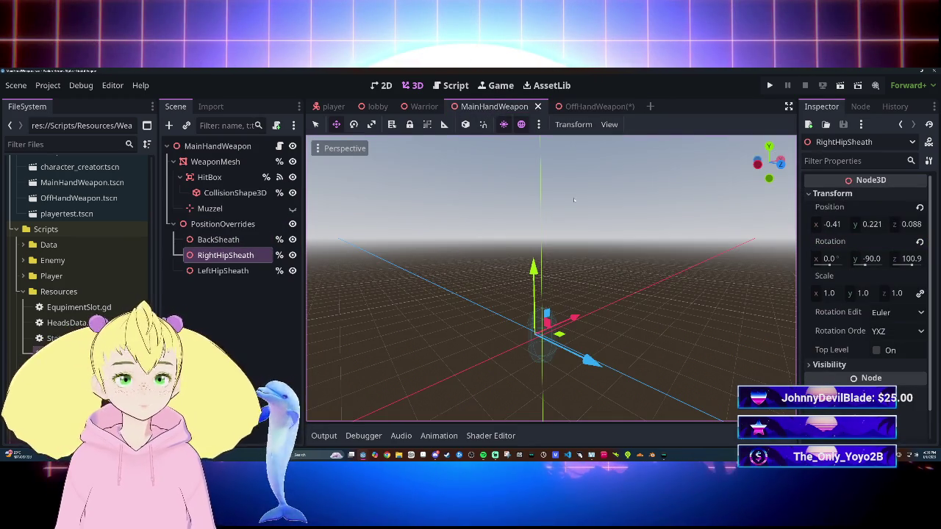
pyautogui.click(245, 270)
pyautogui.rightClick(866, 208)
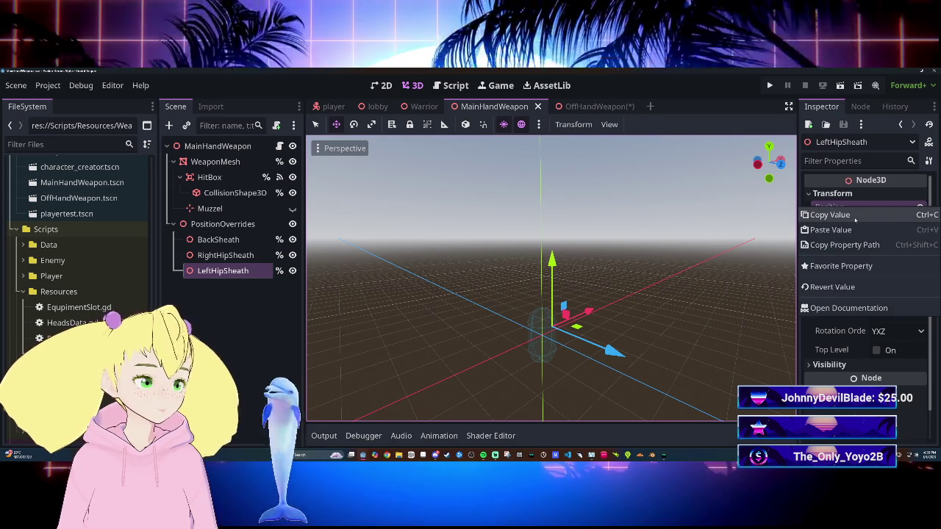
pyautogui.click(831, 213)
pyautogui.click(608, 106)
pyautogui.rightClick(838, 207)
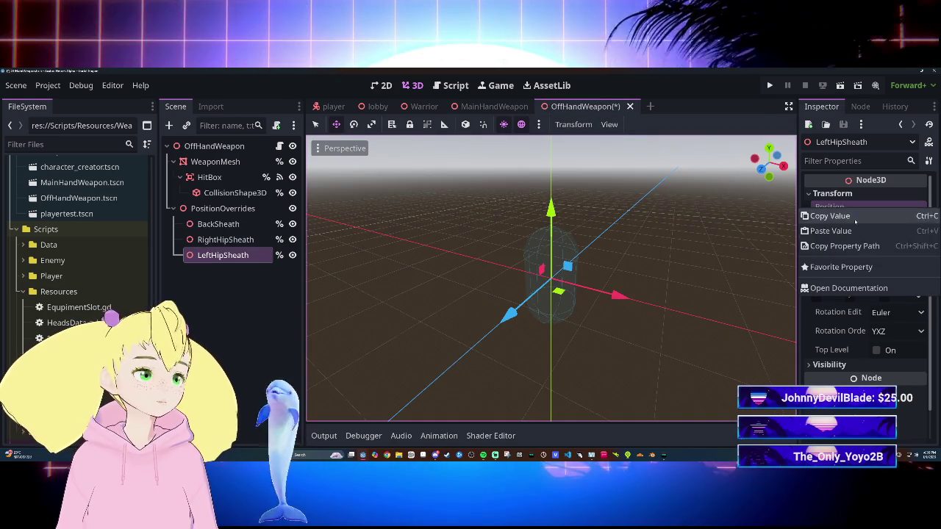
pyautogui.click(831, 231)
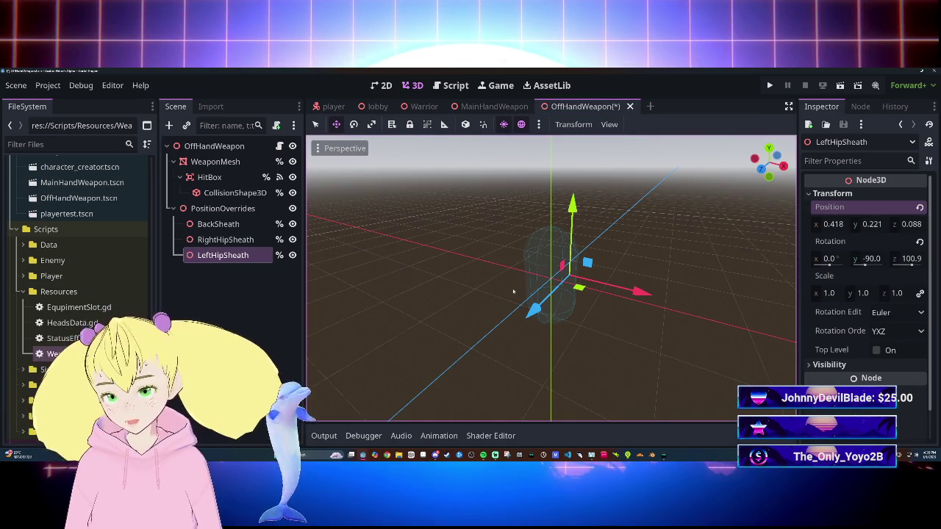
pyautogui.hotkey('ctrl', 's')
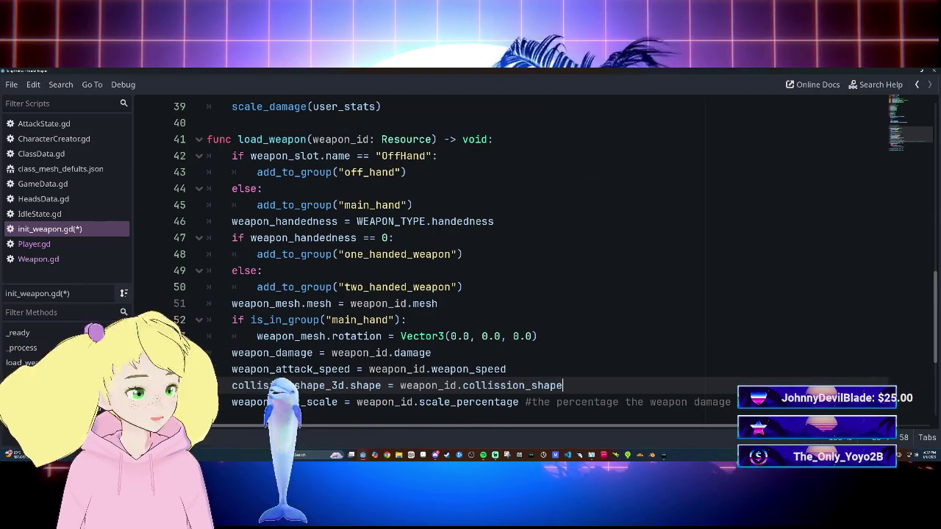
# Fold the load_weapon, scale_damage, _ready and _process functions to survey init_weapon.gd.
pyautogui.scroll(-4, 515, 258)
pyautogui.scroll(4, 514, 257)
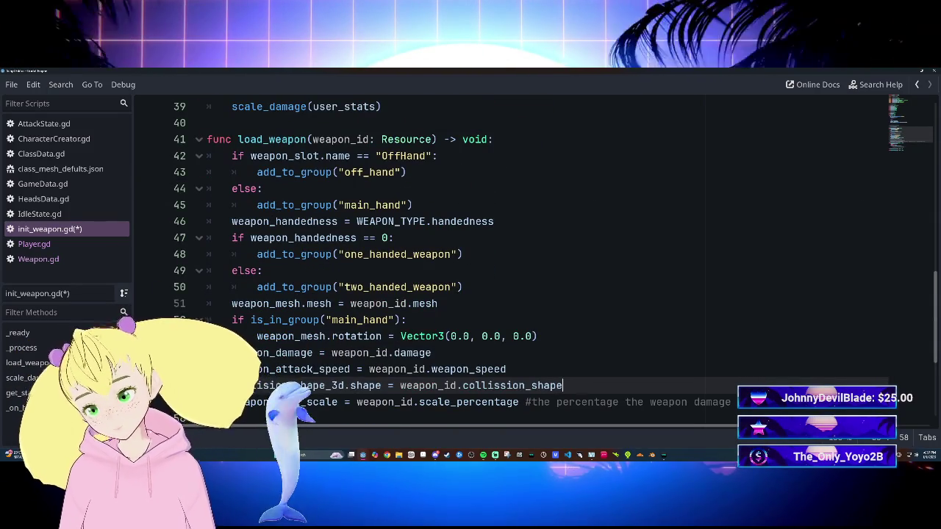
pyautogui.scroll(5, 515, 257)
pyautogui.scroll(-3, 515, 257)
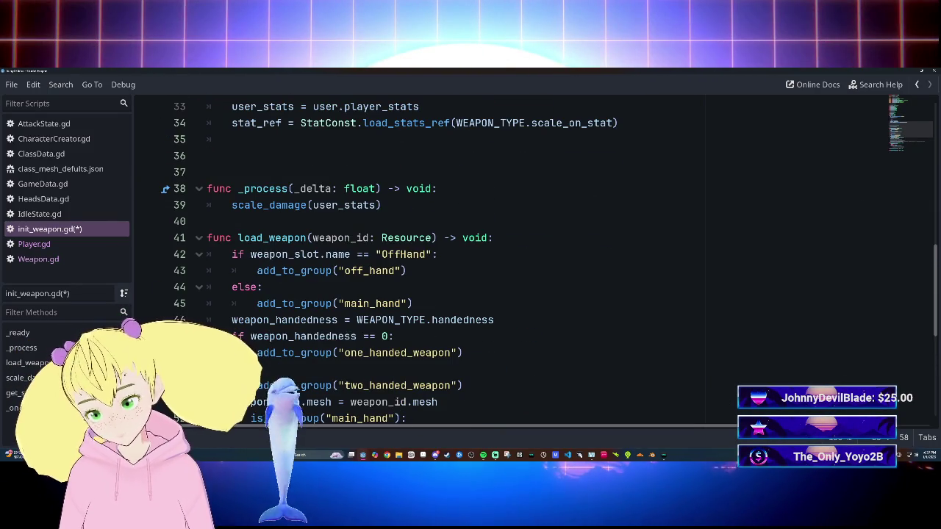
pyautogui.click(199, 239)
pyautogui.click(200, 271)
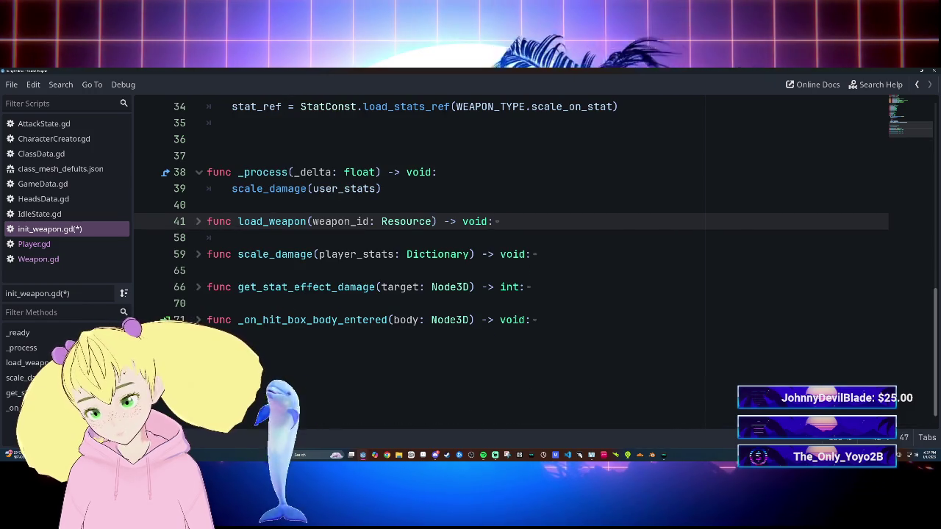
pyautogui.scroll(3, 515, 257)
pyautogui.click(198, 139)
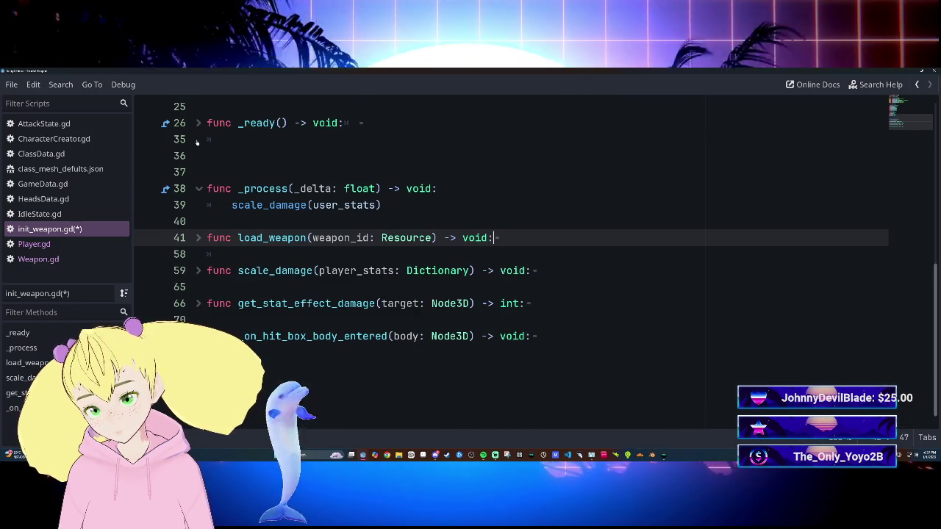
pyautogui.click(207, 221)
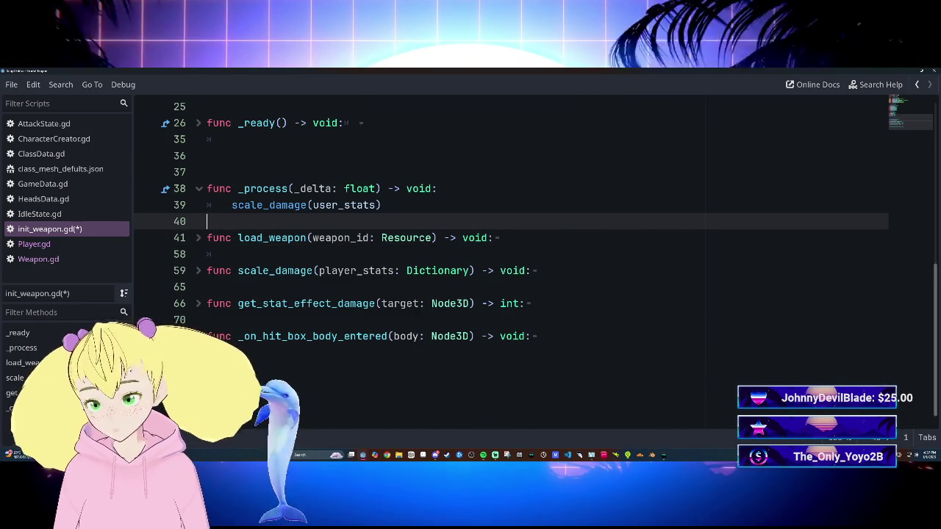
pyautogui.click(200, 189)
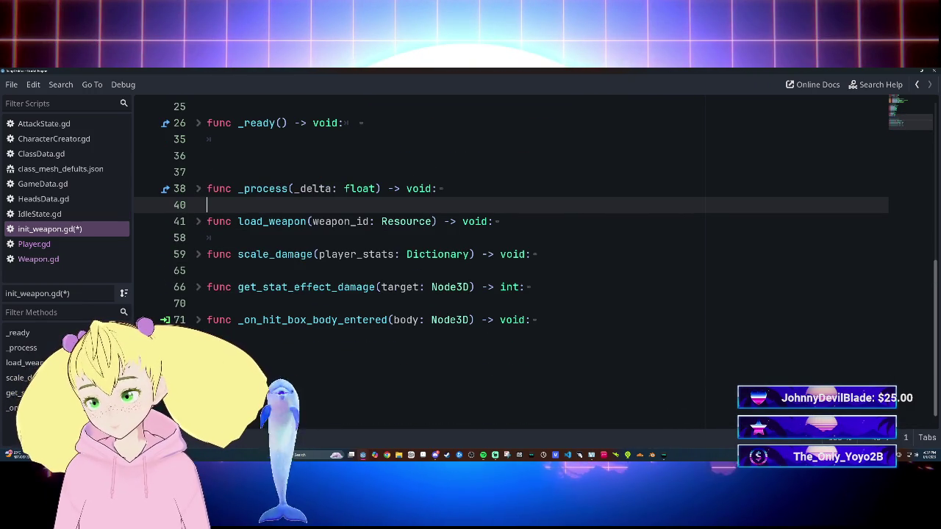
pyautogui.click(198, 189)
pyautogui.click(199, 189)
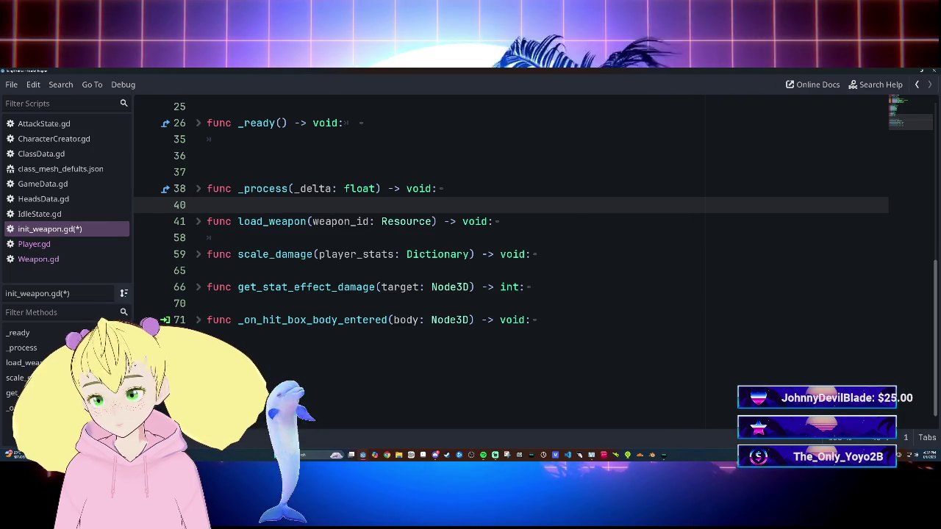
# Delete the extra blank lines below _ready() in init_weapon.gd.
pyautogui.click(208, 172)
pyautogui.press('BackSpace')
pyautogui.press('BackSpace')
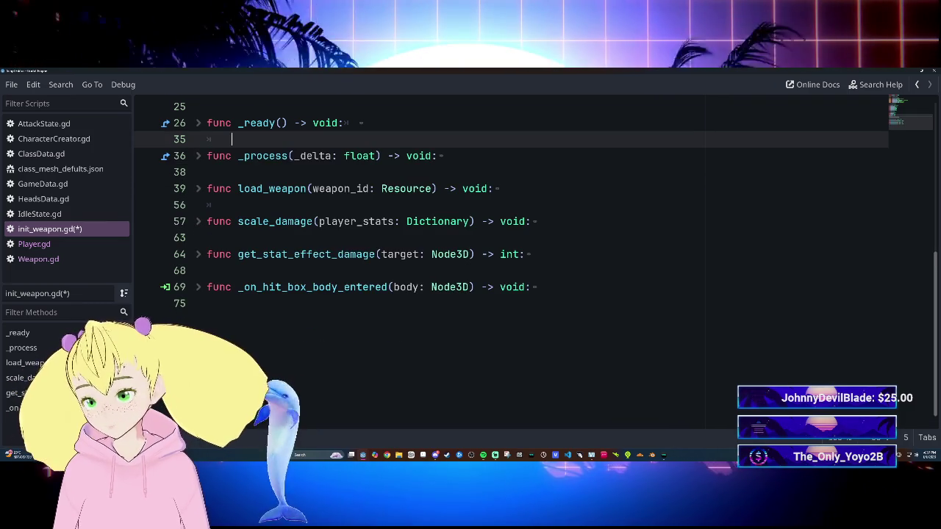
pyautogui.scroll(7, 515, 257)
pyautogui.scroll(-4, 514, 257)
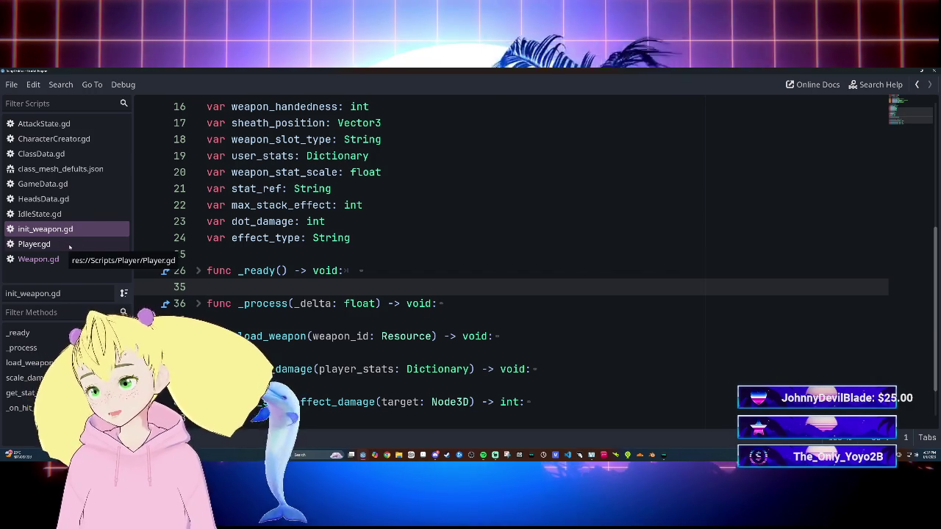
# Open Player.gd and place the cursor after sheeth_weapon's hip sheath add_child lines.
pyautogui.click(60, 245)
pyautogui.scroll(6, 514, 257)
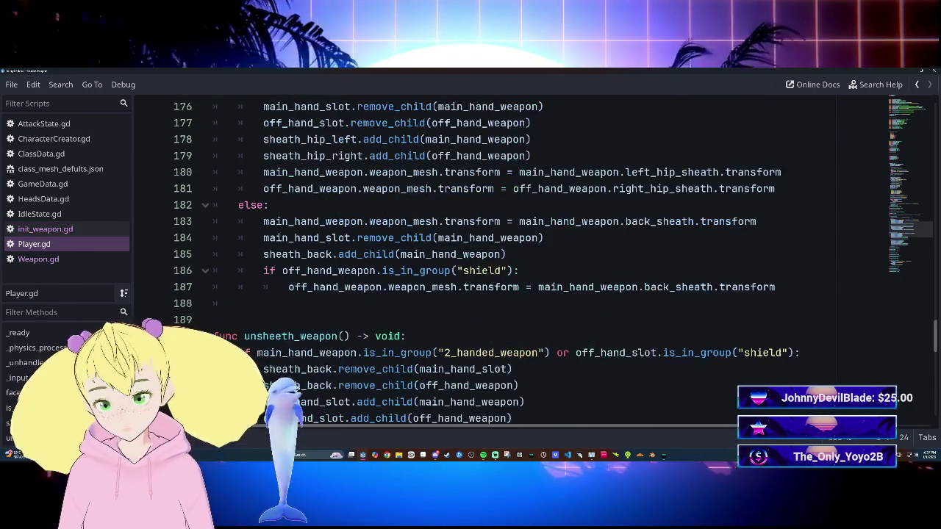
pyautogui.scroll(-6, 514, 258)
pyautogui.scroll(3, 515, 258)
pyautogui.hotkey('alt', 'f')
pyautogui.hotkey('alt', 'f')
pyautogui.scroll(-2, 515, 257)
pyautogui.scroll(2, 412, 286)
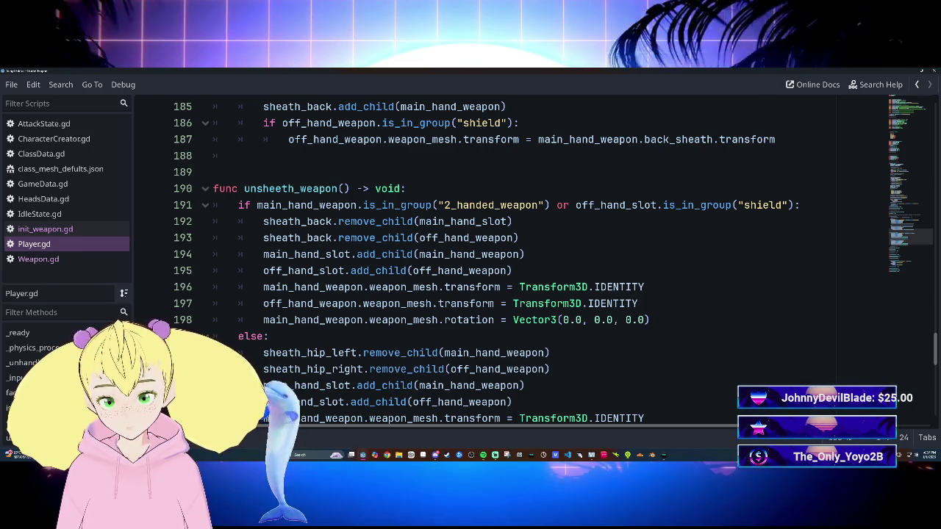
pyautogui.scroll(-1, 500, 265)
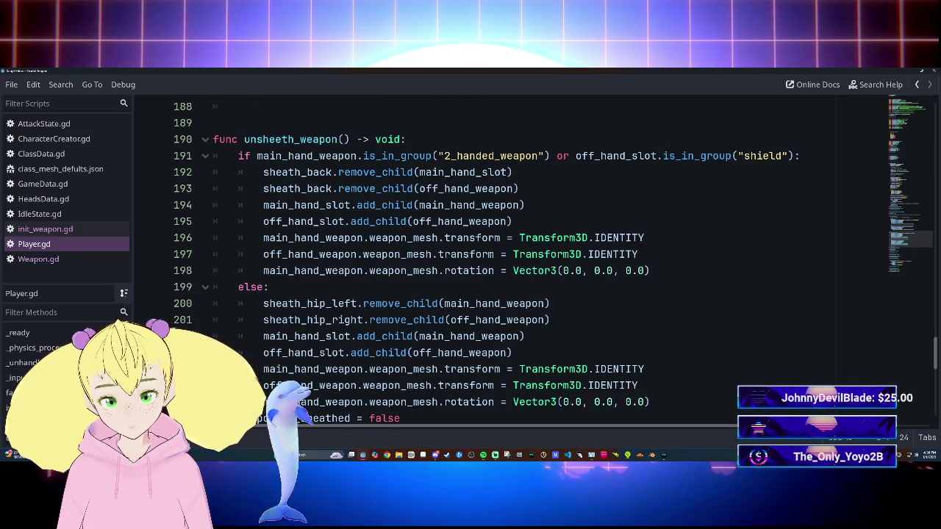
pyautogui.scroll(3, 499, 265)
pyautogui.scroll(5, 500, 265)
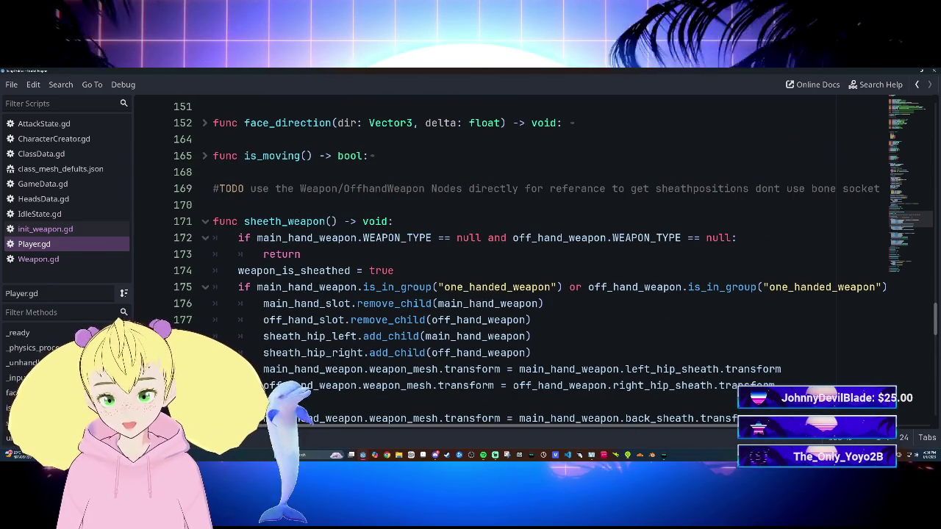
pyautogui.click(532, 353)
# Add 'main_hand_slot.transform = Transform3D.IDENTITY' after the hip sheath add_child lines.
pyautogui.scroll(-1, 500, 265)
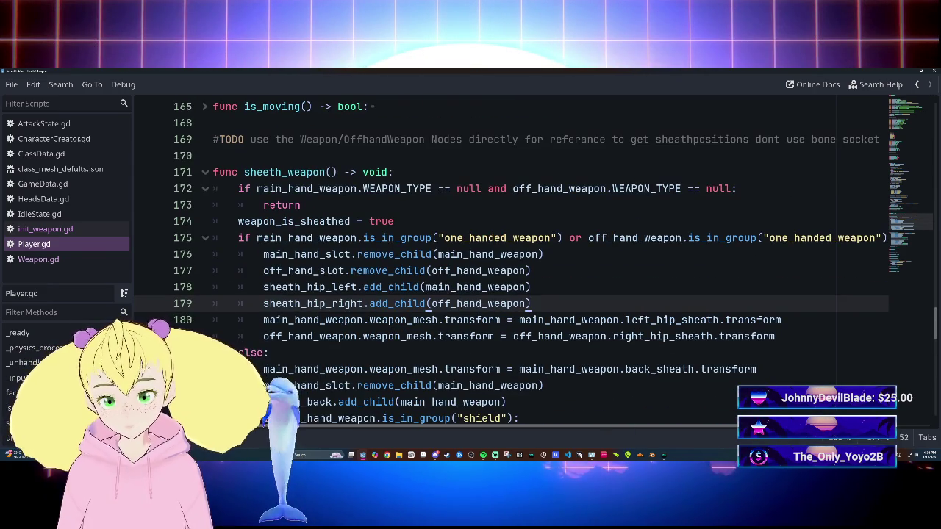
pyautogui.press('Return')
pyautogui.write('main')
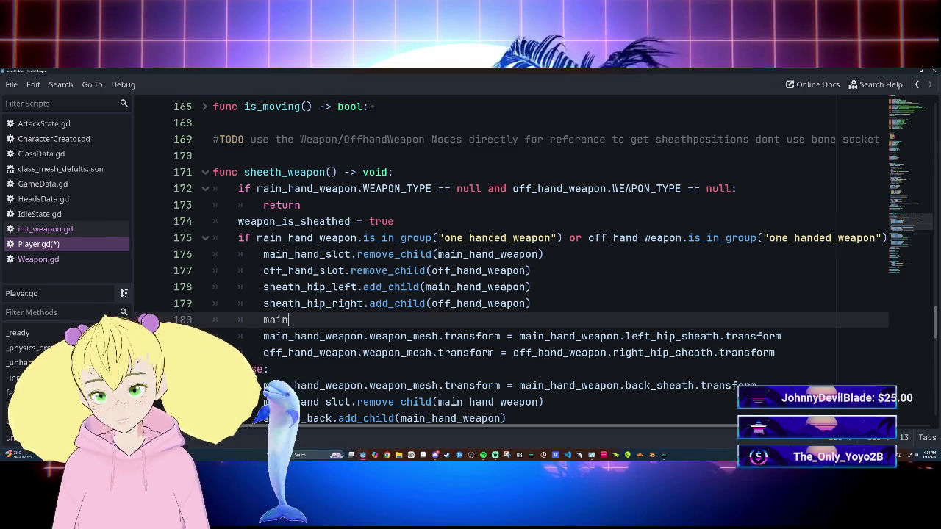
pyautogui.write('_')
pyautogui.press('Return')
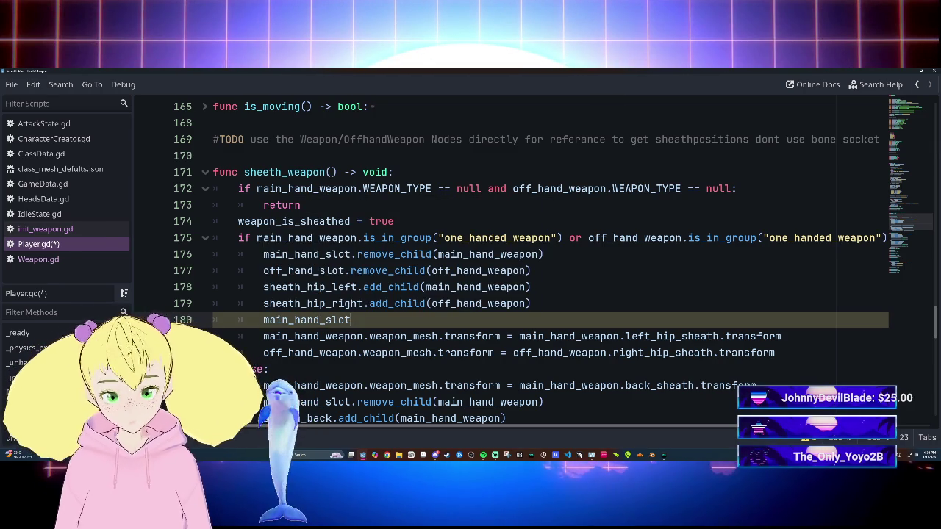
pyautogui.write('.tr')
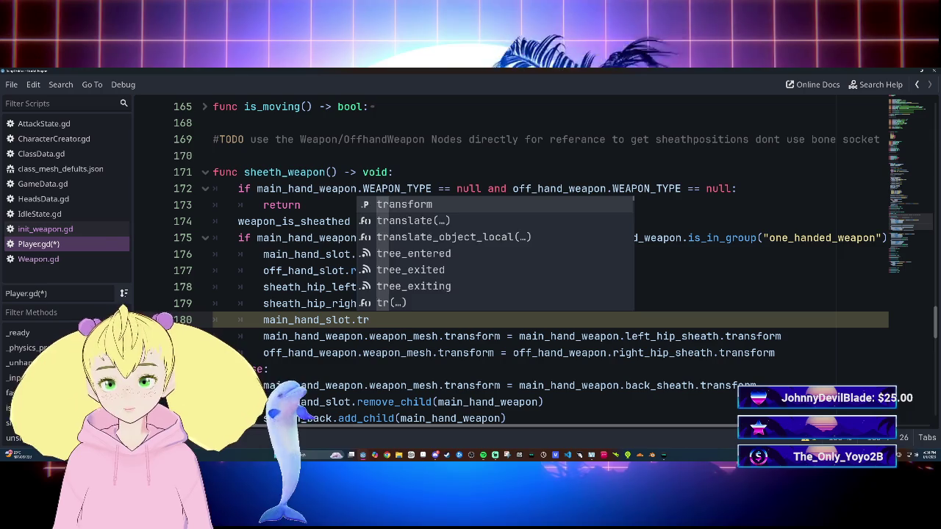
pyautogui.press('Return')
pyautogui.write('= ')
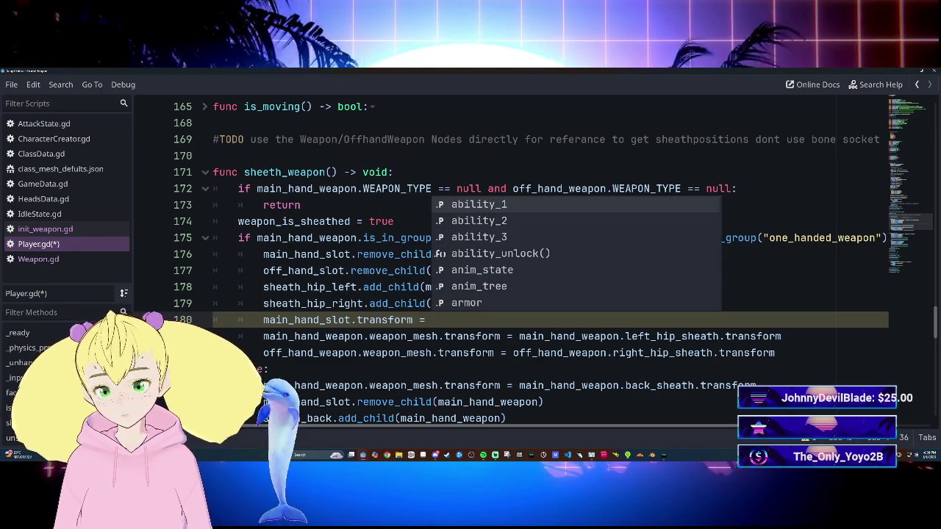
pyautogui.write('tra')
pyautogui.press('Down')
pyautogui.press('Down')
pyautogui.press('Down')
pyautogui.press('Return')
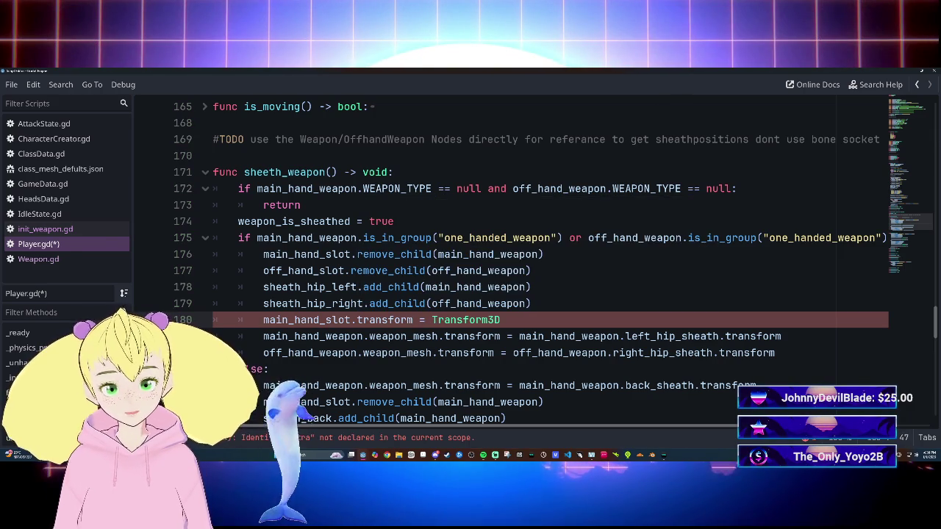
pyautogui.write('.IDENTITY')
pyautogui.press('Return')
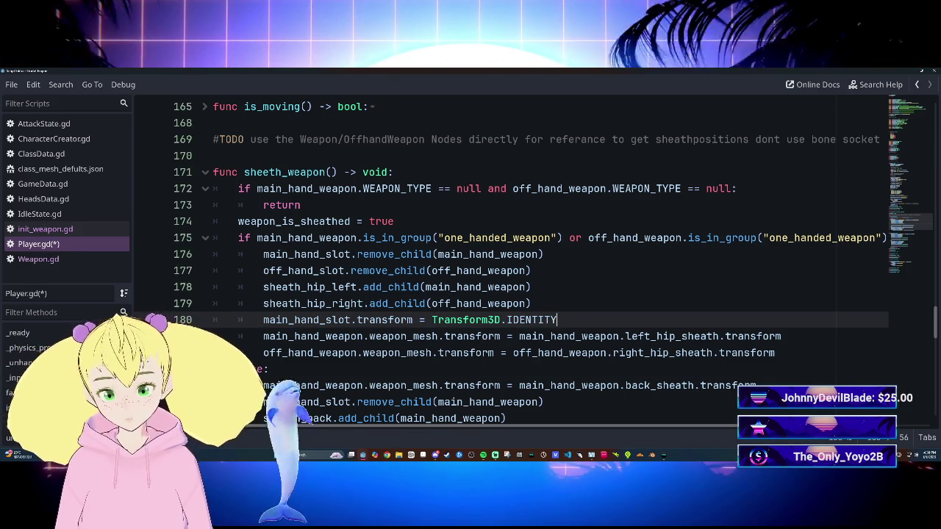
# Add 'off_hand_slot.transform = Transform3D.IDENTITY' on the next line.
pyautogui.press('Return')
pyautogui.write('off')
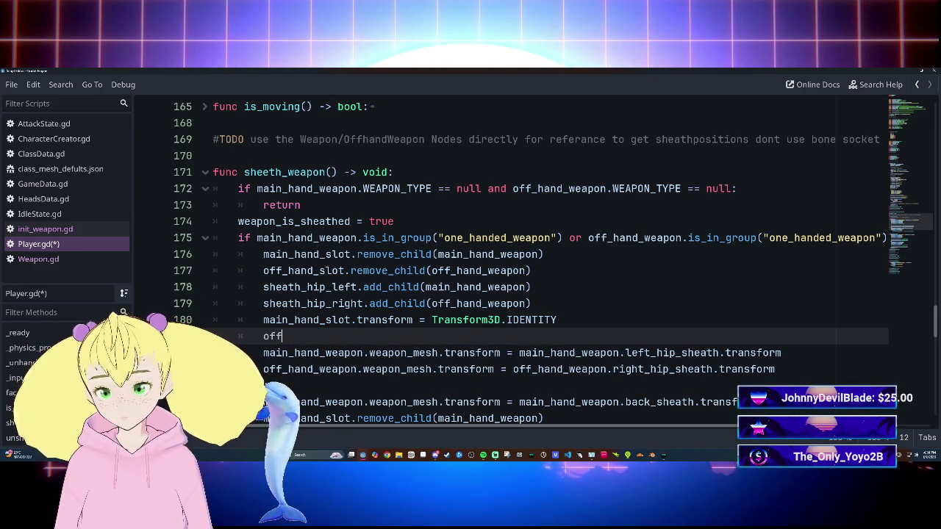
pyautogui.press('Return')
pyautogui.write('.tr')
pyautogui.press('Return')
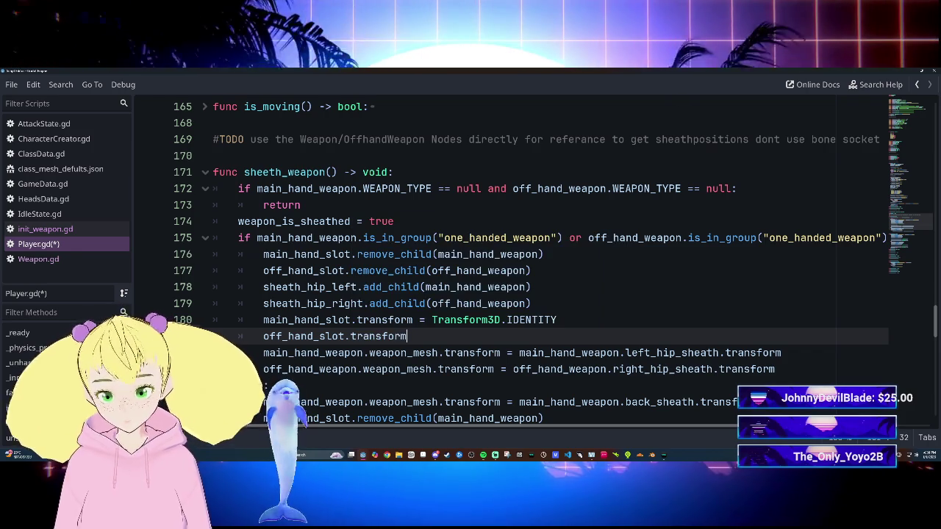
pyautogui.write(' = ')
pyautogui.write('T')
pyautogui.write('ra')
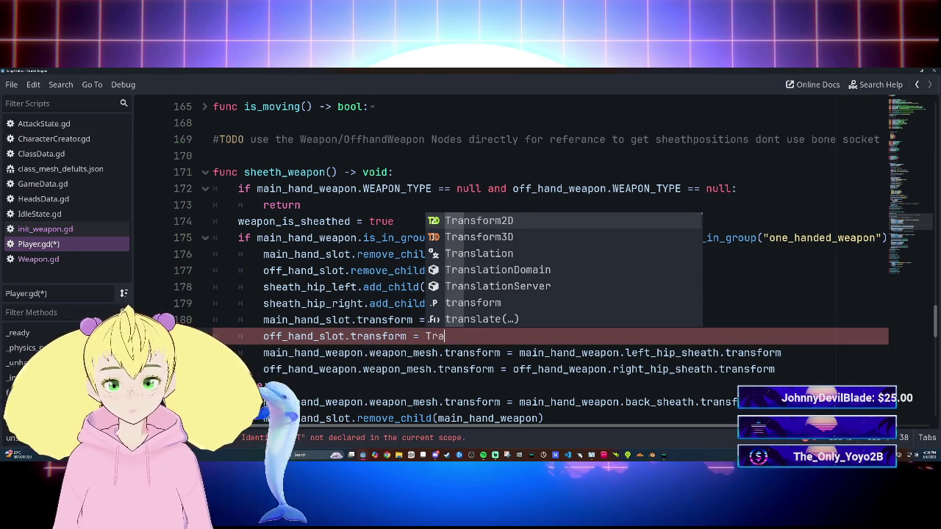
pyautogui.press('Down')
pyautogui.press('Return')
pyautogui.write('I')
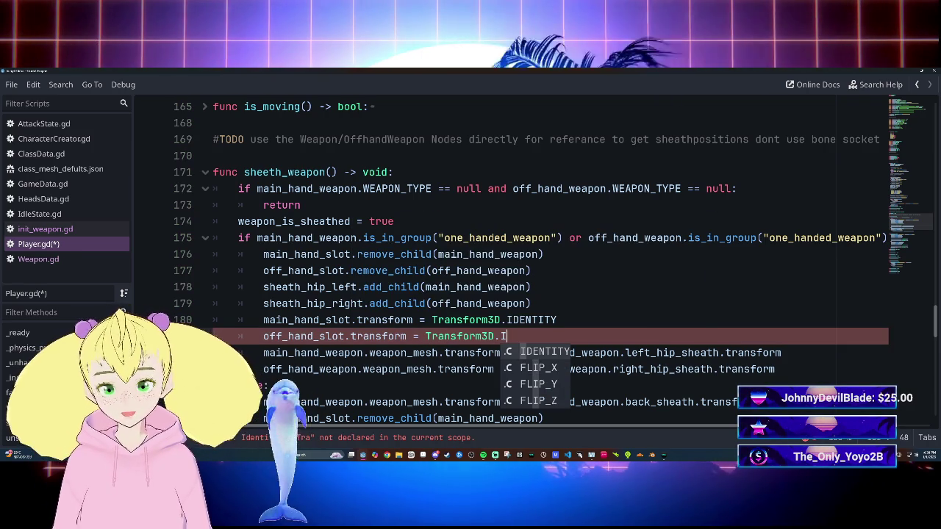
pyautogui.press('Return')
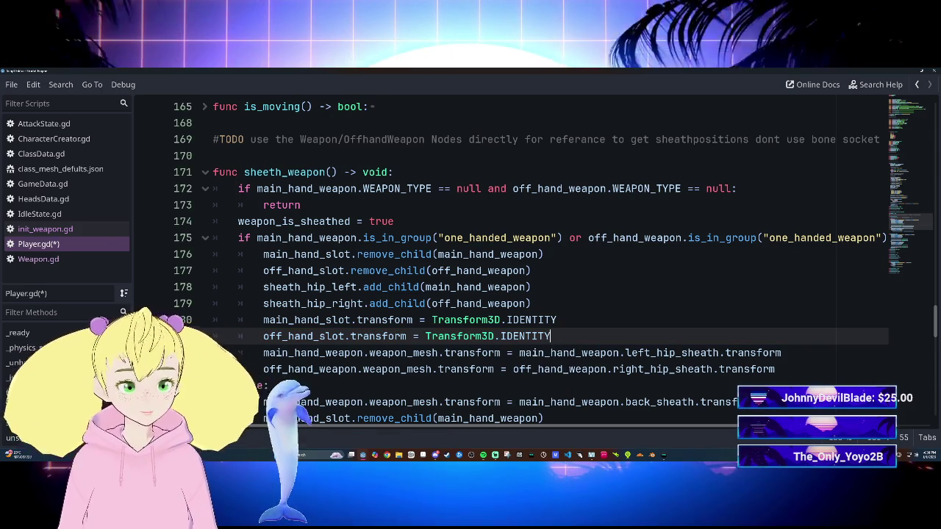
pyautogui.scroll(-1, 515, 294)
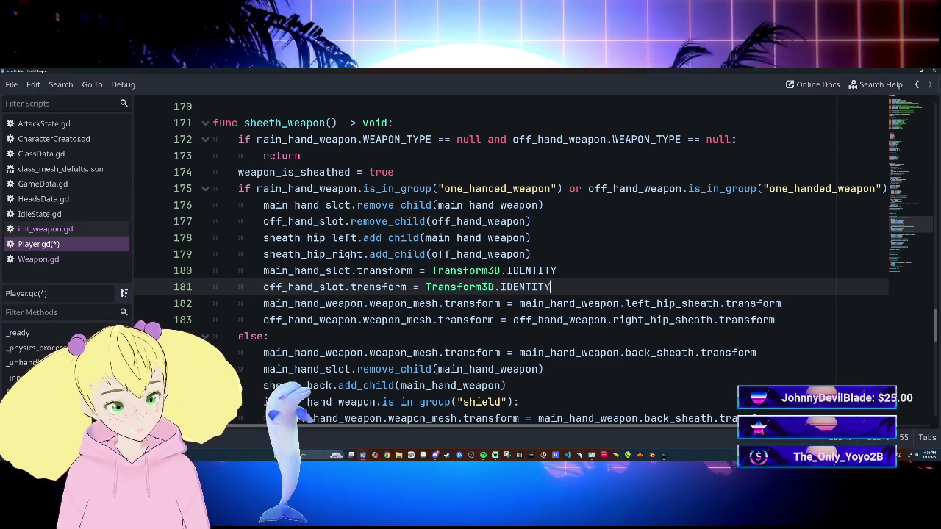
pyautogui.hotkey('ctrl', 'z')
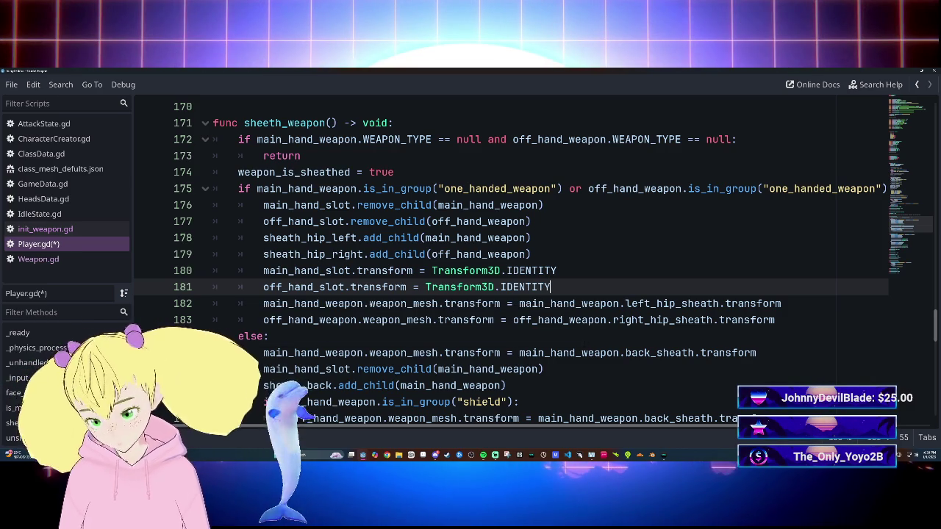
# Change the line 200 main-hand mesh rotation to Vector3(0.0, 180.0, 0.0) and save Player.gd.
pyautogui.scroll(-4, 515, 265)
pyautogui.scroll(3, 514, 265)
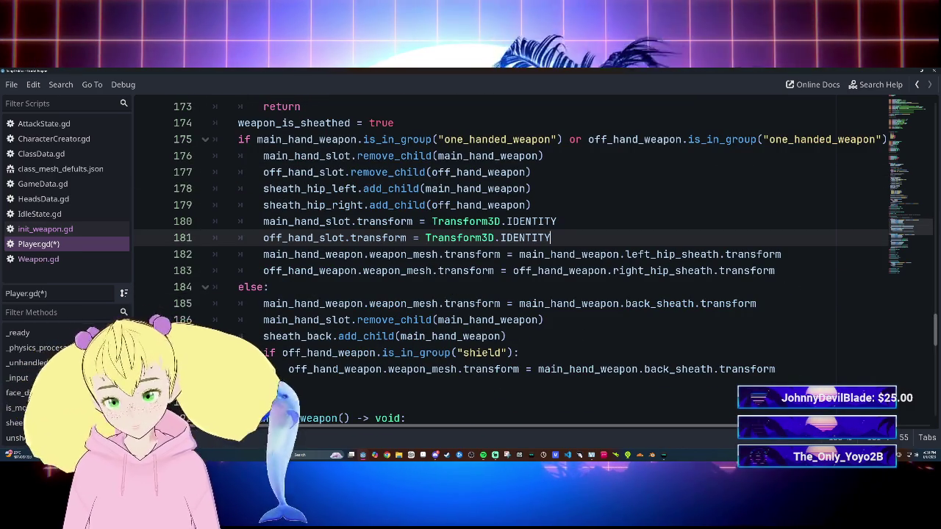
pyautogui.scroll(-3, 514, 264)
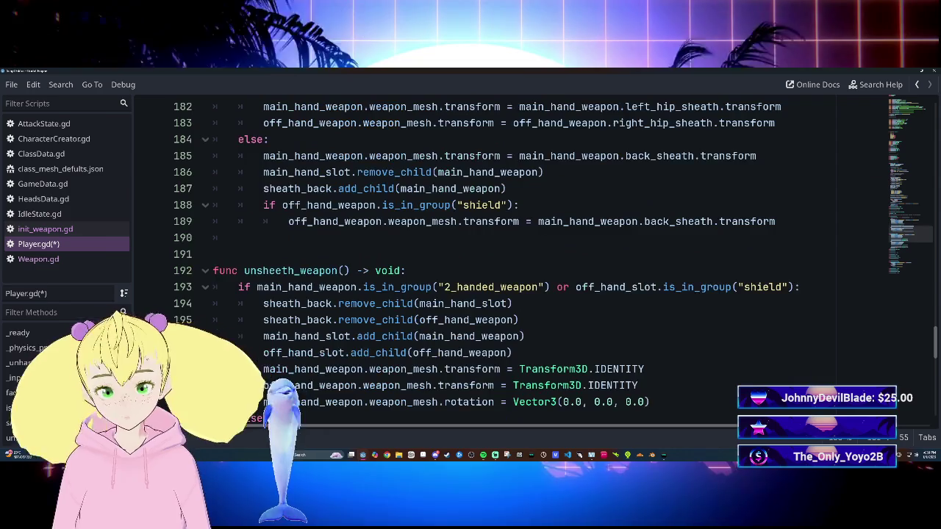
pyautogui.scroll(3, 514, 265)
pyautogui.scroll(-6, 515, 264)
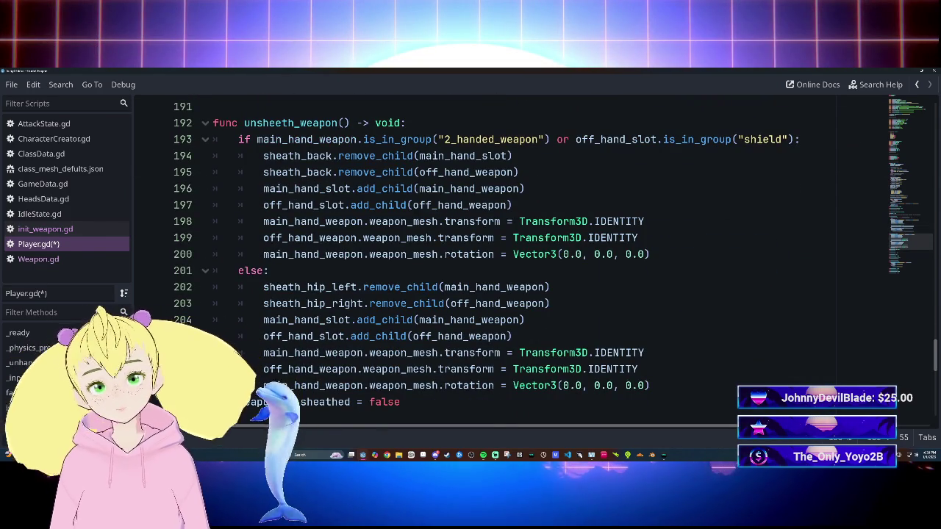
pyautogui.click(595, 253)
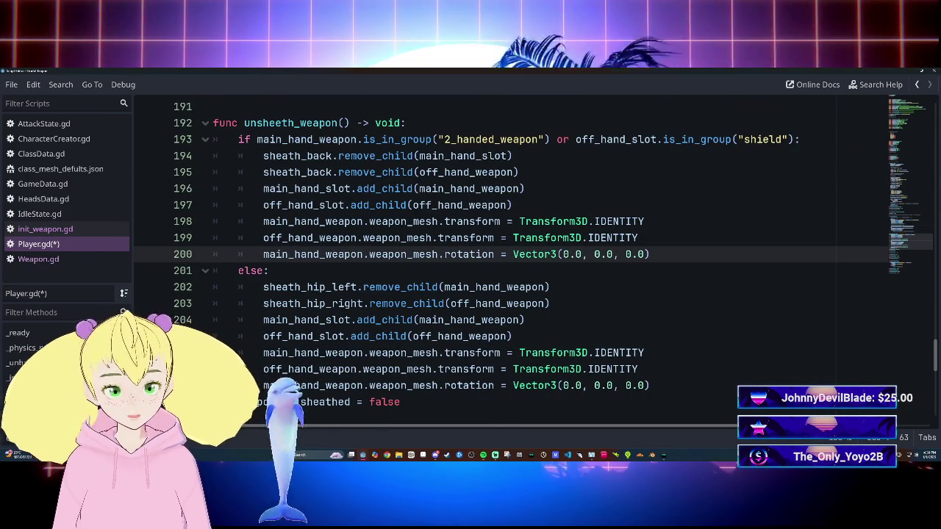
pyautogui.scroll(2, 515, 257)
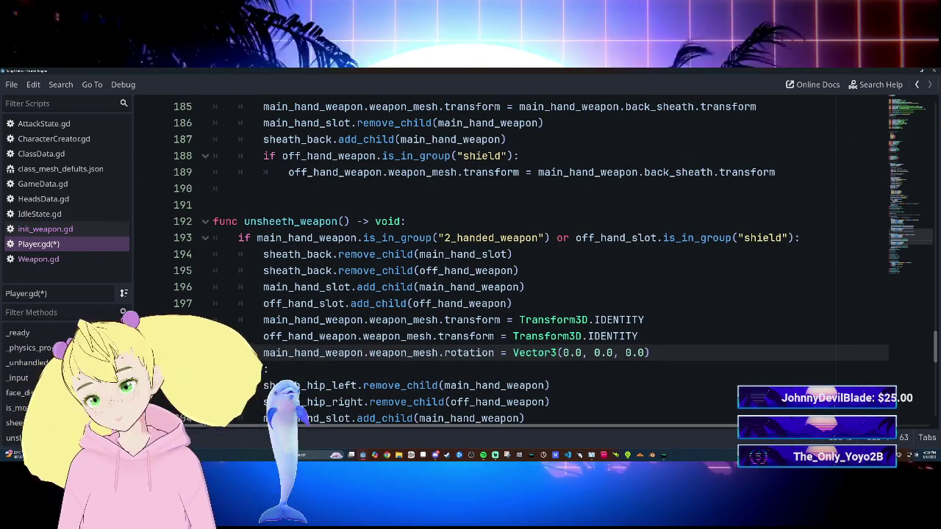
pyautogui.write('1')
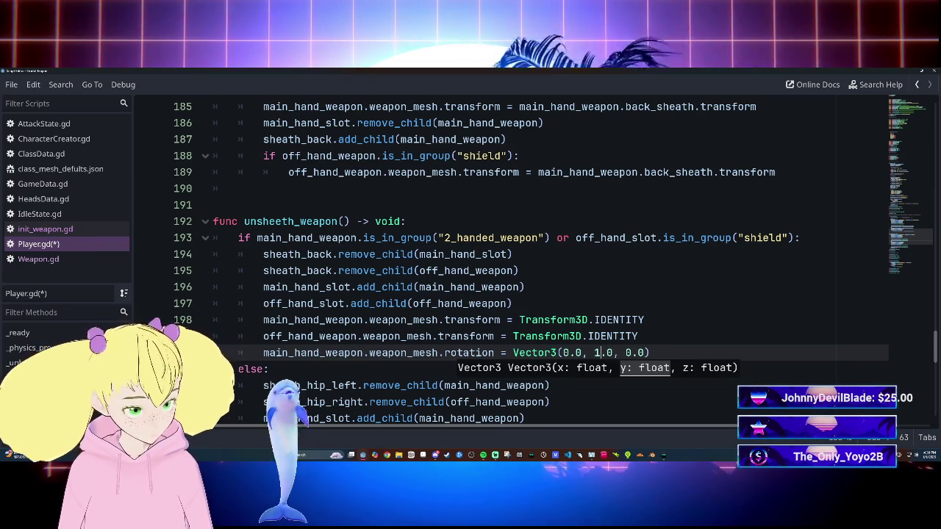
pyautogui.write('80')
pyautogui.click(638, 336)
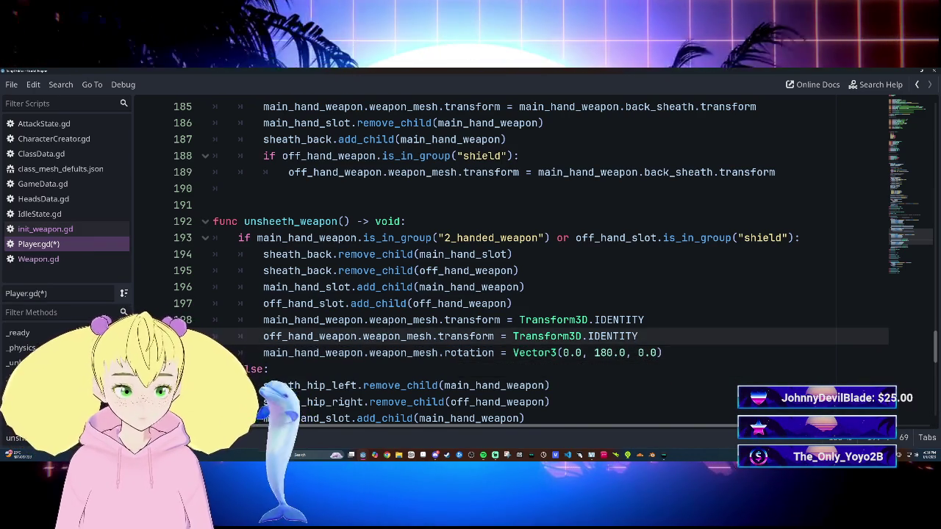
pyautogui.scroll(20, 514, 261)
pyautogui.scroll(-5, 515, 261)
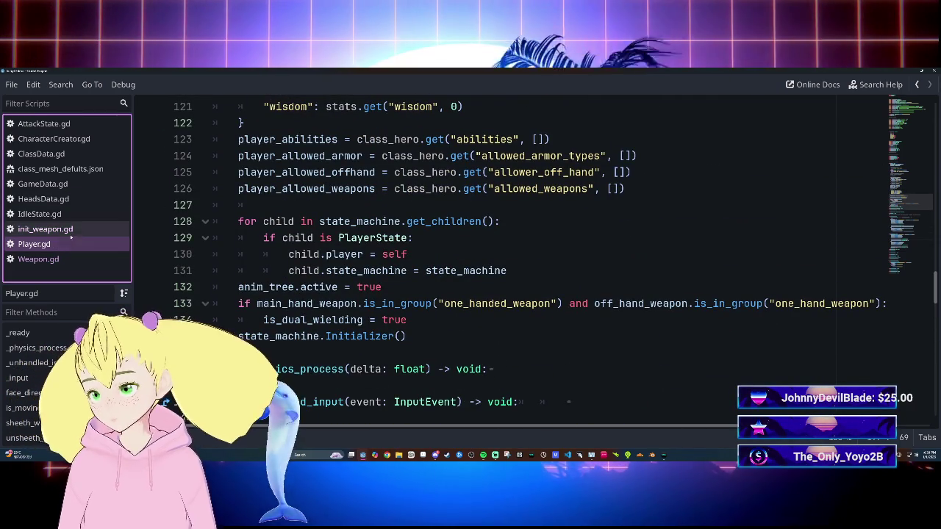
# Switch to init_weapon.gd from the Scripts list and expand its _ready() function.
pyautogui.click(66, 214)
pyautogui.click(73, 229)
pyautogui.click(66, 214)
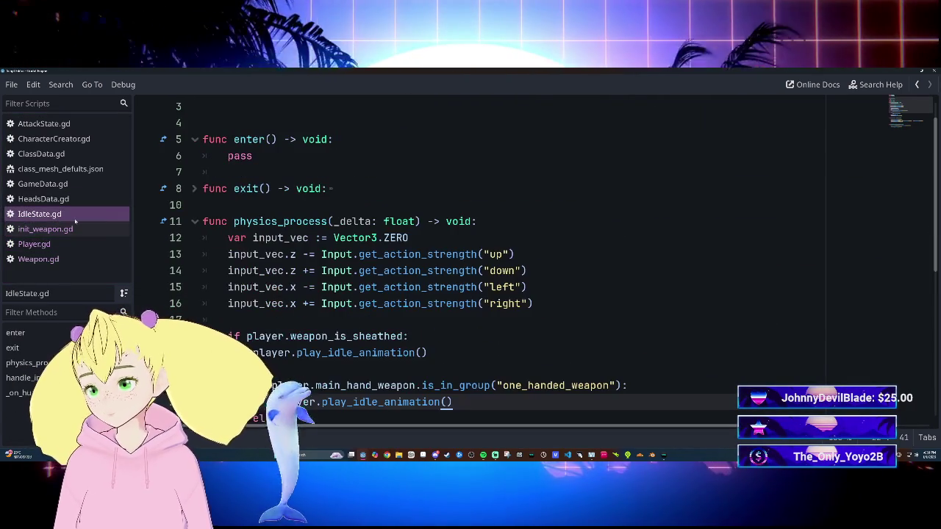
pyautogui.click(67, 199)
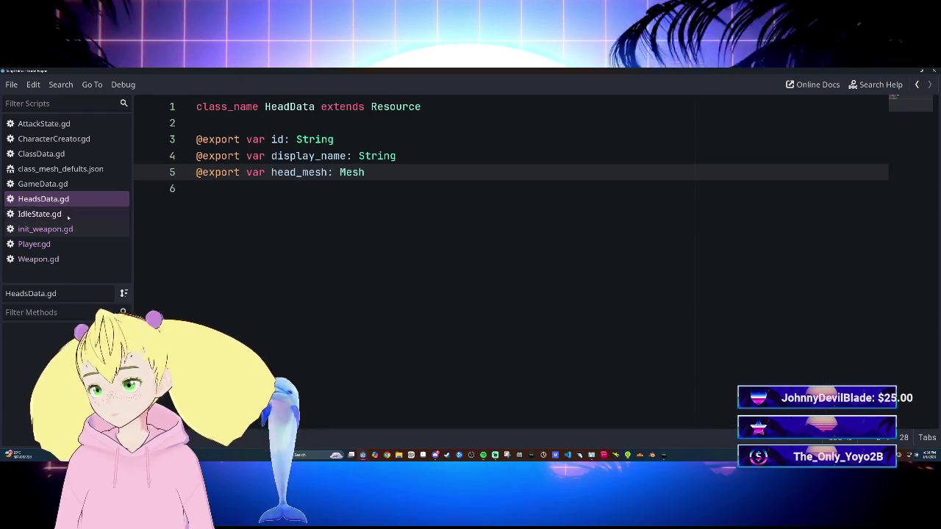
pyautogui.click(73, 230)
pyautogui.click(63, 214)
pyautogui.click(63, 229)
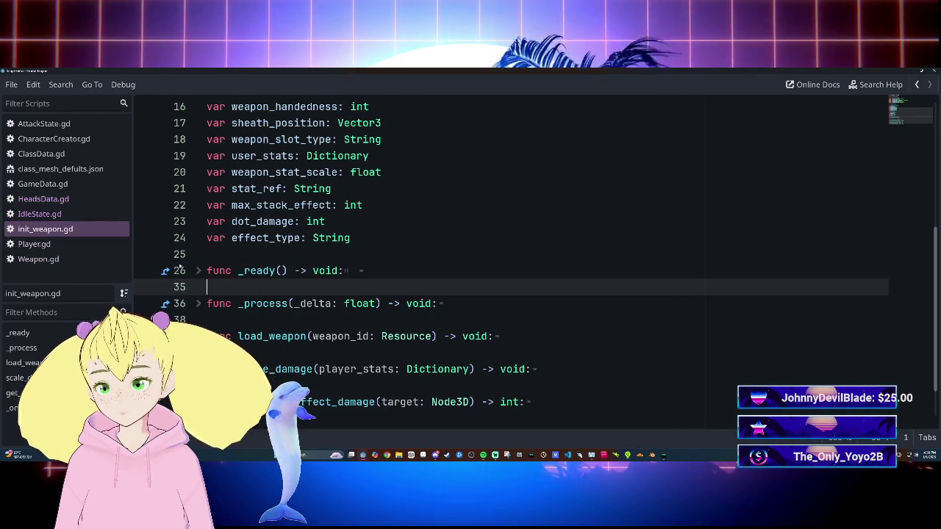
pyautogui.click(198, 270)
pyautogui.scroll(-2, 515, 257)
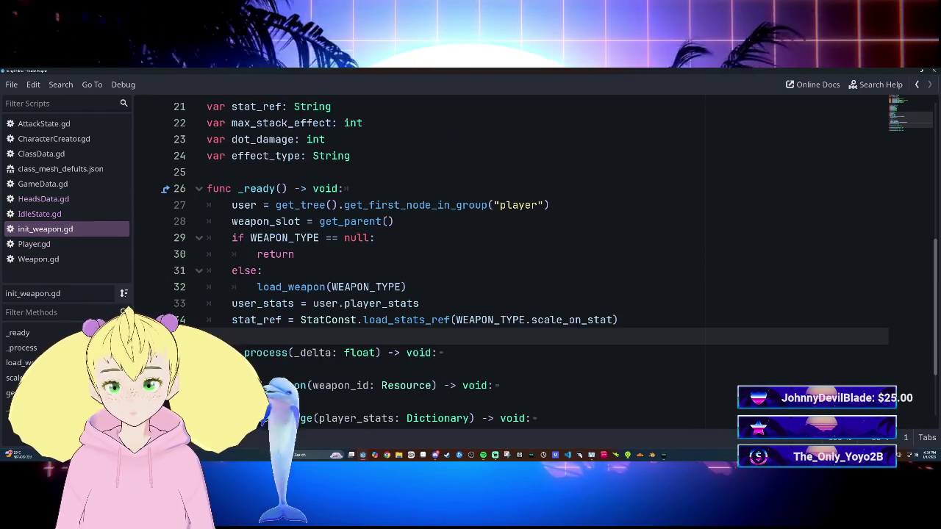
pyautogui.click(407, 287)
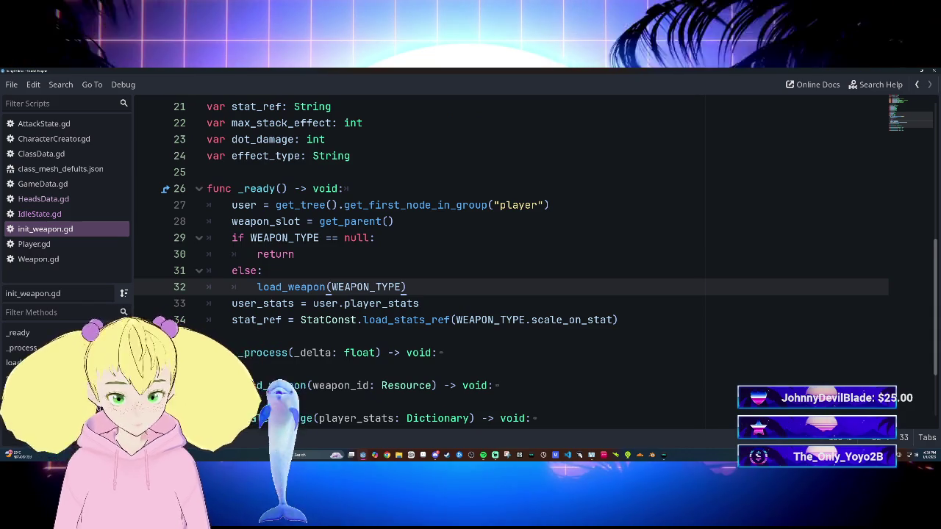
pyautogui.press('Return')
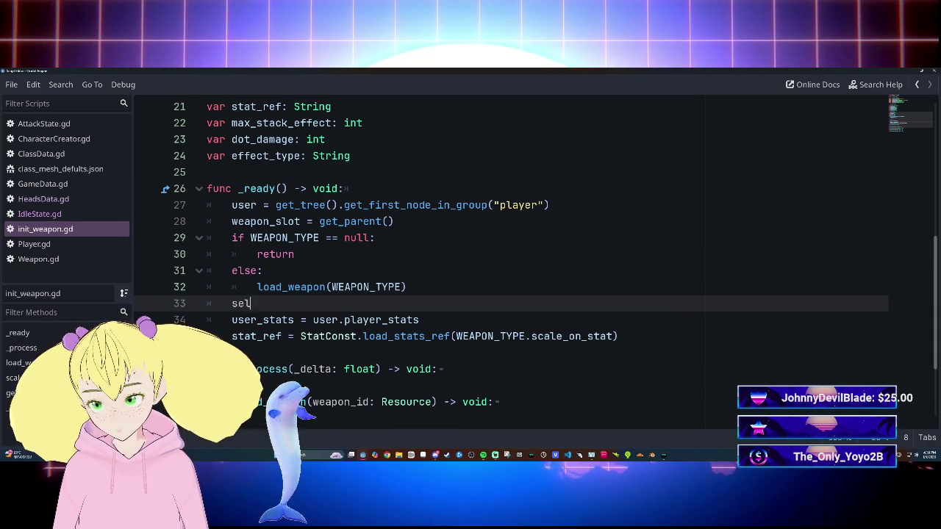
pyautogui.write('self.')
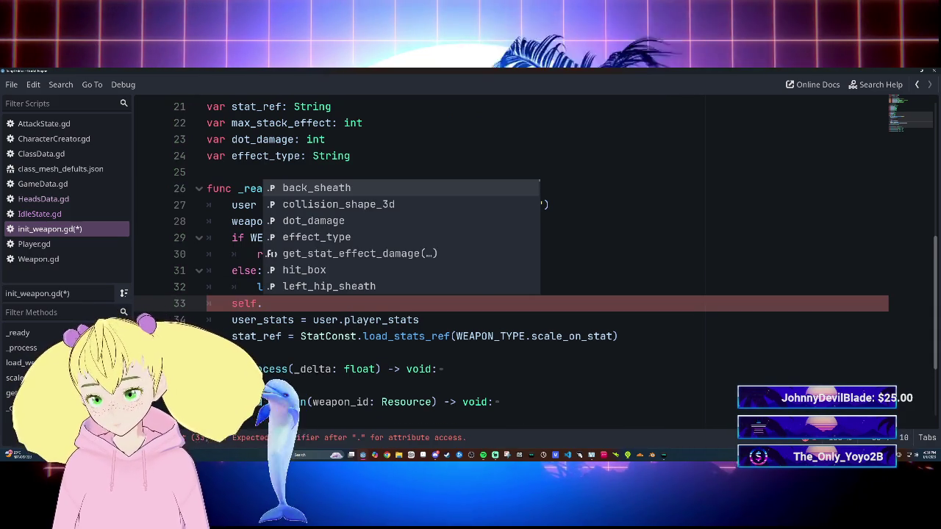
pyautogui.write('tra')
pyautogui.press('Return')
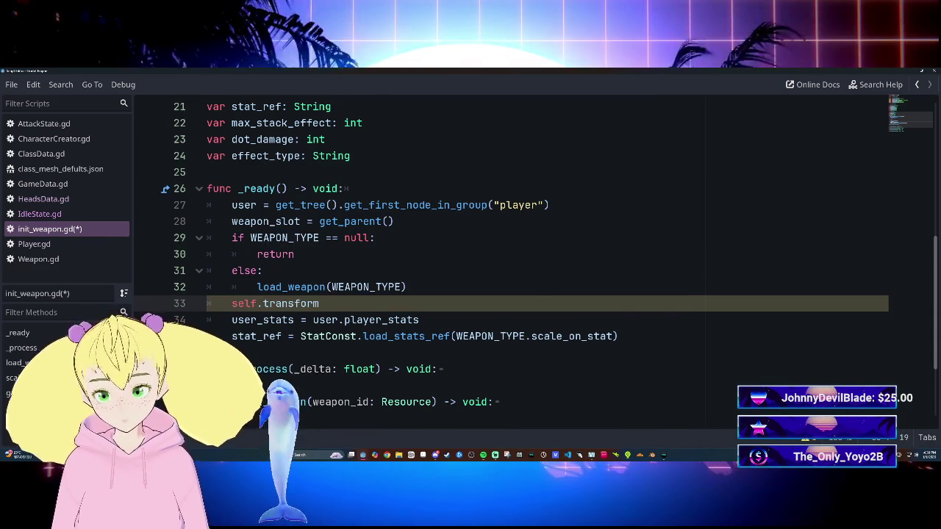
pyautogui.write('.I')
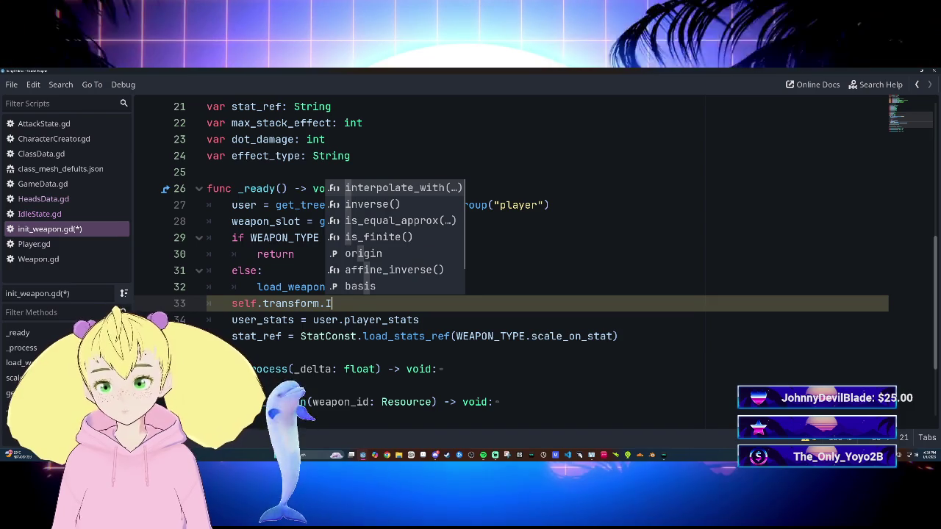
pyautogui.press('BackSpace')
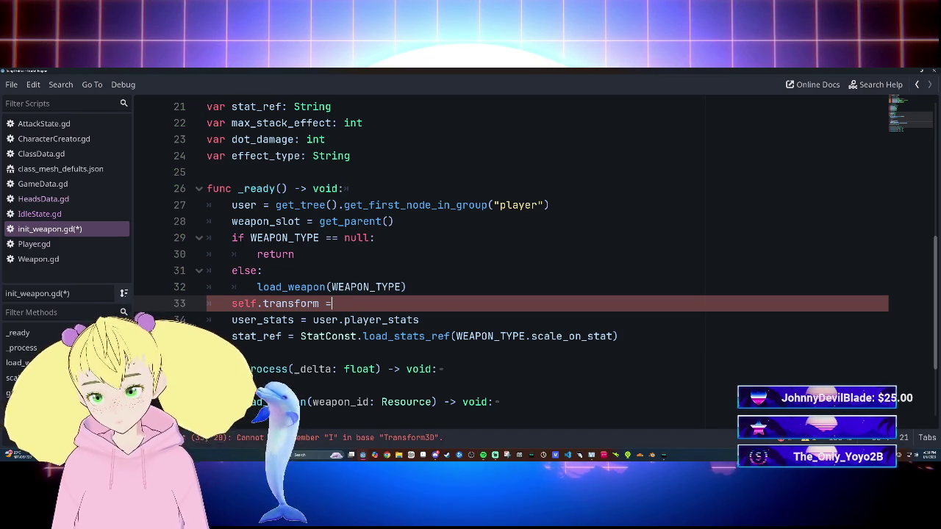
pyautogui.write('Tr')
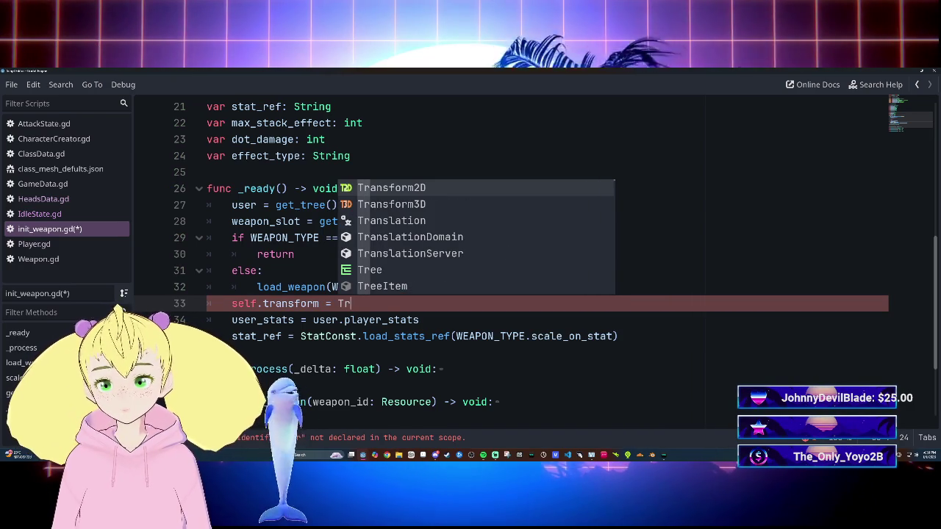
pyautogui.press('Down')
pyautogui.press('Return')
pyautogui.write('.I')
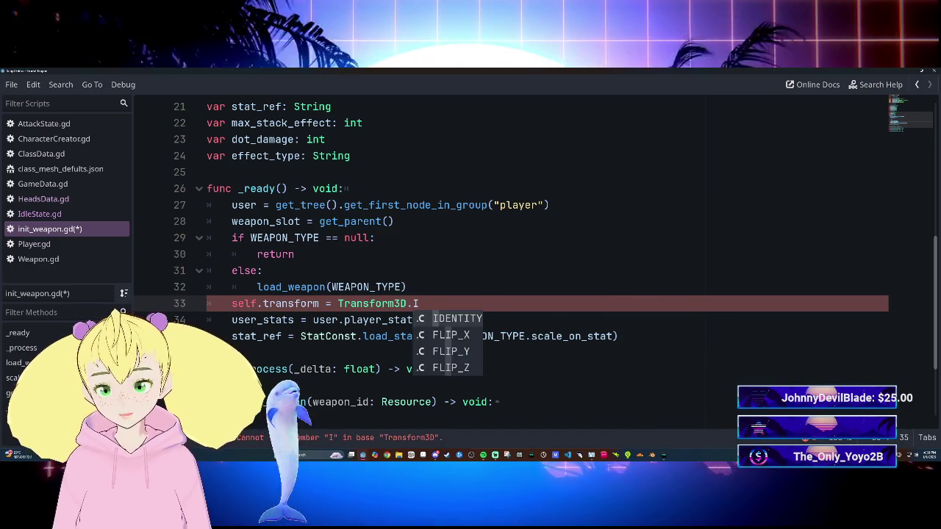
pyautogui.press('Return')
pyautogui.press('Return')
pyautogui.write('wea')
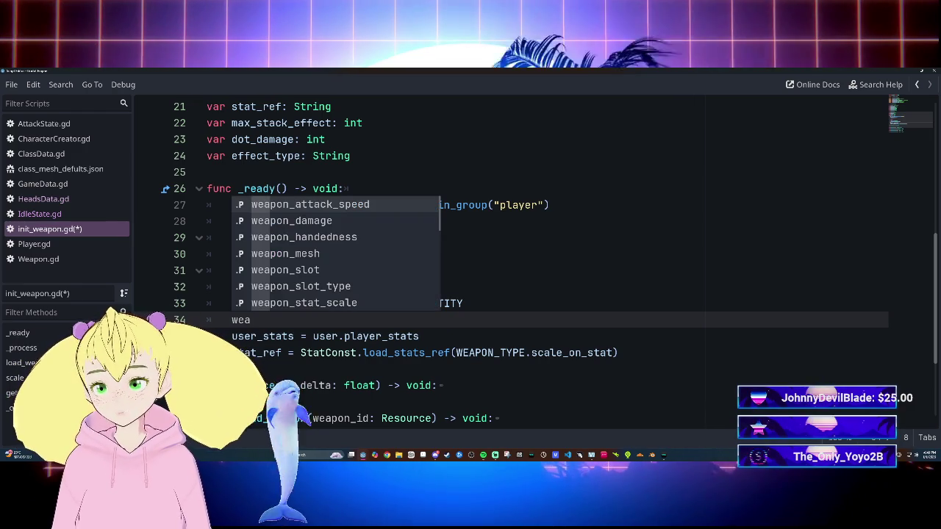
pyautogui.press('Down')
pyautogui.press('Down')
pyautogui.press('Down')
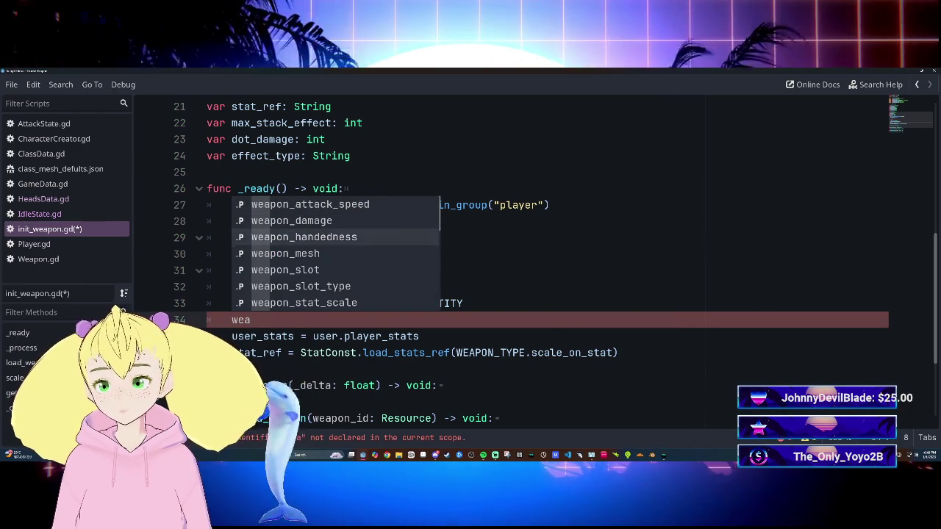
pyautogui.press('Return')
pyautogui.scroll(-3, 514, 257)
pyautogui.click(199, 287)
pyautogui.scroll(-5, 514, 257)
pyautogui.scroll(2, 514, 257)
pyautogui.scroll(4, 514, 258)
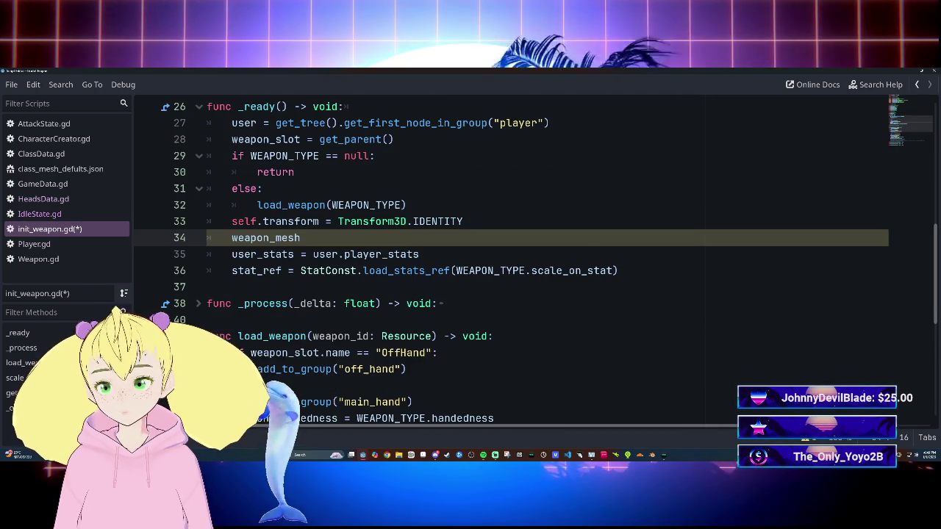
pyautogui.hotkey('shift', 'Up')
pyautogui.hotkey('shift', 'Home')
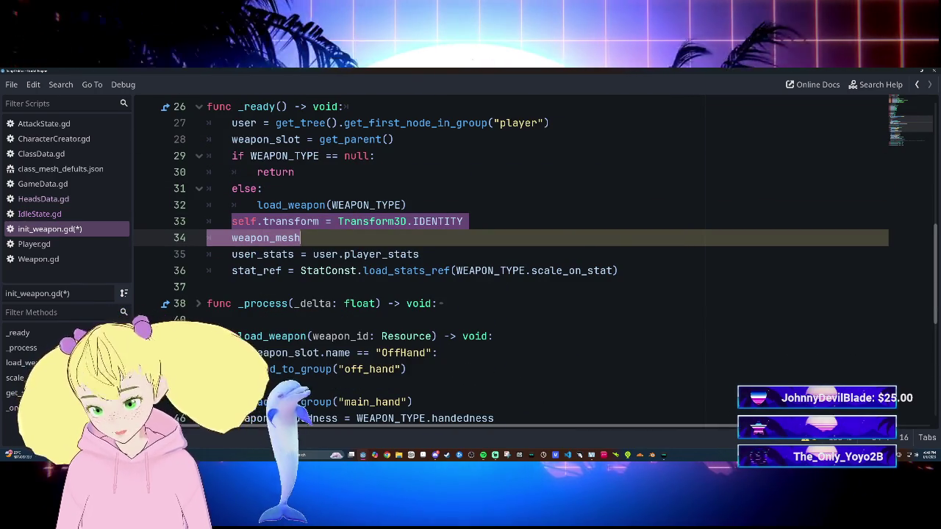
pyautogui.press('Home')
pyautogui.press('BackSpace')
pyautogui.press('BackSpace')
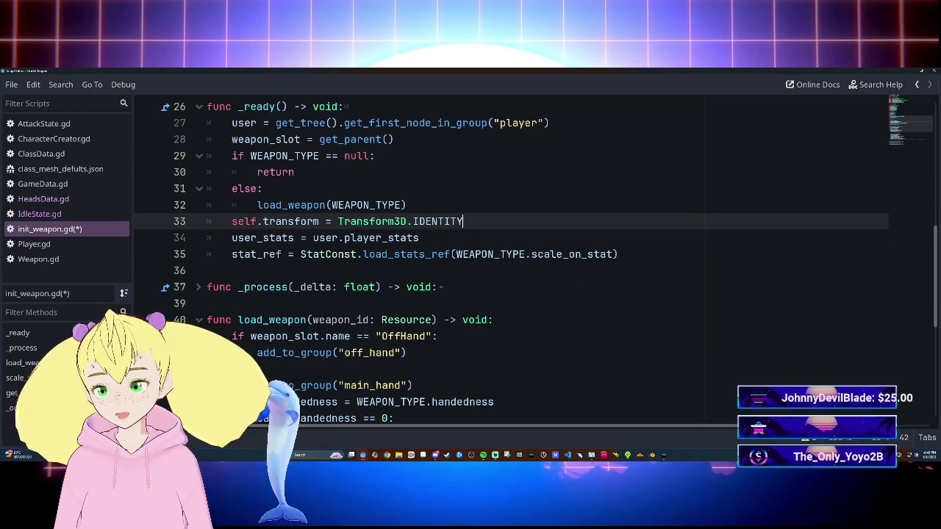
pyautogui.press('BackSpace')
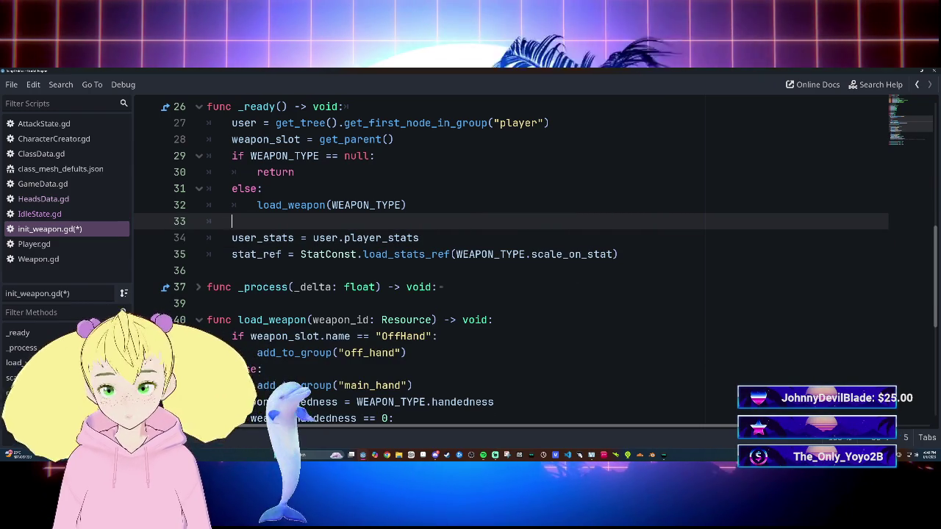
pyautogui.press('BackSpace')
# Paste 'self.transform = Transform3D.IDENTITY' under the main_hand check and set rotation Y to 180.
pyautogui.scroll(-4, 515, 257)
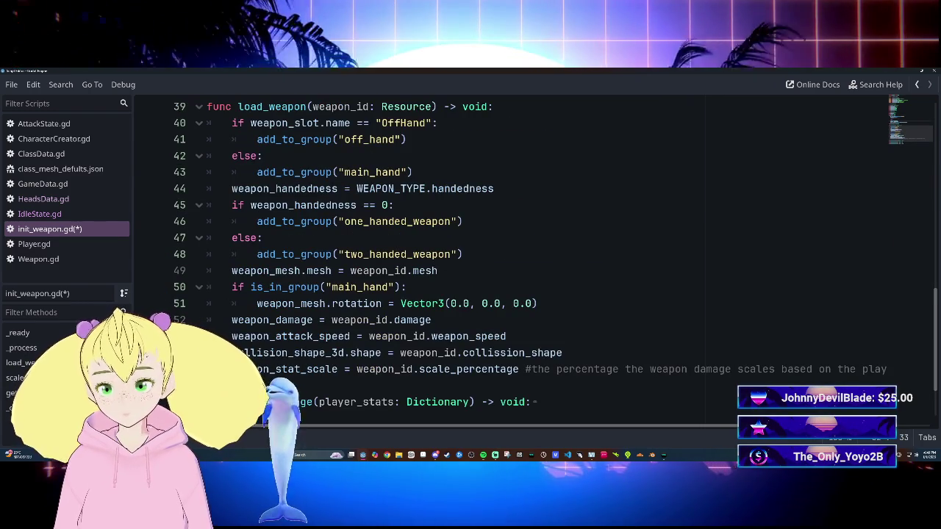
pyautogui.click(406, 287)
pyautogui.press('Return')
pyautogui.write('self.transform = Transform3D.IDENTITY')
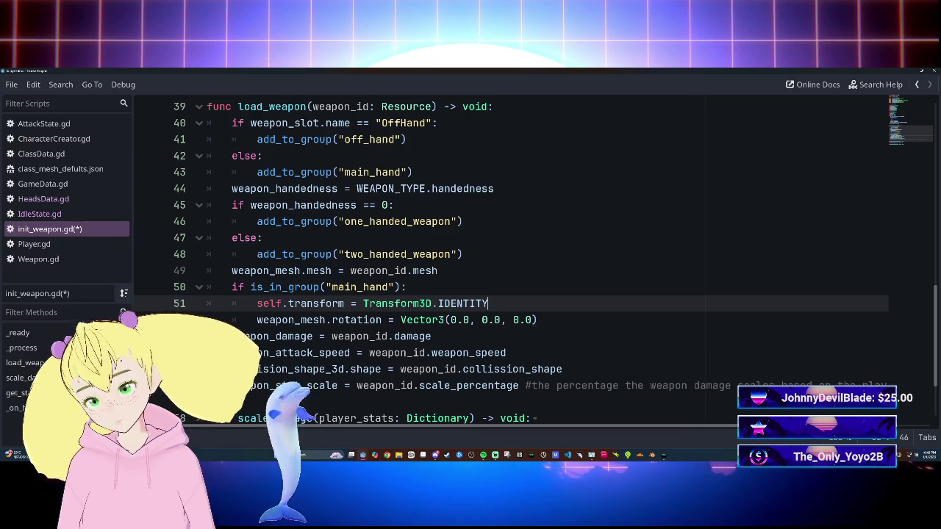
pyautogui.press('Down')
pyautogui.write('180')
pyautogui.press('Up')
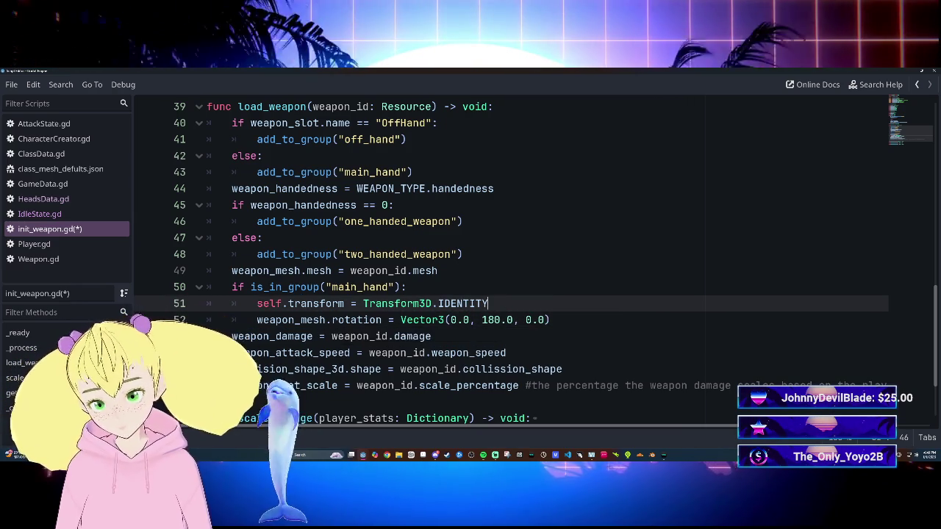
# Save init_weapon.gd and return to the main editor window.
pyautogui.hotkey('ctrl', 's')
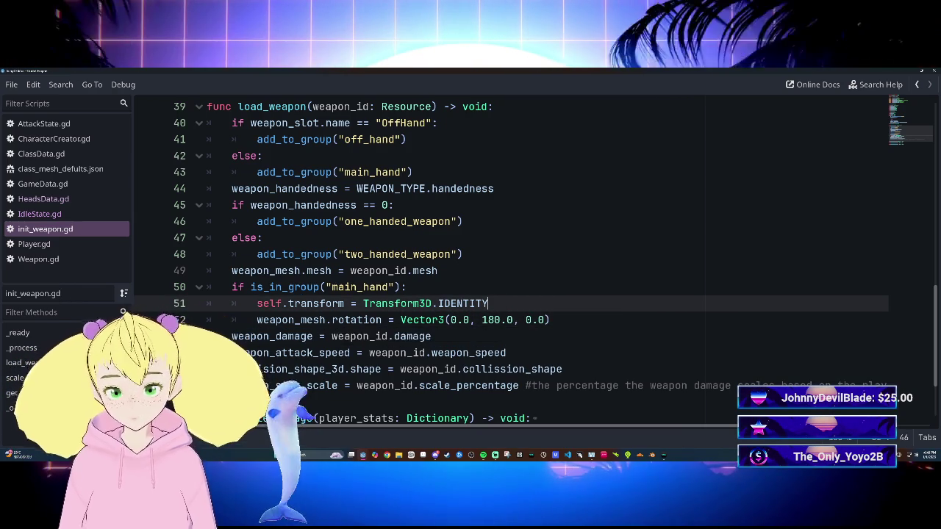
pyautogui.scroll(2, 514, 258)
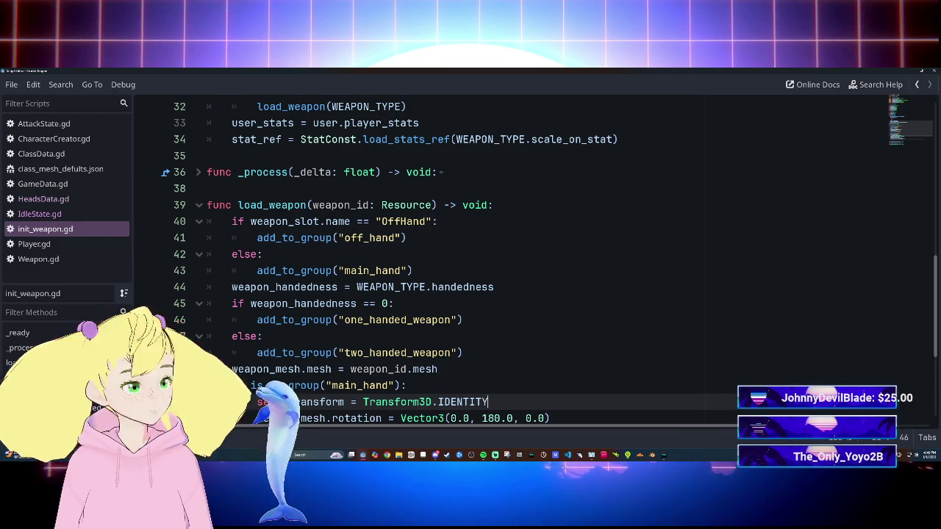
pyautogui.scroll(-2, 514, 258)
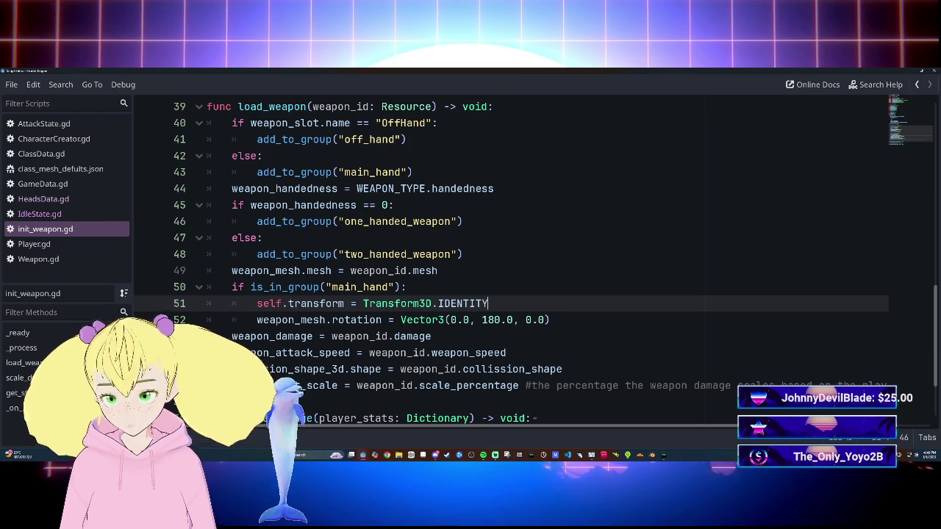
pyautogui.scroll(1, 515, 265)
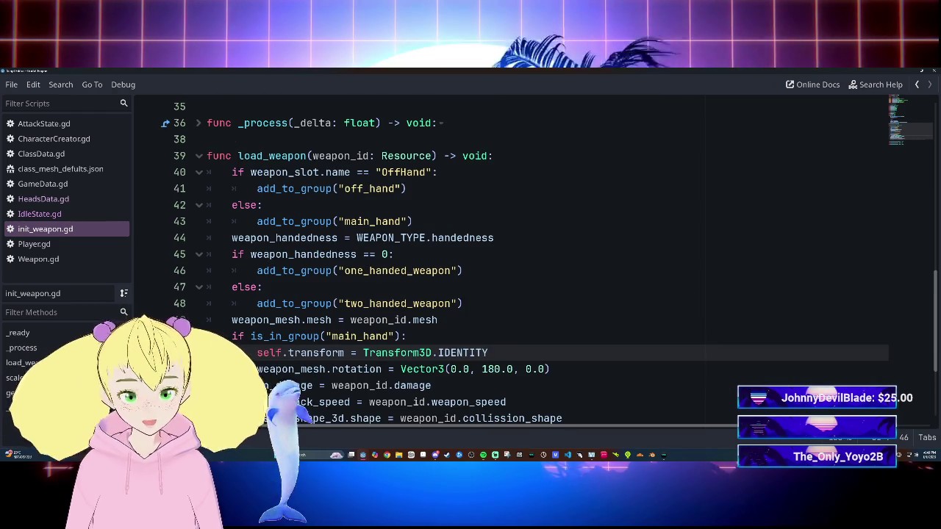
pyautogui.scroll(2, 514, 265)
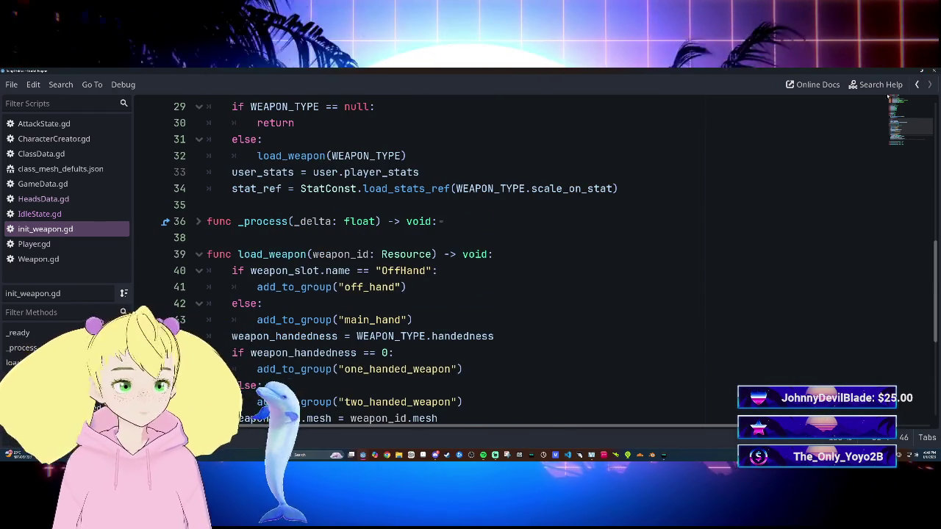
pyautogui.hotkey('alt', 'Tab')
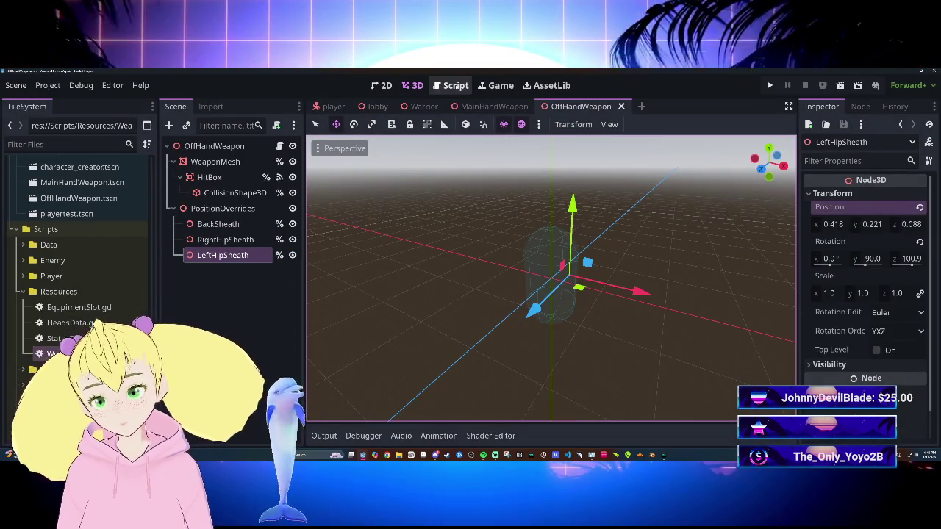
# Pop the script editor out into its own window and open Player.gd.
pyautogui.click(457, 86)
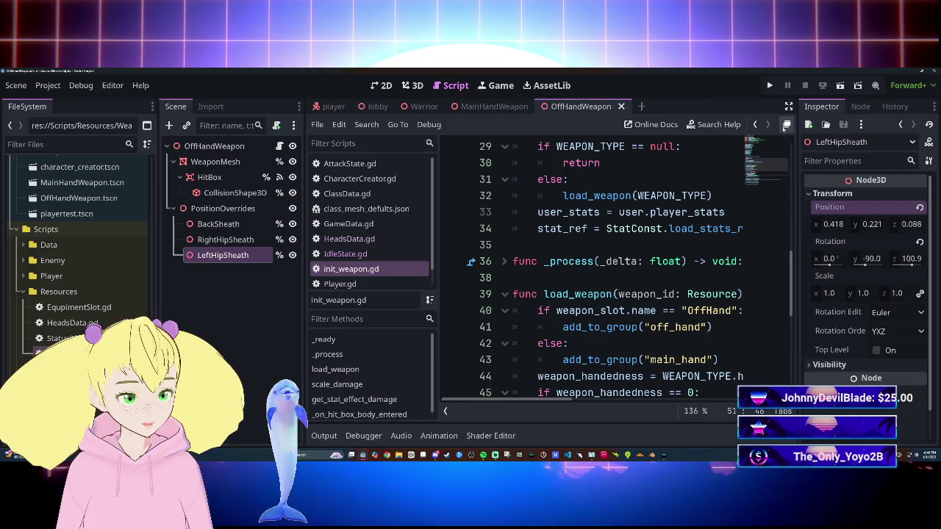
pyautogui.click(786, 124)
pyautogui.click(34, 244)
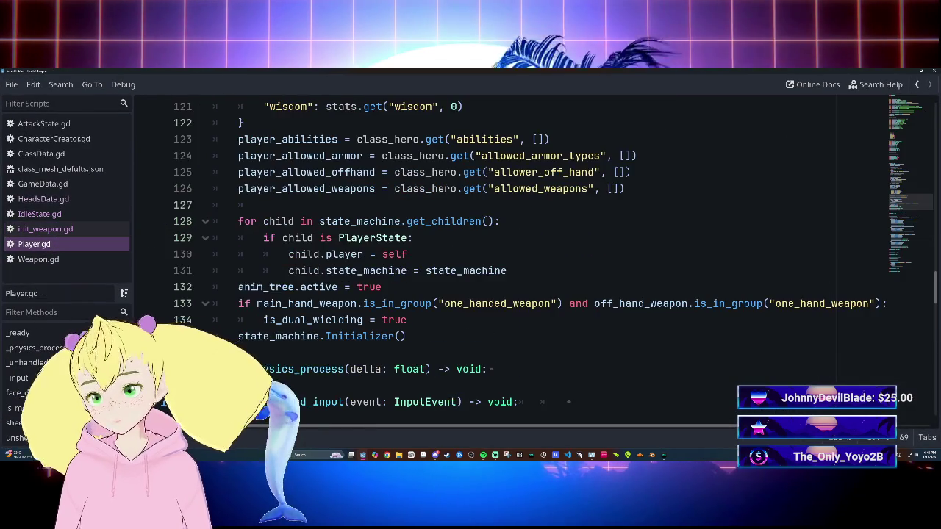
pyautogui.scroll(2, 370, 297)
pyautogui.scroll(-7, 370, 297)
pyautogui.scroll(15, 371, 297)
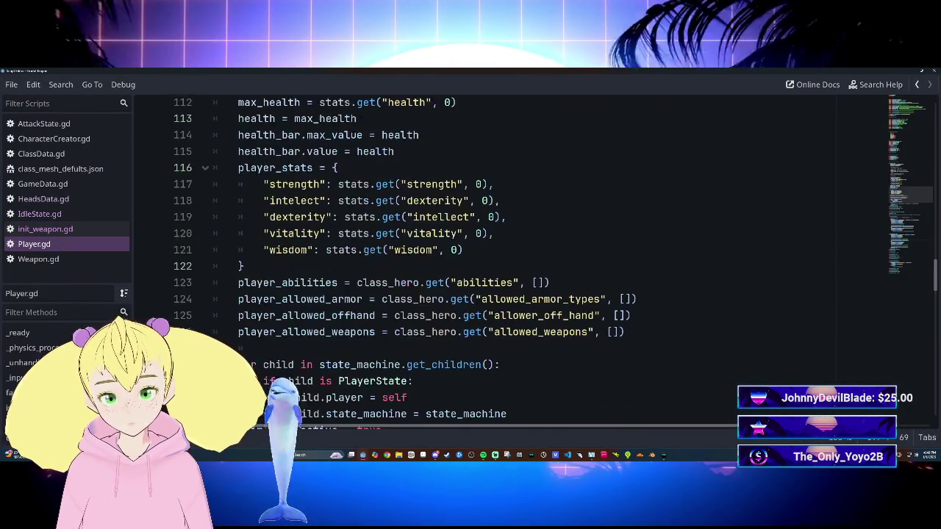
pyautogui.scroll(-5, 370, 297)
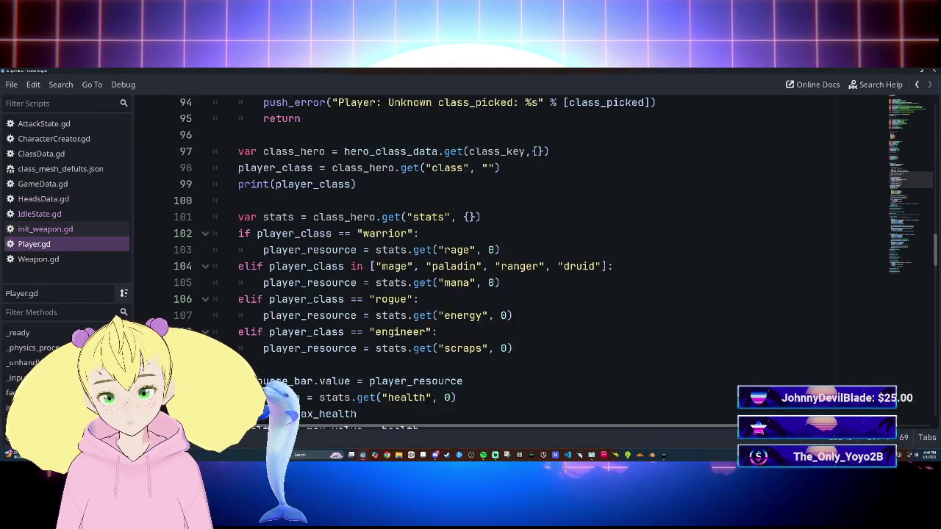
pyautogui.scroll(-4, 371, 297)
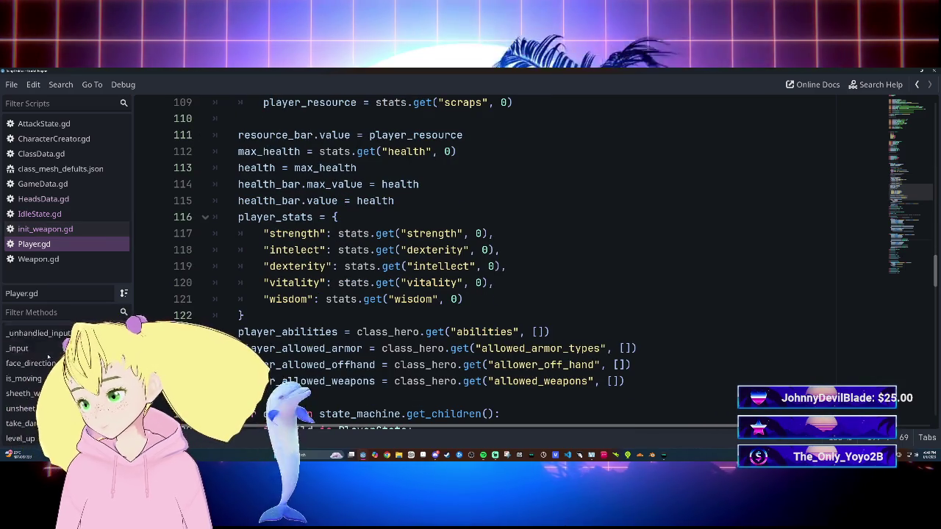
pyautogui.scroll(-2, 48, 357)
# Jump to sheeth_weapon and select the two slot IDENTITY reset lines 180–181.
pyautogui.click(25, 363)
pyautogui.scroll(-2, 511, 260)
pyautogui.scroll(-2, 511, 261)
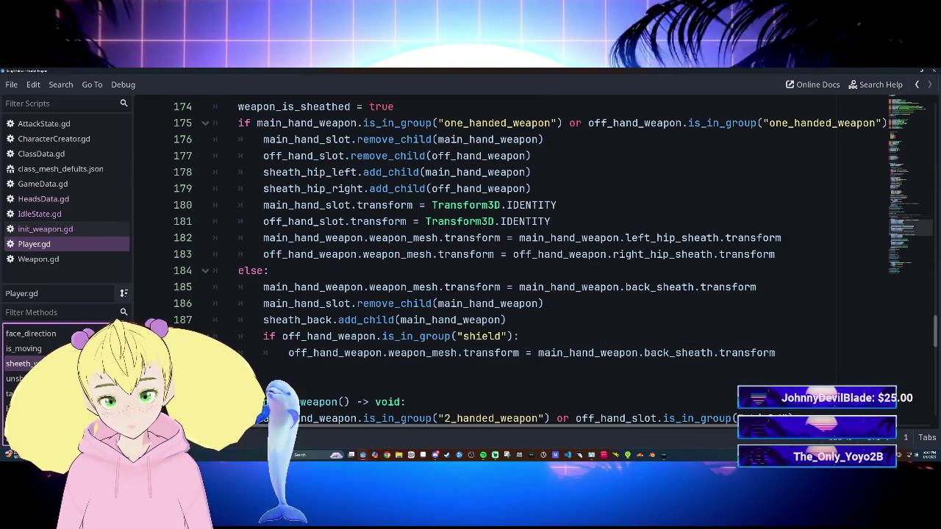
pyautogui.scroll(-3, 515, 261)
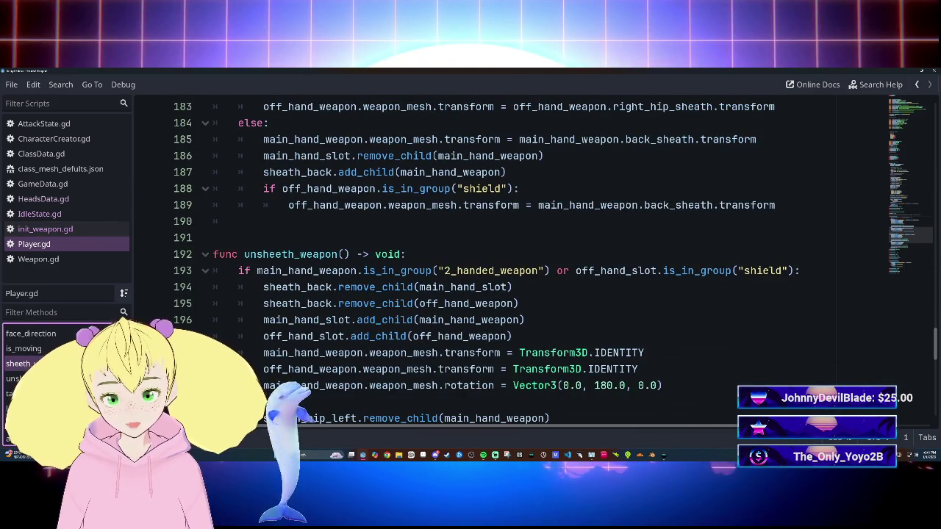
pyautogui.scroll(3, 514, 261)
pyautogui.scroll(1, 514, 261)
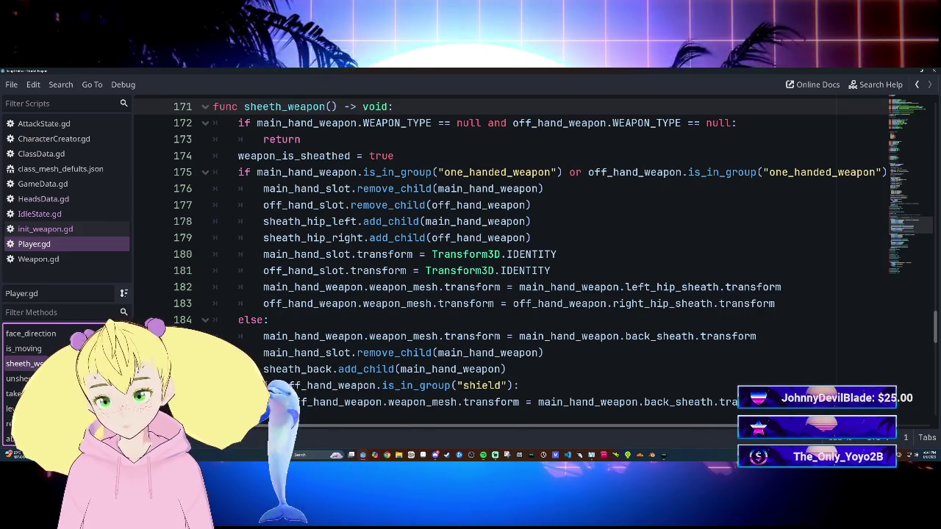
pyautogui.moveTo(263, 254)
pyautogui.mouseDown()
pyautogui.moveTo(557, 254)
pyautogui.moveTo(551, 270)
pyautogui.mouseUp()
pyautogui.hotkey('ctrl', 'c')
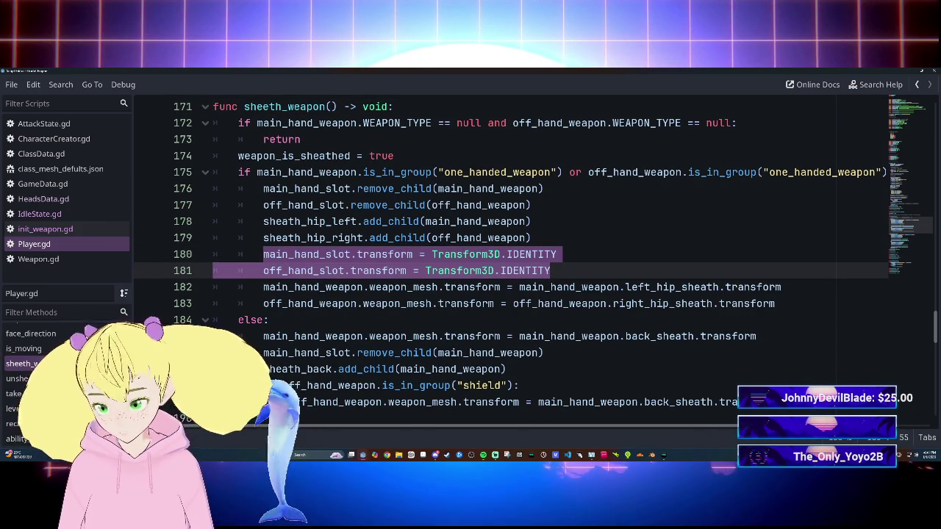
# Paste the two slot IDENTITY resets into the back-sheath branch after remove_child.
pyautogui.click(757, 336)
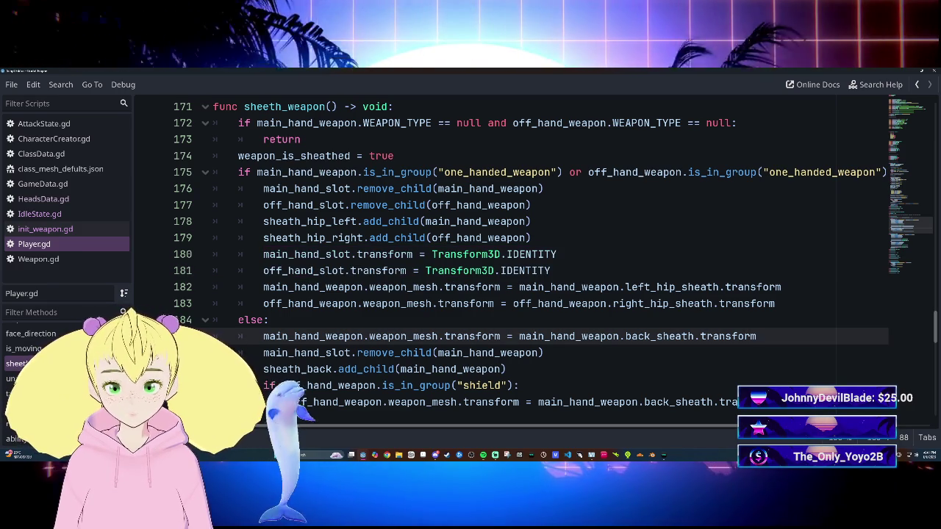
pyautogui.click(586, 336)
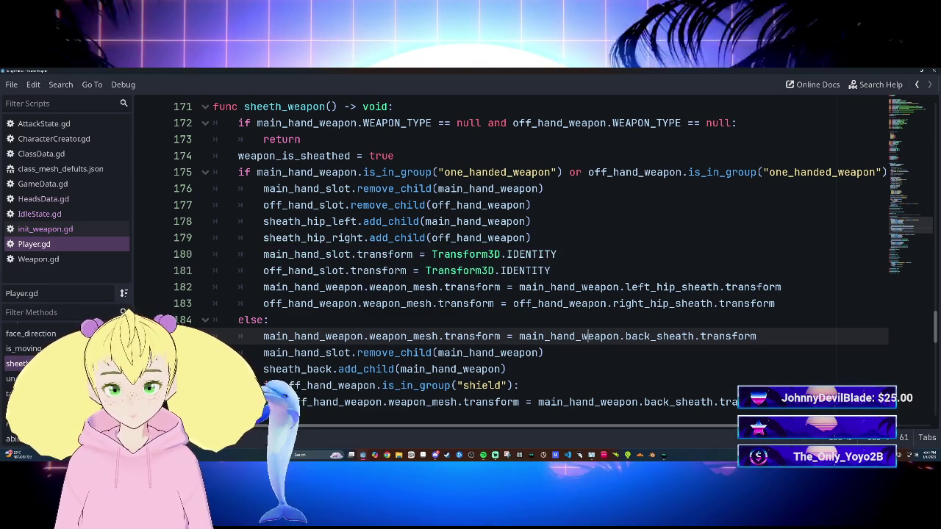
pyautogui.press('Down')
pyautogui.press('Return')
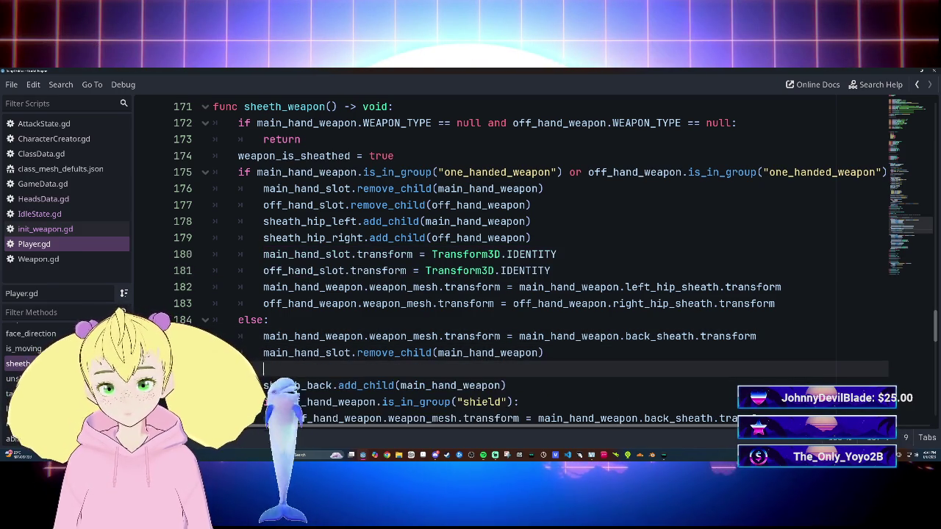
pyautogui.hotkey('ctrl', 'v')
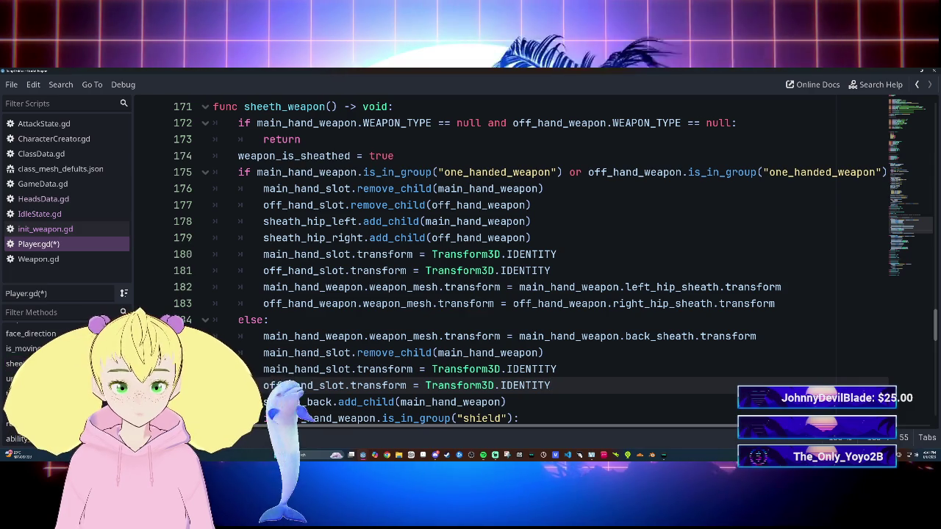
# Move the back_sheath mesh transform line to after the add_child line.
pyautogui.scroll(-2, 515, 257)
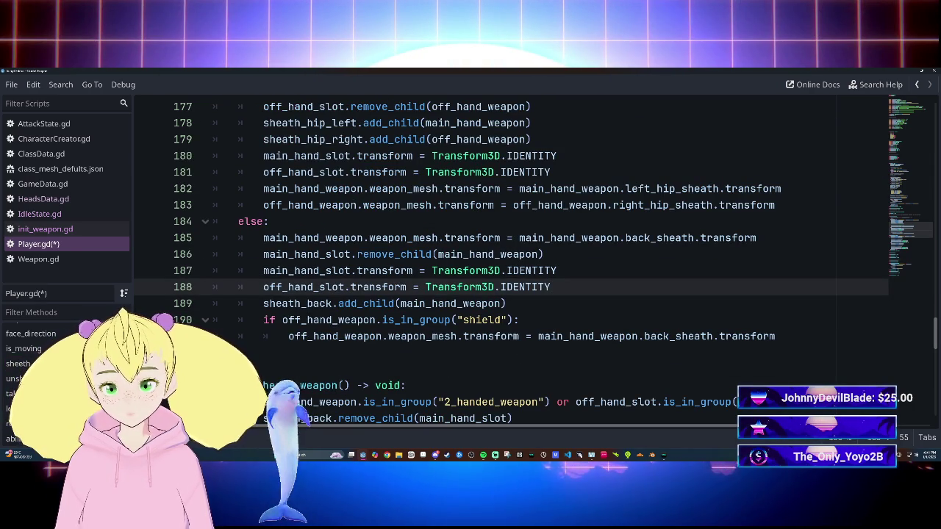
pyautogui.click(263, 237)
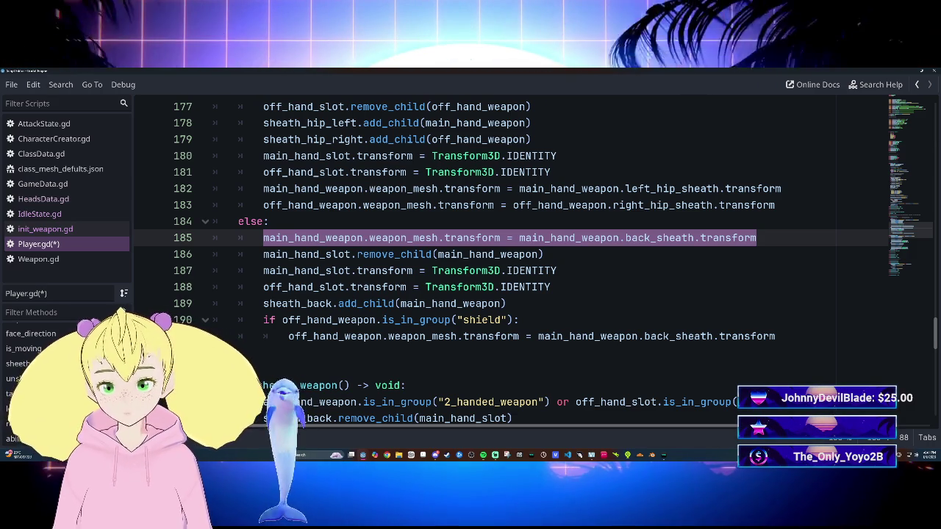
pyautogui.press('BackSpace')
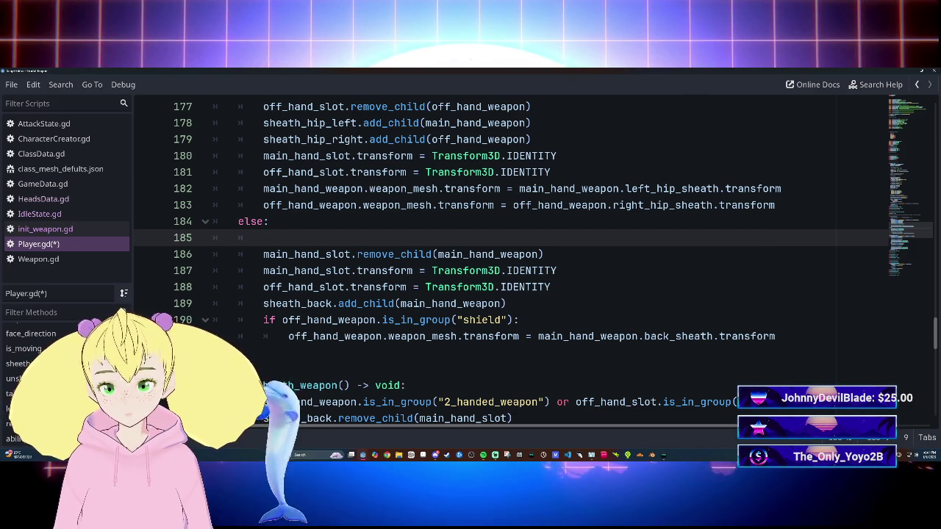
pyautogui.click(507, 303)
pyautogui.press('Return')
pyautogui.write('main_hand_weapon.weapon_mesh.transform = main_hand_weapon.back_sheath.transform')
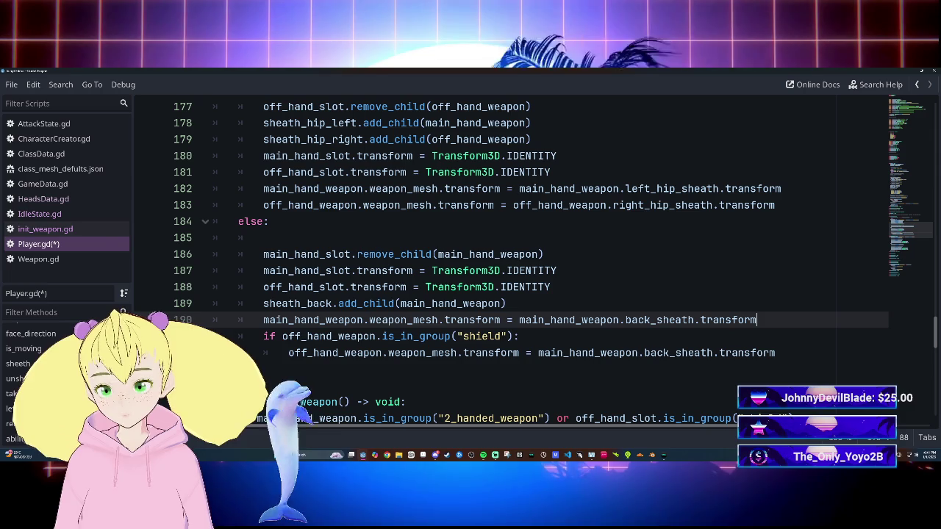
# Move the slot resets below sheath_back.add_child and delete the empty line under else.
pyautogui.moveTo(263, 271); pyautogui.dragTo(550, 287)
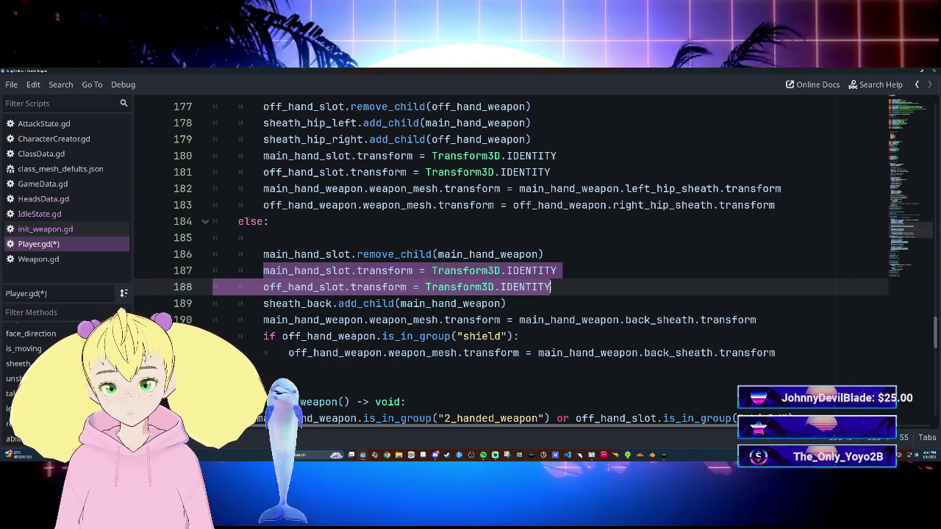
pyautogui.press('BackSpace')
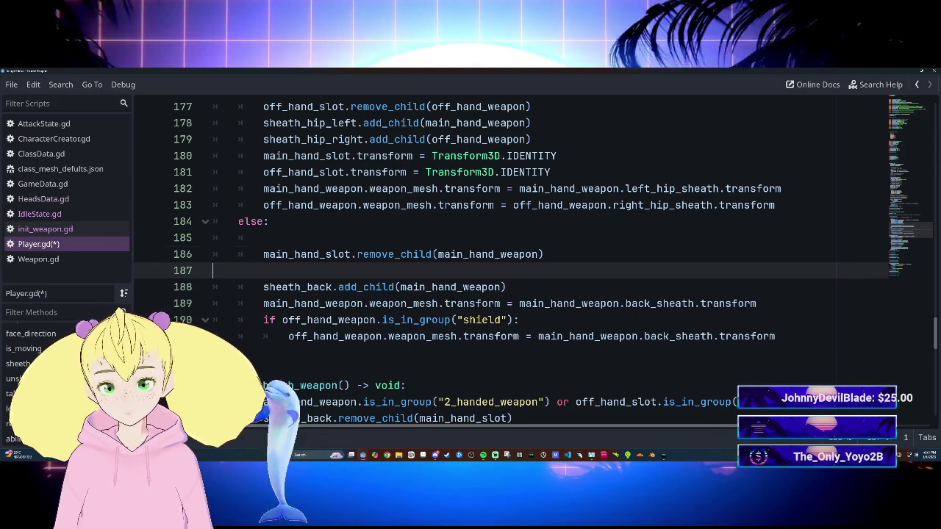
pyautogui.press('BackSpace')
pyautogui.press('Down')
pyautogui.press('Return')
pyautogui.hotkey('ctrl', 'v')
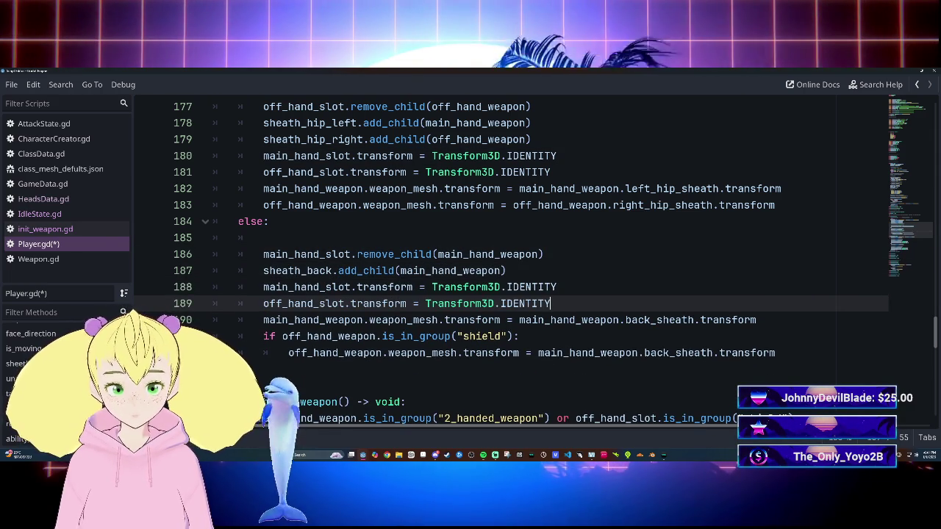
pyautogui.click(238, 238)
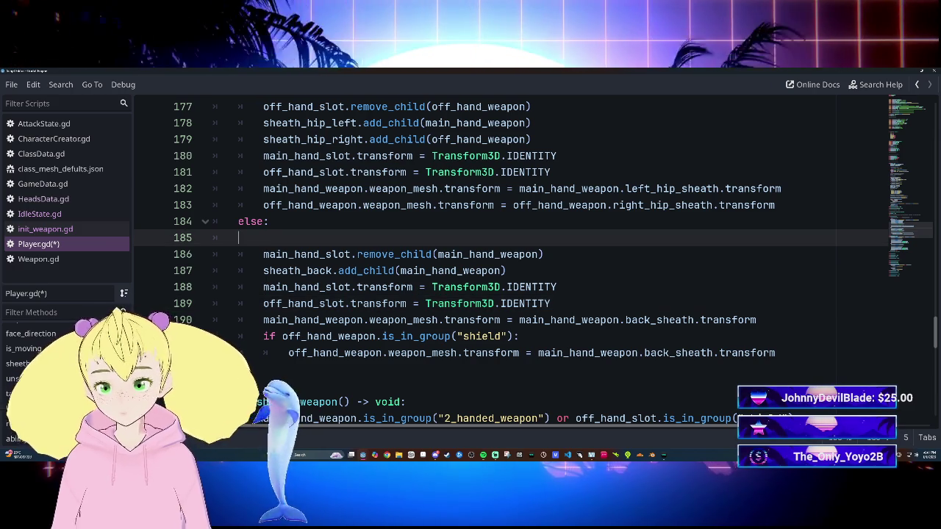
pyautogui.press('BackSpace')
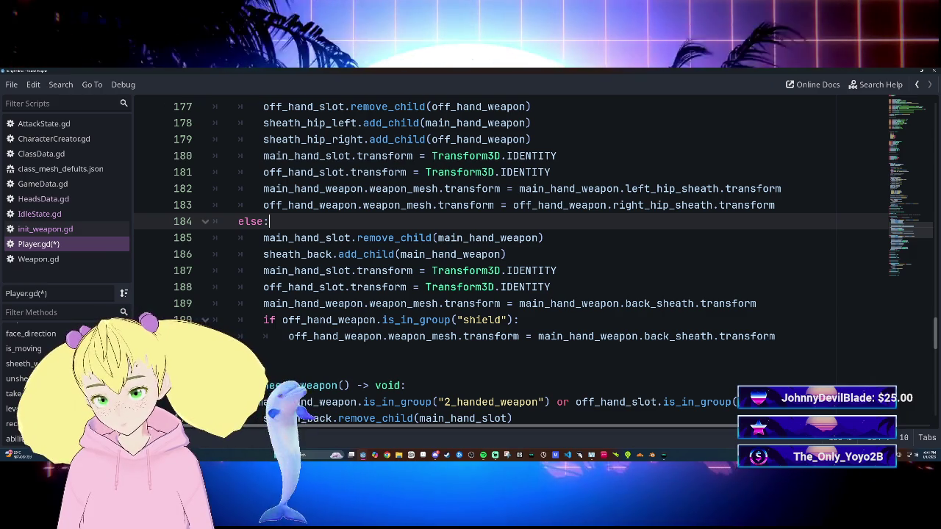
# Move the off_hand_slot IDENTITY reset inside the shield check.
pyautogui.click(263, 287)
pyautogui.hotkey('shift', 'End')
pyautogui.hotkey('ctrl', 'c')
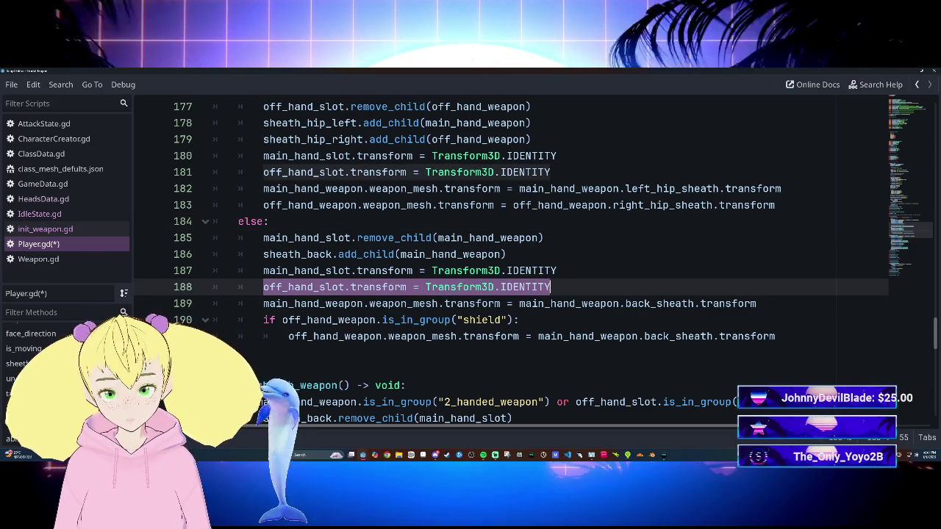
pyautogui.press('BackSpace')
pyautogui.press('BackSpace')
pyautogui.press('BackSpace')
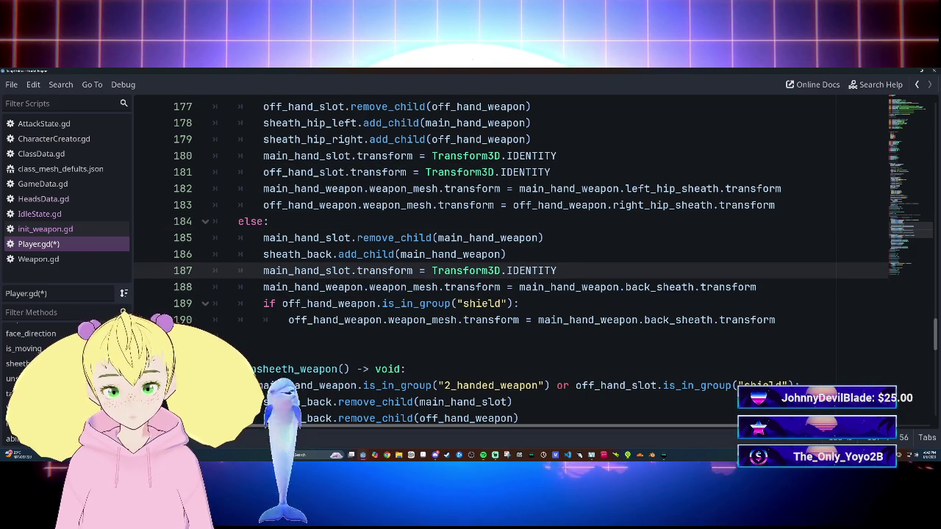
pyautogui.click(520, 303)
pyautogui.press('Return')
pyautogui.hotkey('ctrl', 'v')
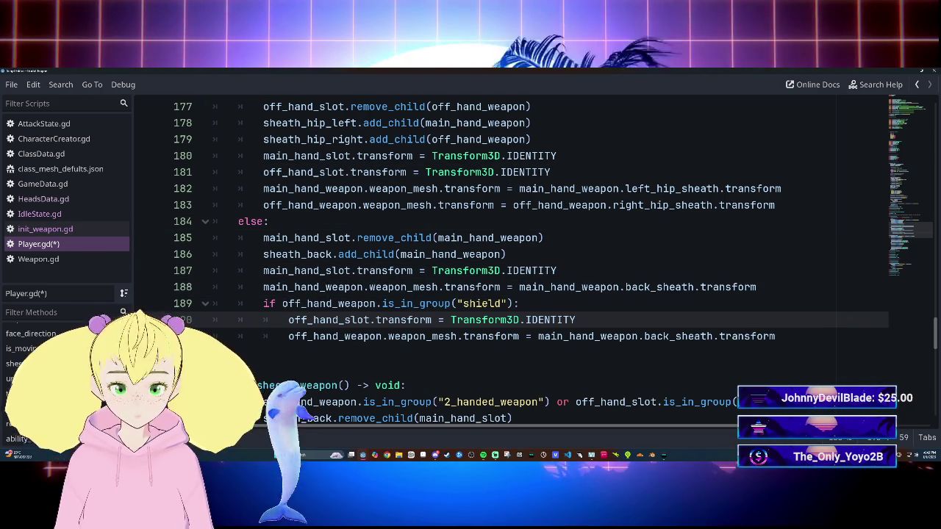
# Save Player.gd and scroll down to the unsheath rotation code.
pyautogui.press('Up')
pyautogui.press('Up')
pyautogui.press('Up')
pyautogui.press('pageup')
pyautogui.hotkey('ctrl', 's')
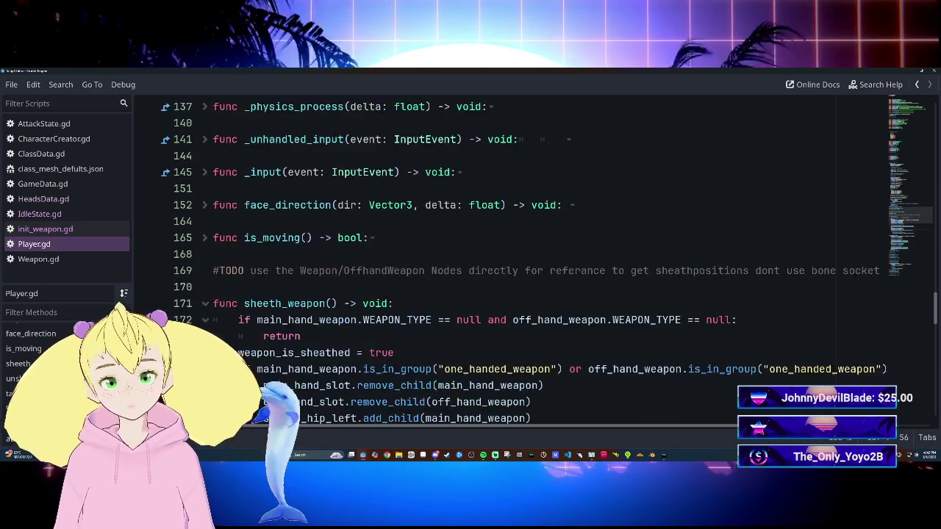
pyautogui.scroll(-10, 514, 257)
pyautogui.scroll(8, 514, 257)
pyautogui.scroll(-8, 515, 257)
pyautogui.scroll(5, 514, 258)
pyautogui.scroll(-6, 514, 257)
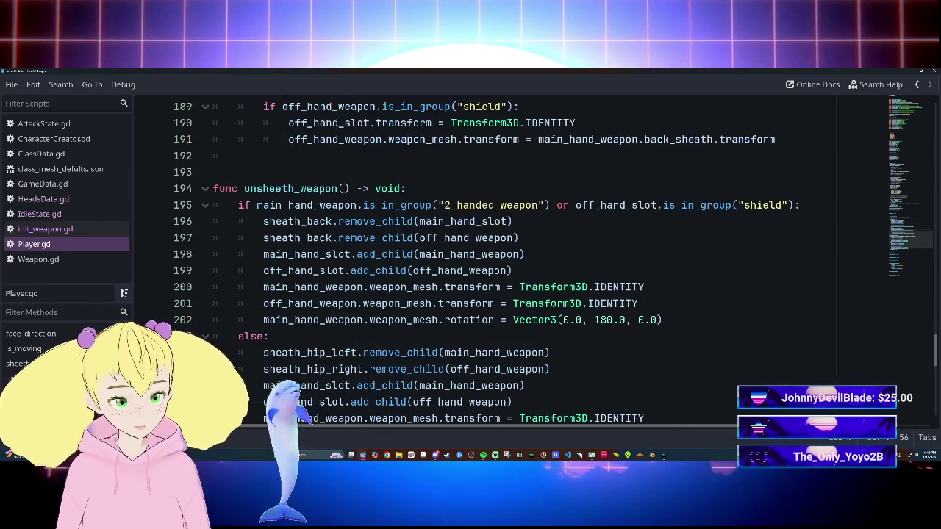
pyautogui.scroll(-6, 515, 258)
pyautogui.scroll(5, 515, 257)
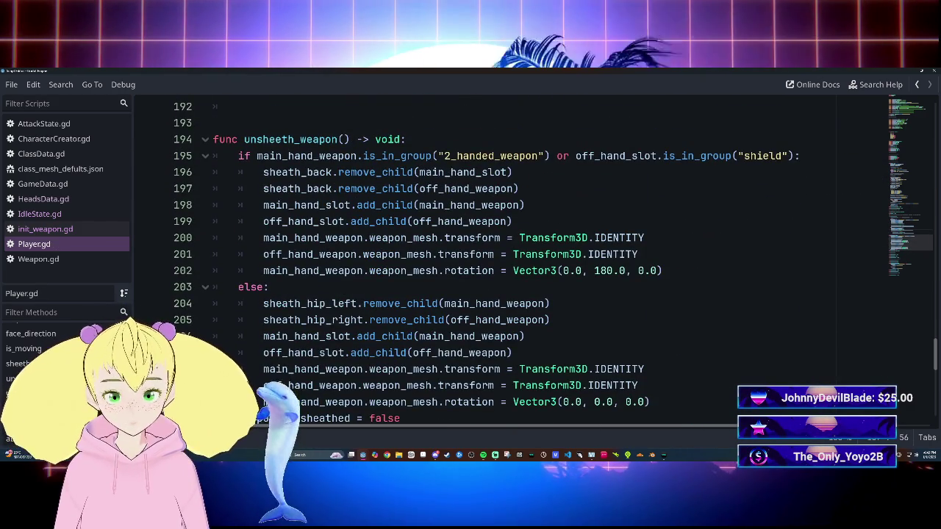
pyautogui.scroll(-2, 514, 257)
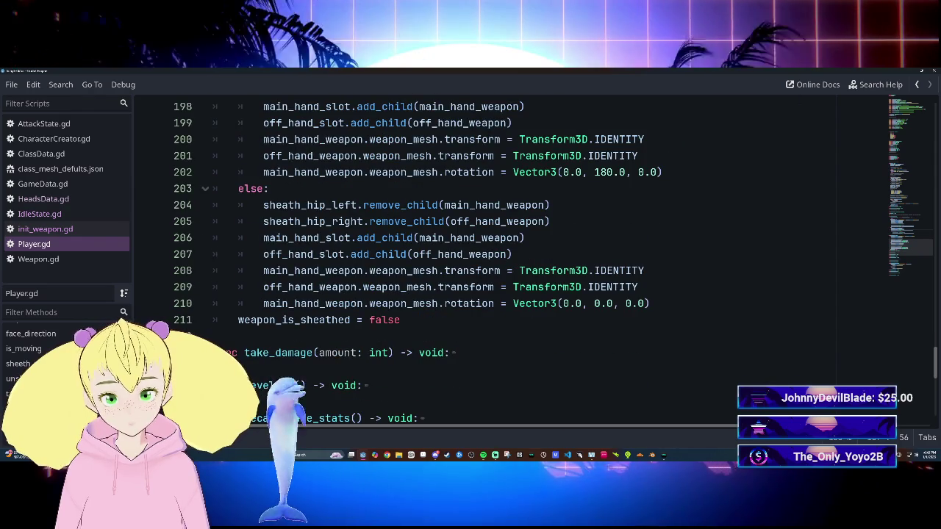
# Review the 180.0 y rotation on line 210, then return to the main editor window.
pyautogui.click(597, 303)
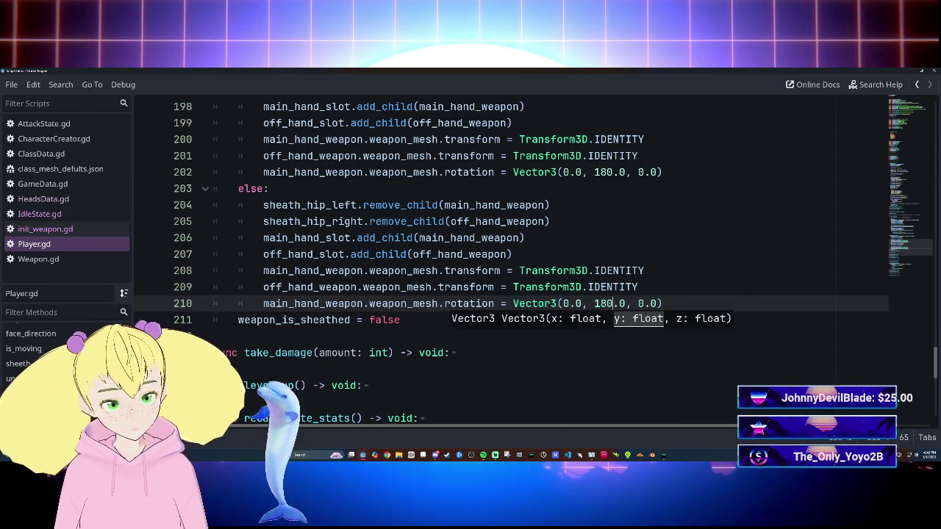
pyautogui.click(644, 270)
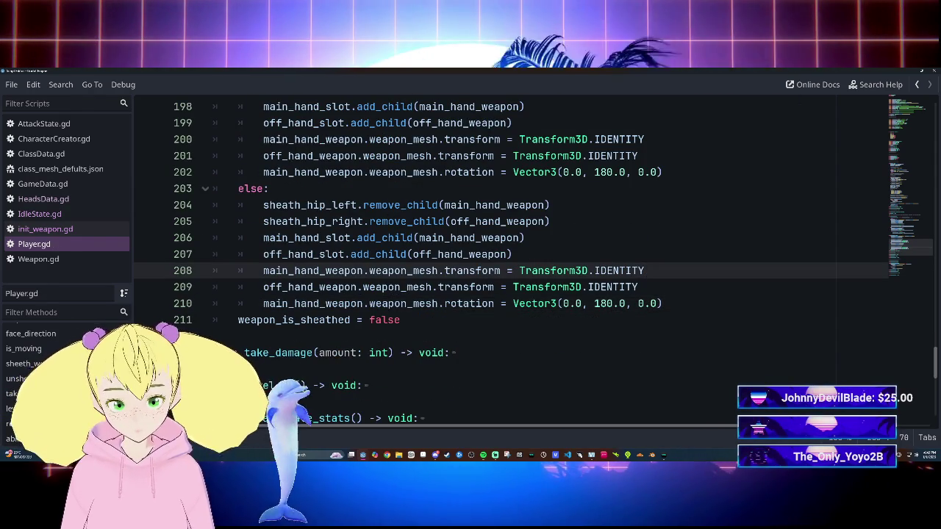
pyautogui.scroll(4, 514, 257)
pyautogui.scroll(-3, 515, 257)
pyautogui.scroll(7, 514, 258)
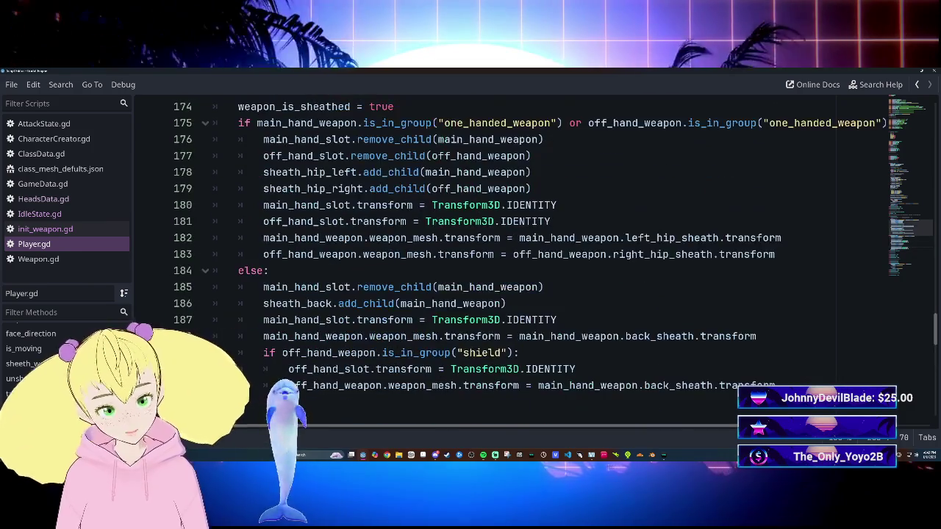
pyautogui.scroll(1, 514, 257)
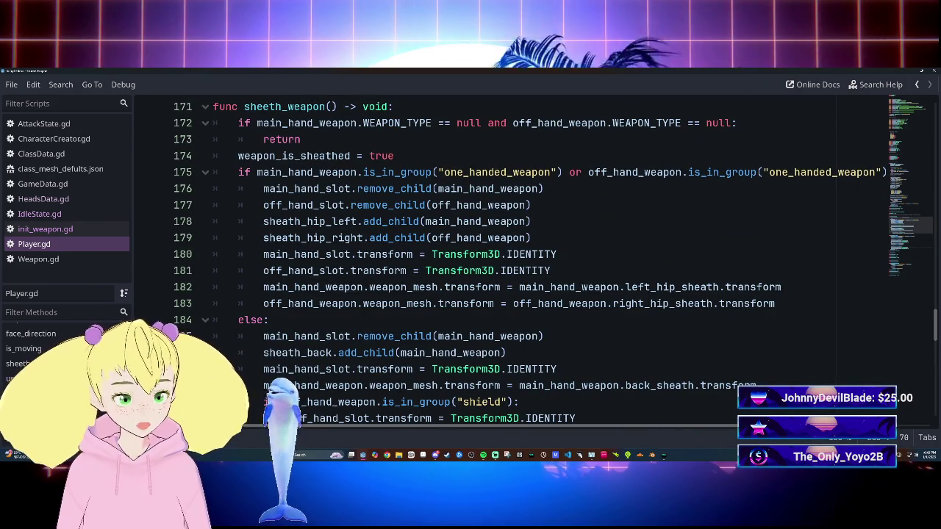
pyautogui.hotkey('alt', 'Tab')
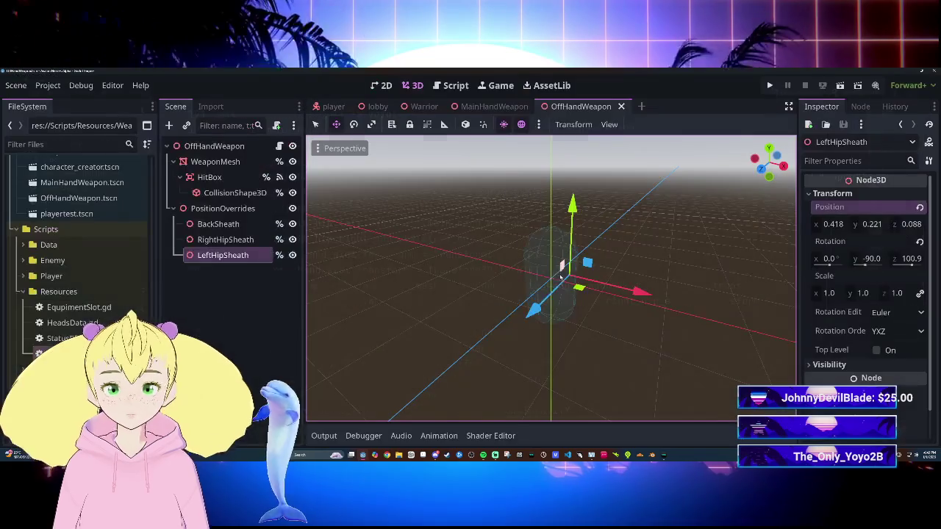
# Run the game from the lobby scene with F5 and maximize the game window.
pyautogui.click(377, 106)
pyautogui.press('F5')
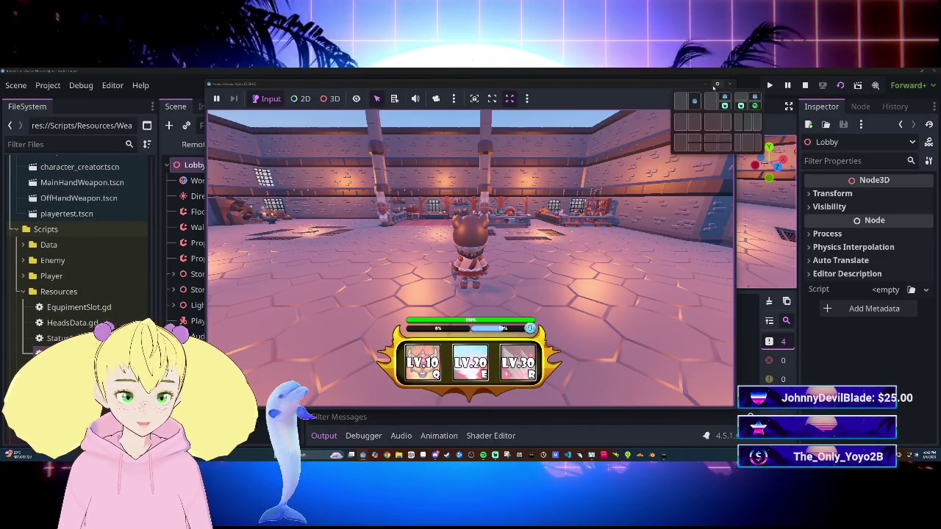
pyautogui.click(715, 86)
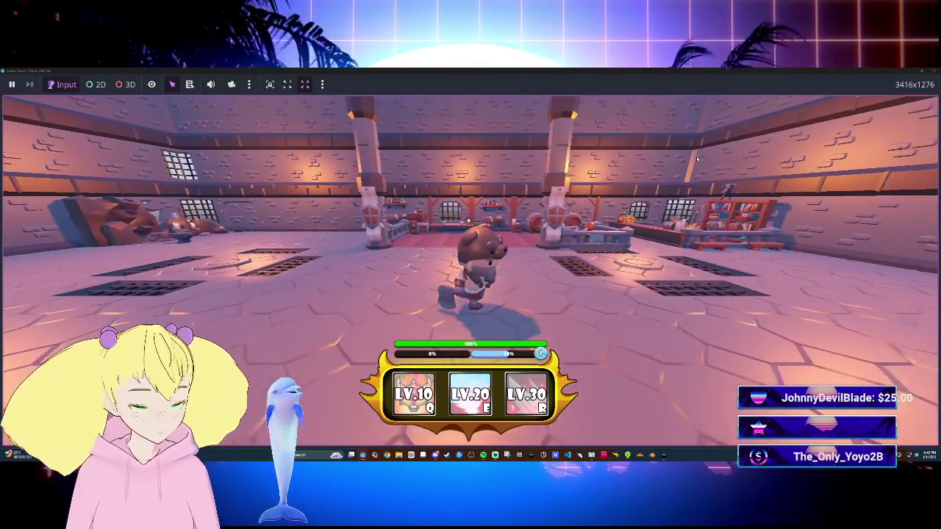
# Walk the barbarian around the stone hall with WASD to test movement.
pyautogui.press('w')
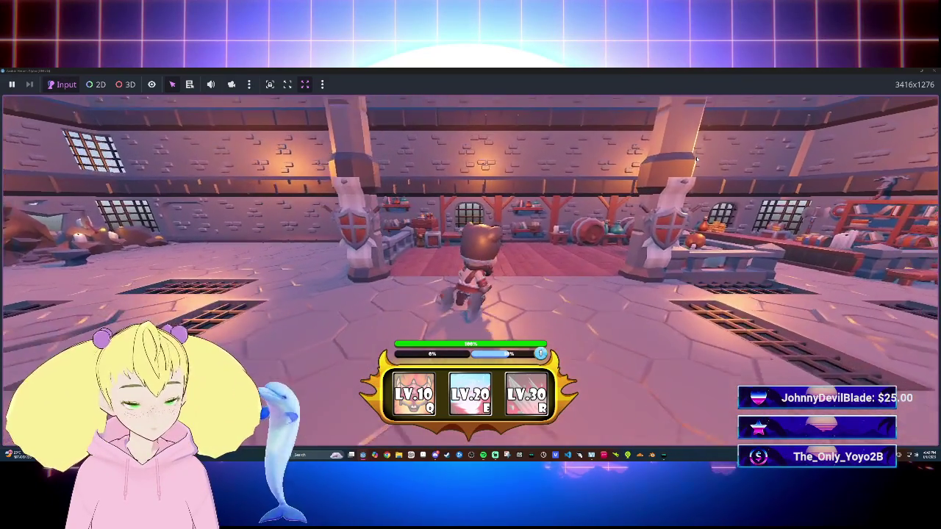
pyautogui.press('d')
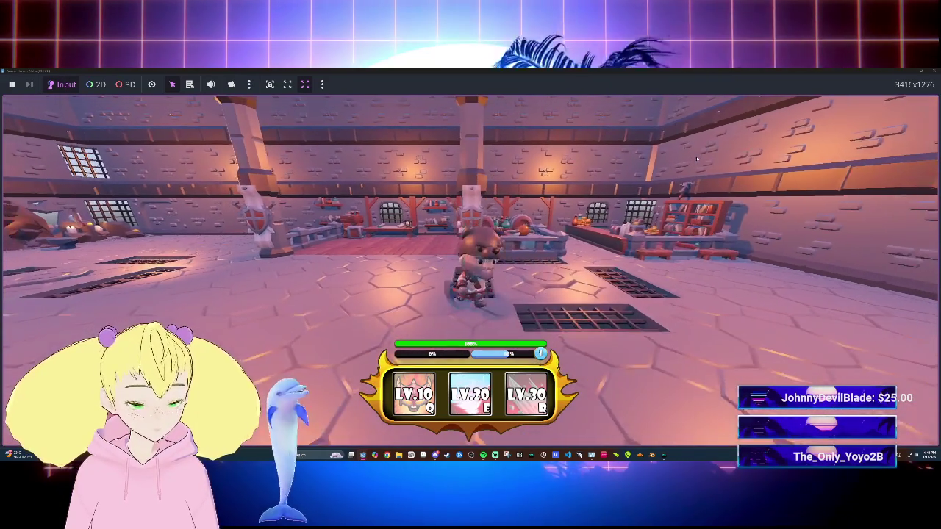
pyautogui.press('w')
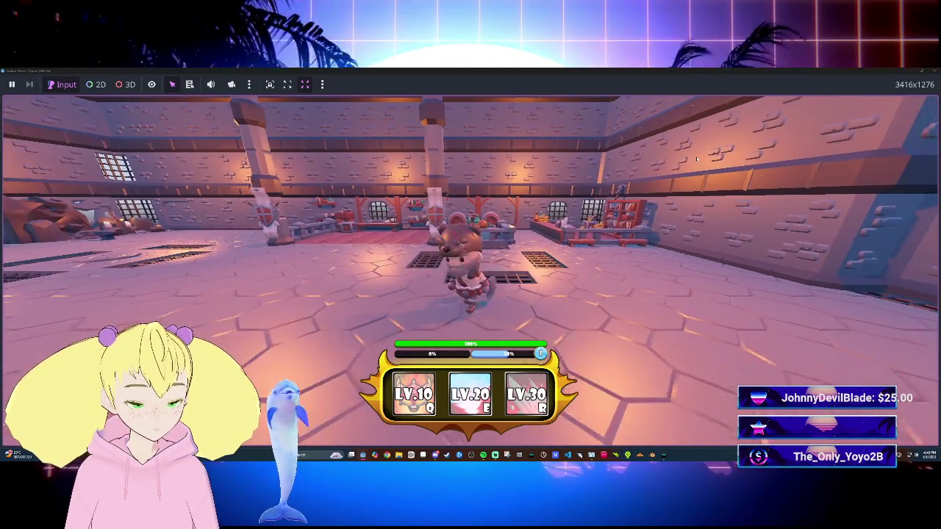
pyautogui.press('w')
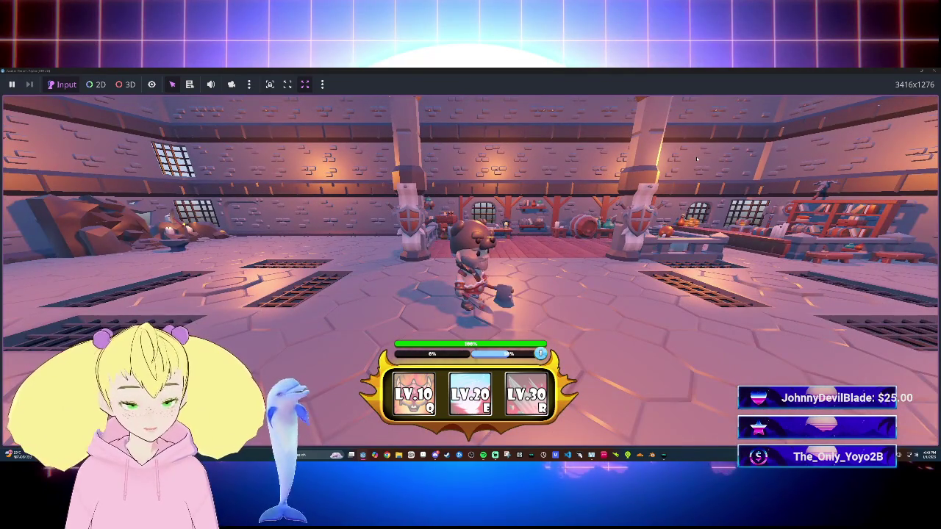
pyautogui.press('s')
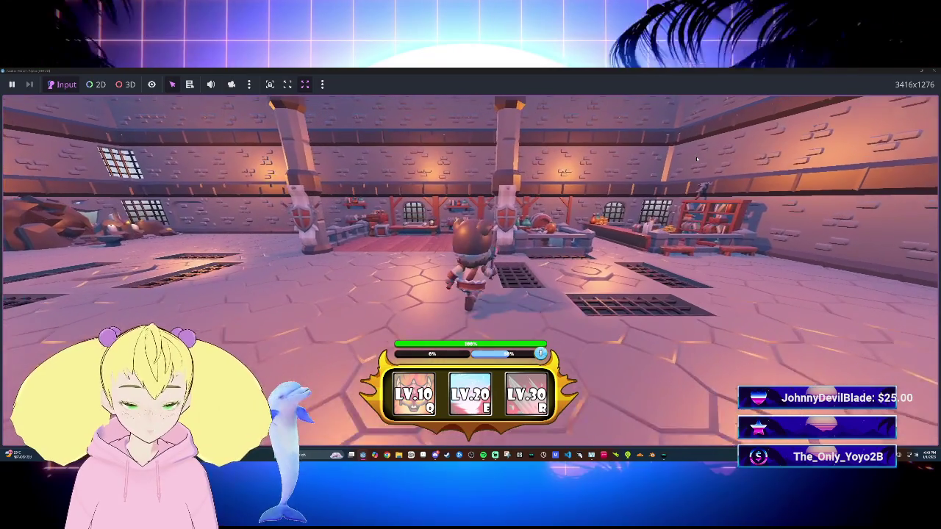
pyautogui.press('s')
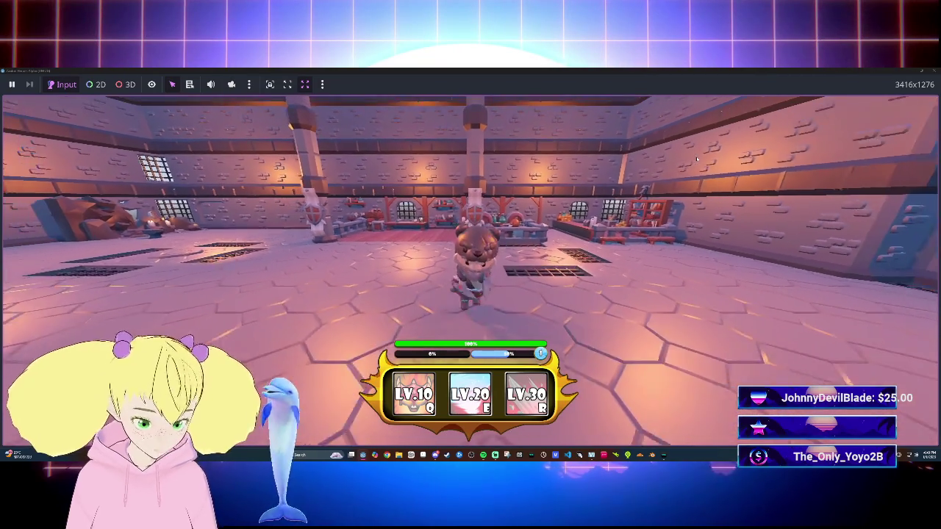
pyautogui.press('s')
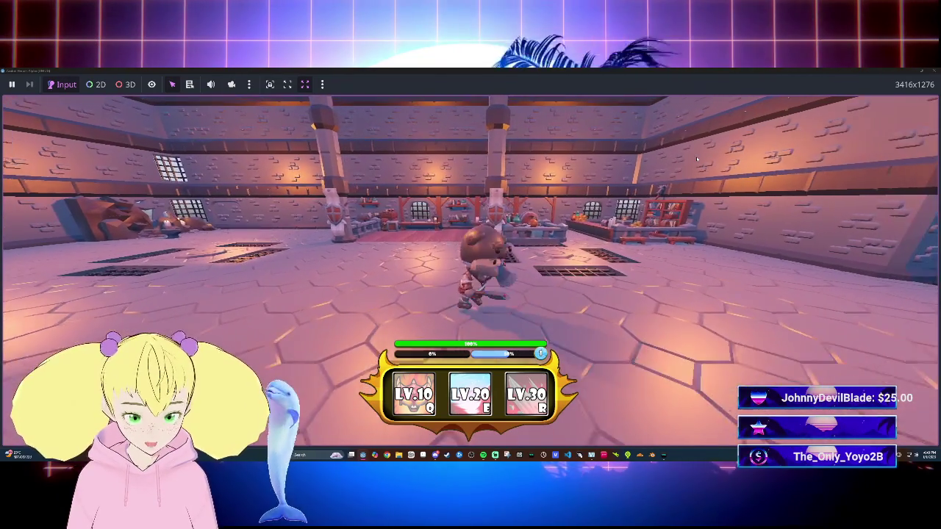
pyautogui.press('a')
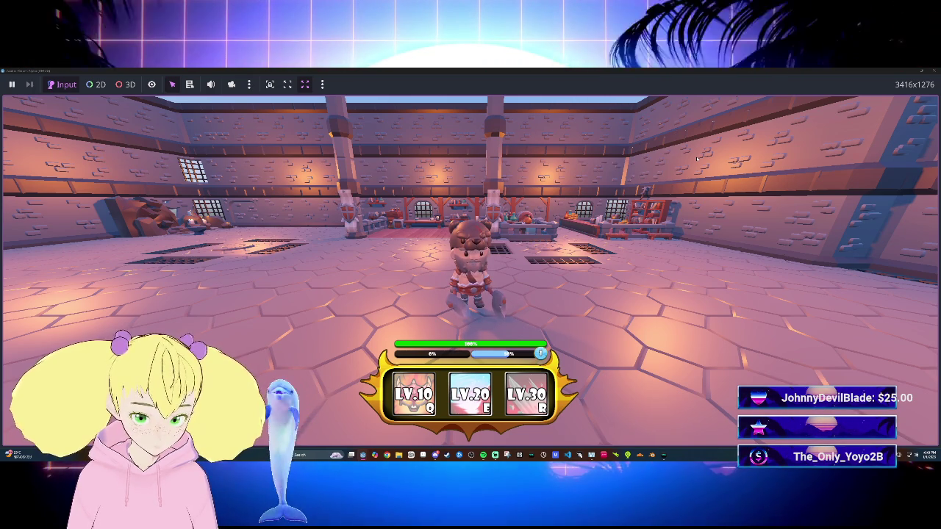
pyautogui.press('w')
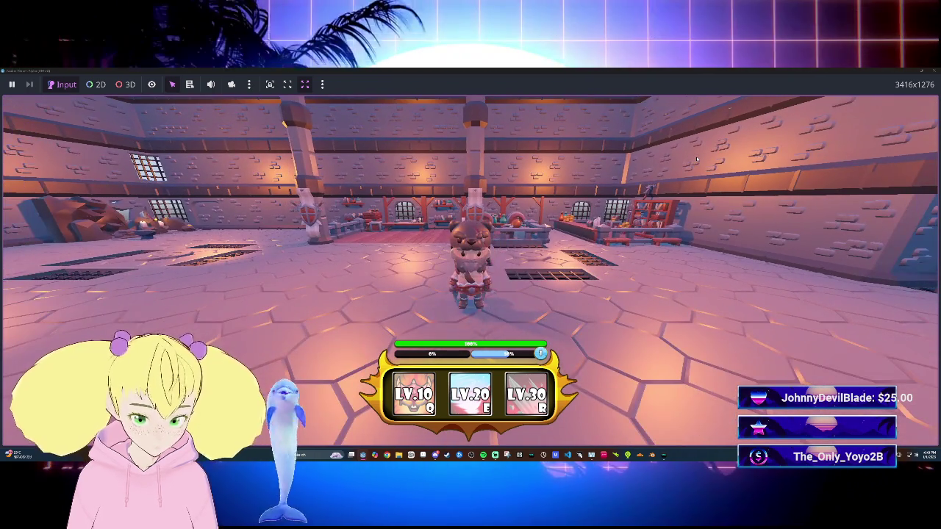
# Swing the weapon, move the barbarian around some more, then stop the running game.
pyautogui.click(697, 158)
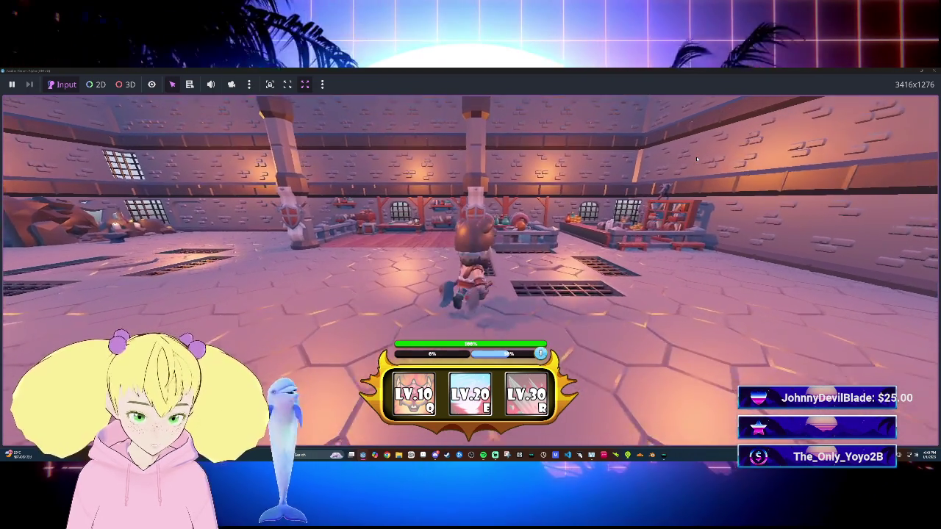
pyautogui.press('s')
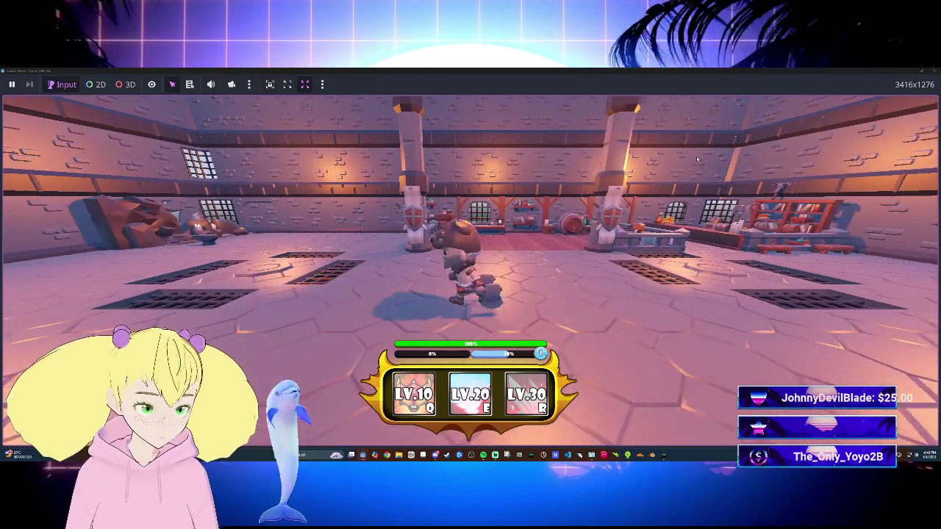
pyautogui.press('a')
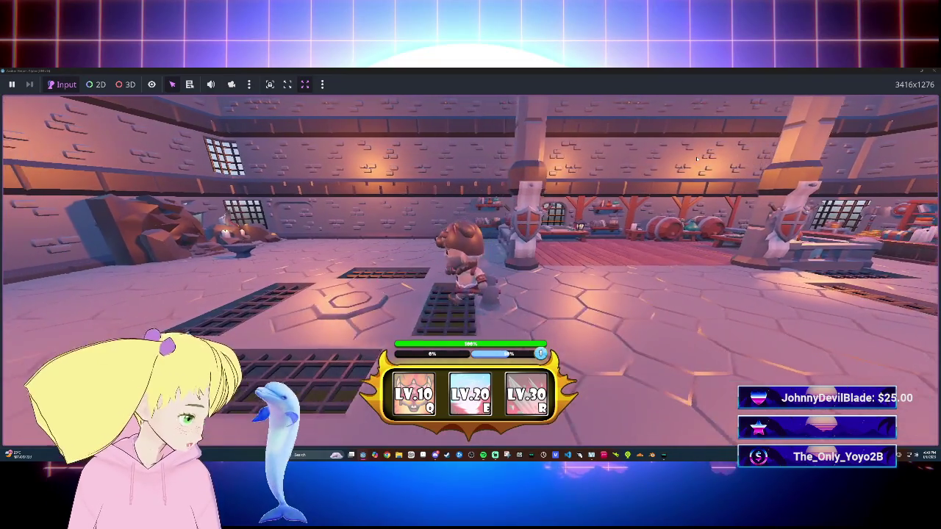
pyautogui.press('a')
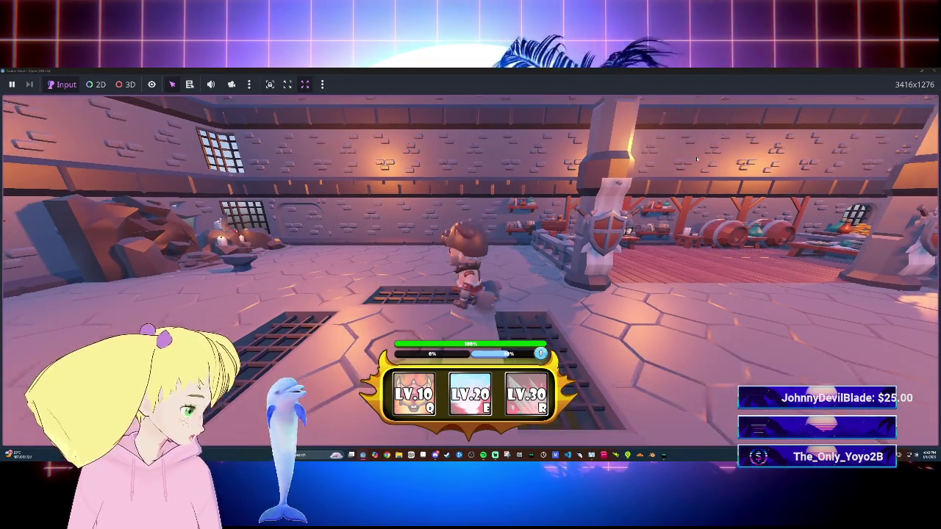
pyautogui.press('s')
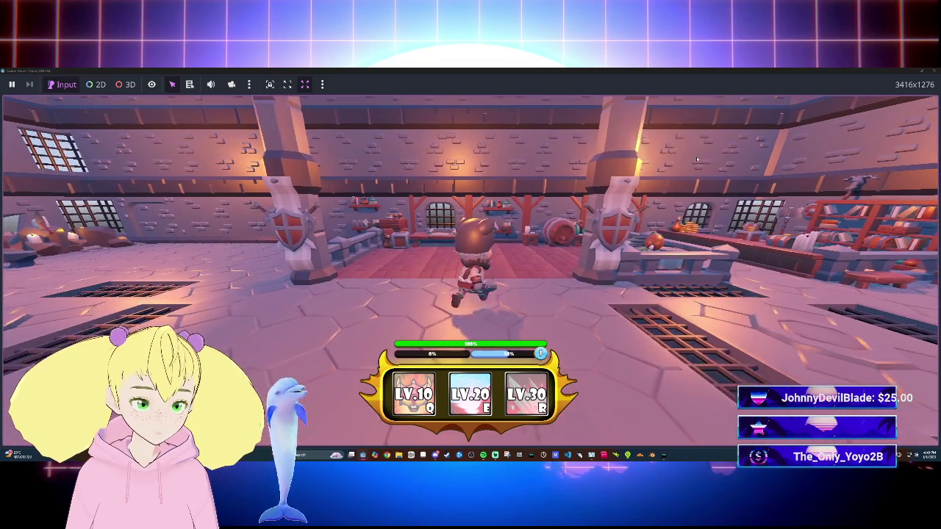
pyautogui.press('s')
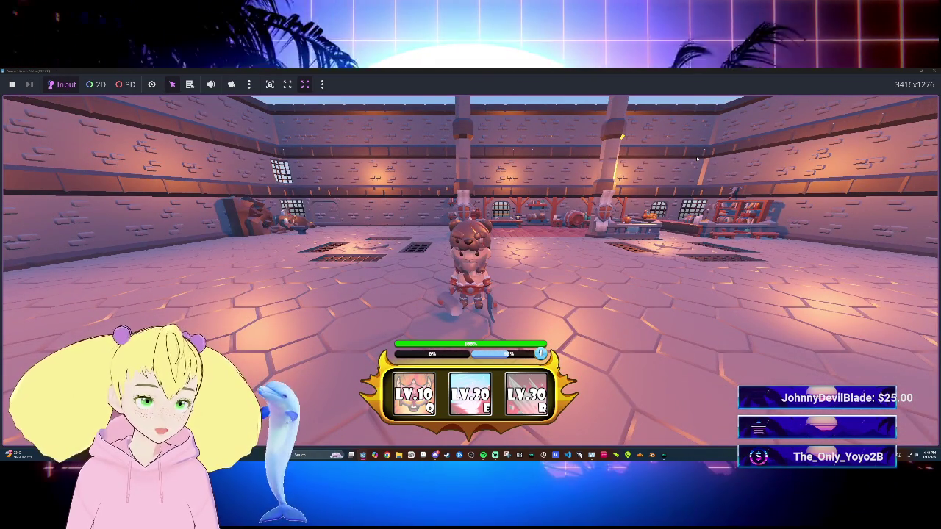
pyautogui.press('w')
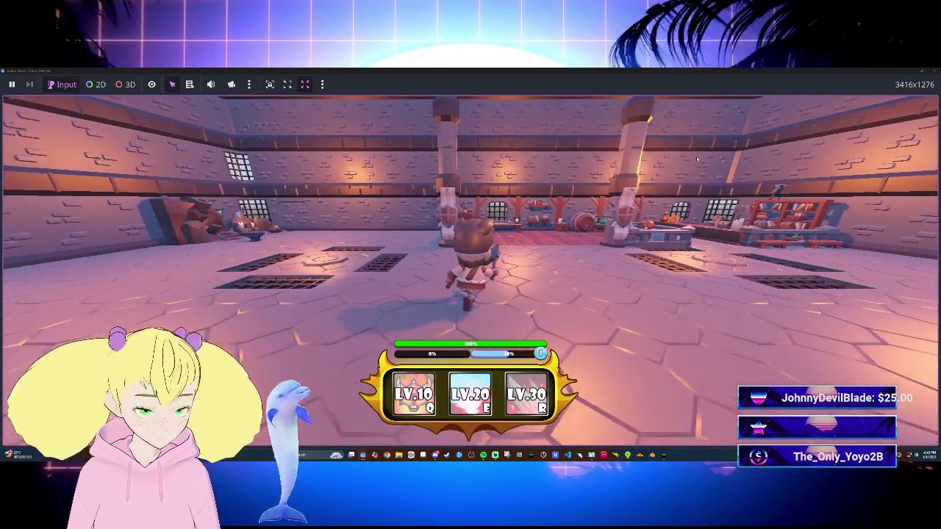
pyautogui.press('s')
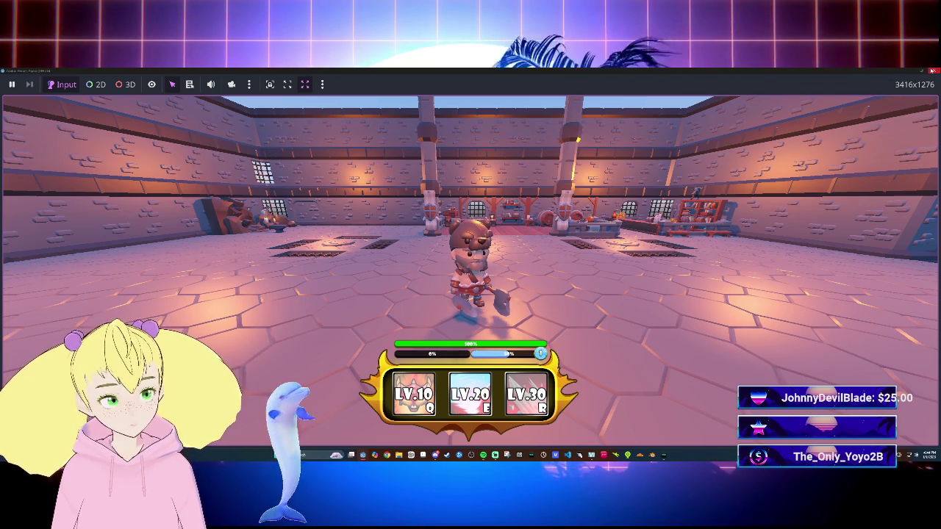
pyautogui.click(927, 69)
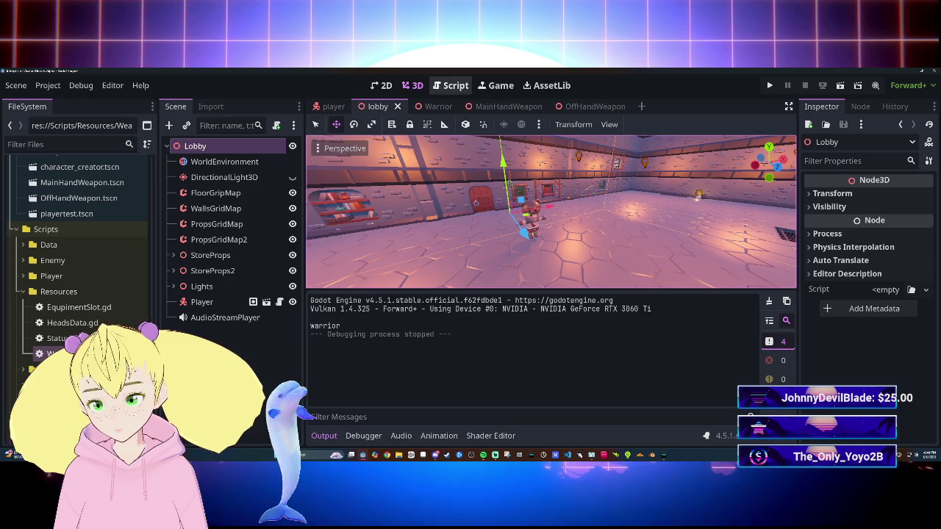
# Open init_weapon.gd in a widened, distraction-free script editor with the Output panel collapsed.
pyautogui.click(449, 86)
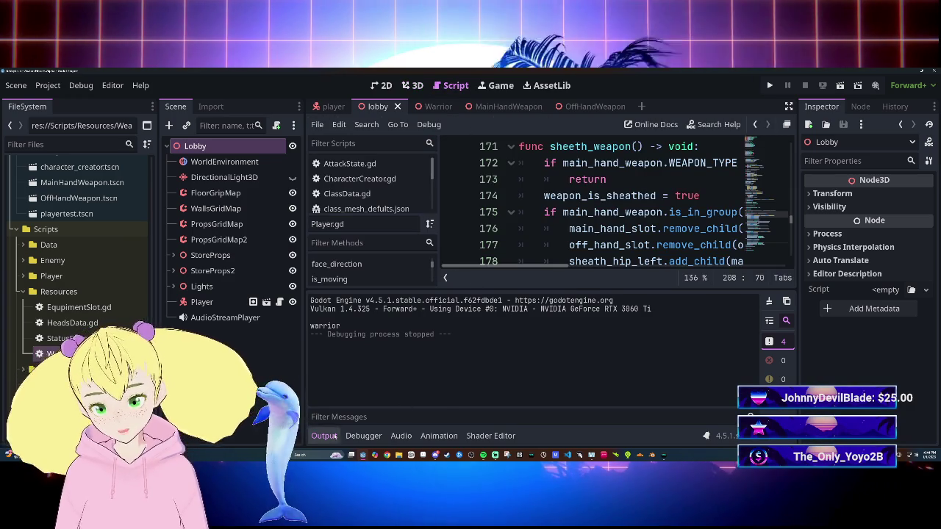
pyautogui.hotkey('ctrl', 'j')
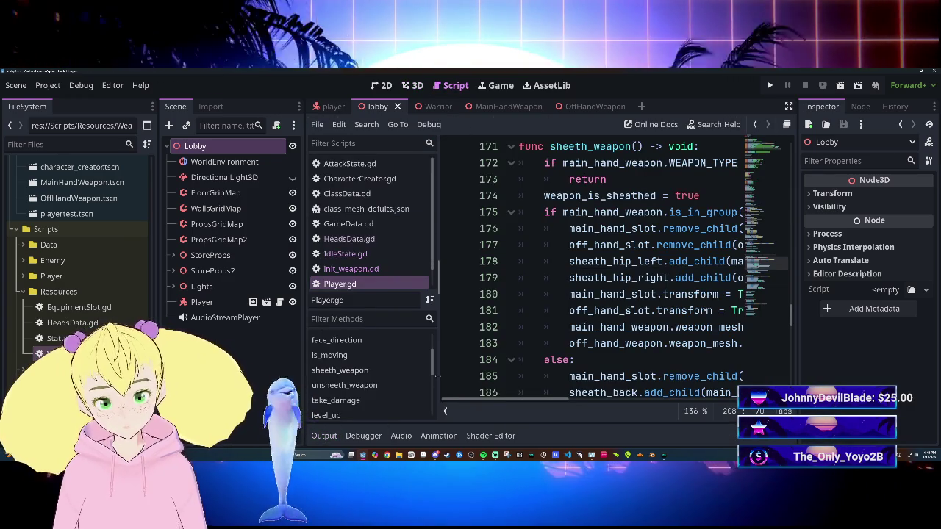
pyautogui.moveTo(441, 379); pyautogui.dragTo(368, 379)
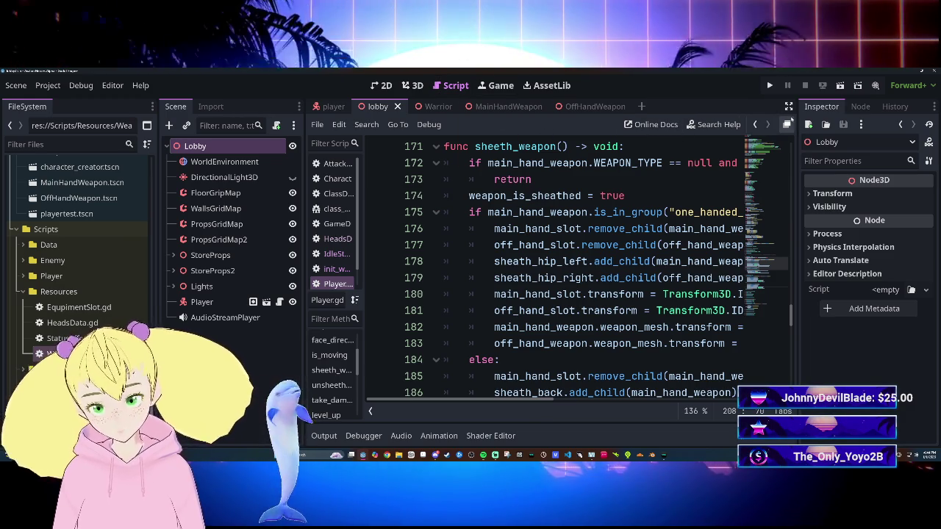
pyautogui.hotkey('ctrl', 'shift', 'F11')
pyautogui.scroll(10, 471, 316)
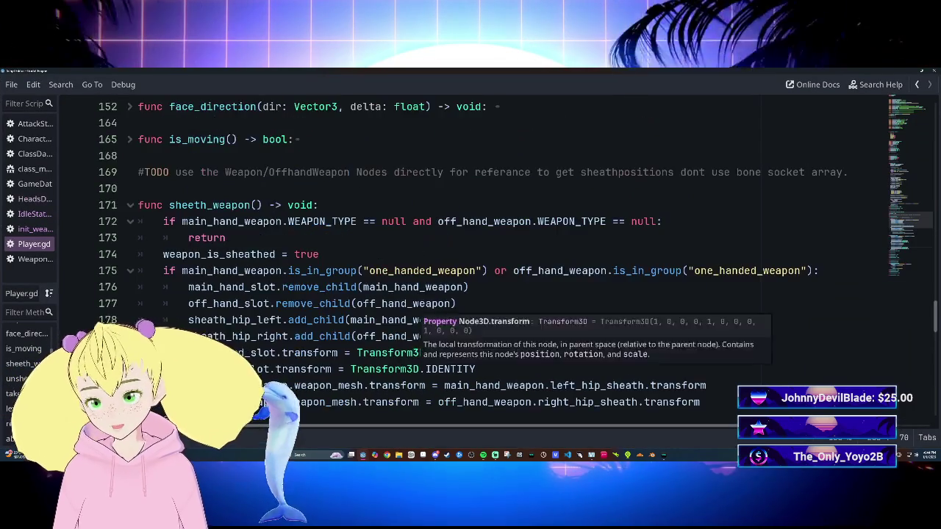
pyautogui.click(34, 229)
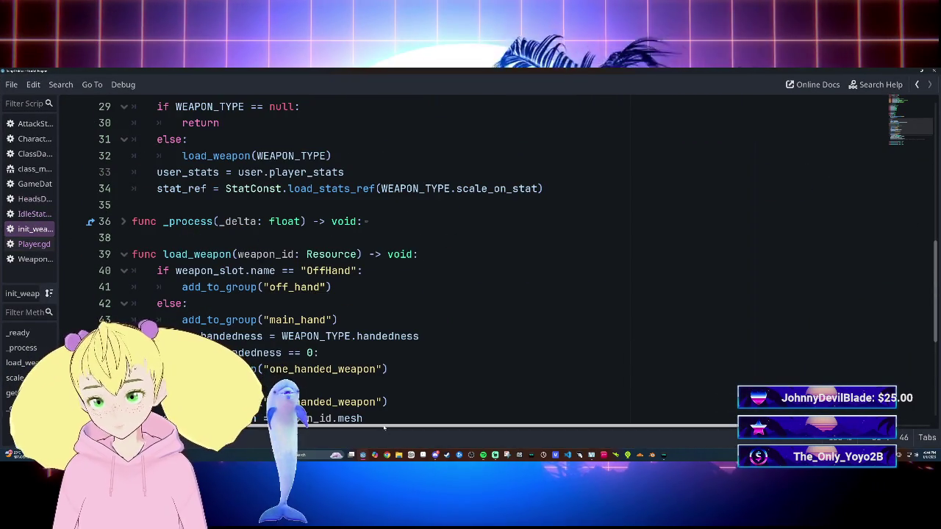
# Add a new line after line 51 in load_weapon starting with weapon_mesh.transform.
pyautogui.scroll(-1, 470, 257)
pyautogui.scroll(-1, 301, 327)
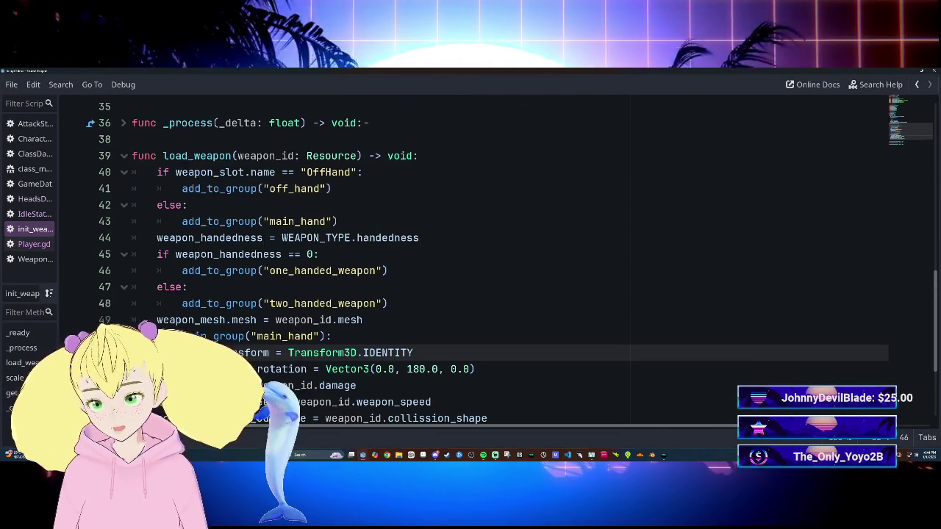
pyautogui.scroll(2, 301, 327)
pyautogui.scroll(-2, 301, 327)
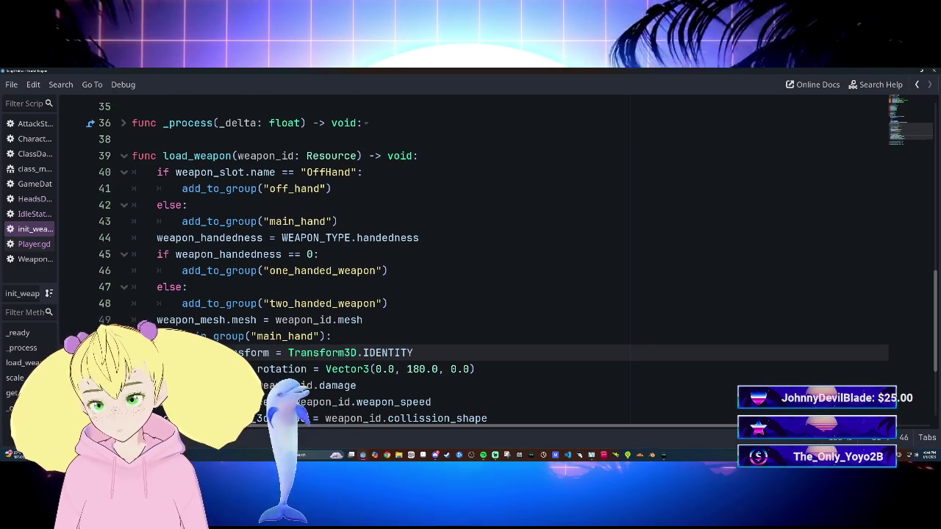
pyautogui.scroll(-1, 471, 257)
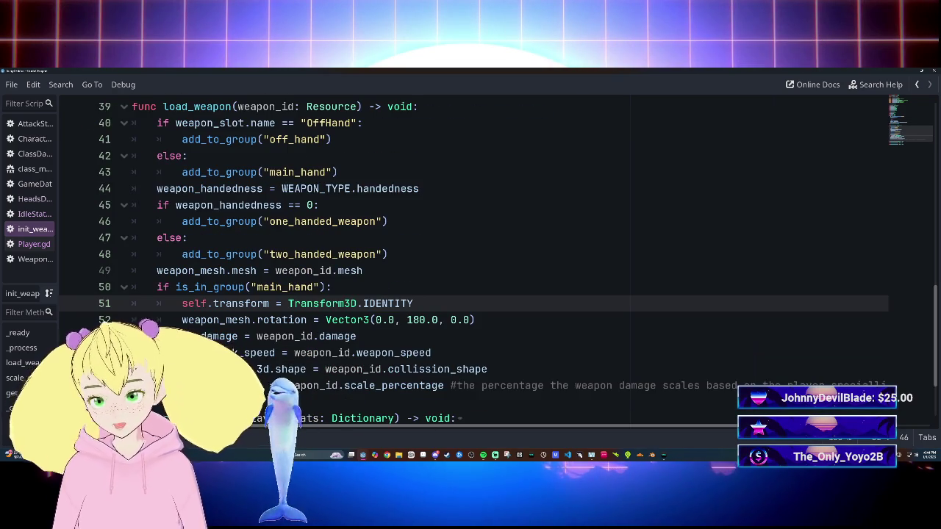
pyautogui.press('Return')
pyautogui.write('weap')
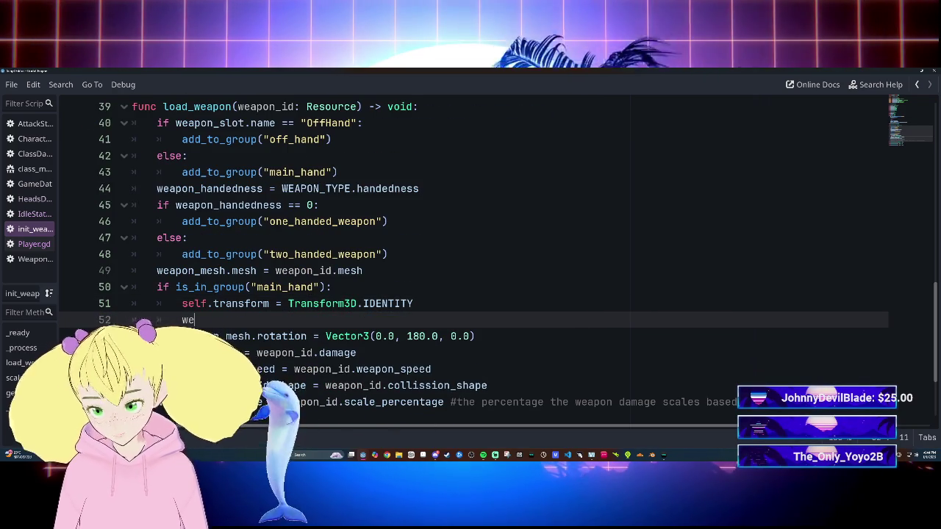
pyautogui.press('Return')
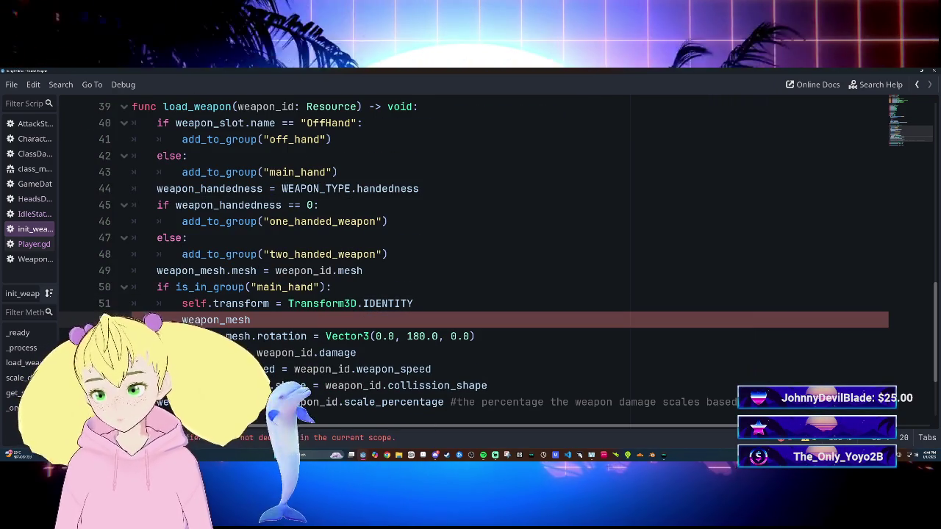
pyautogui.write('.tra')
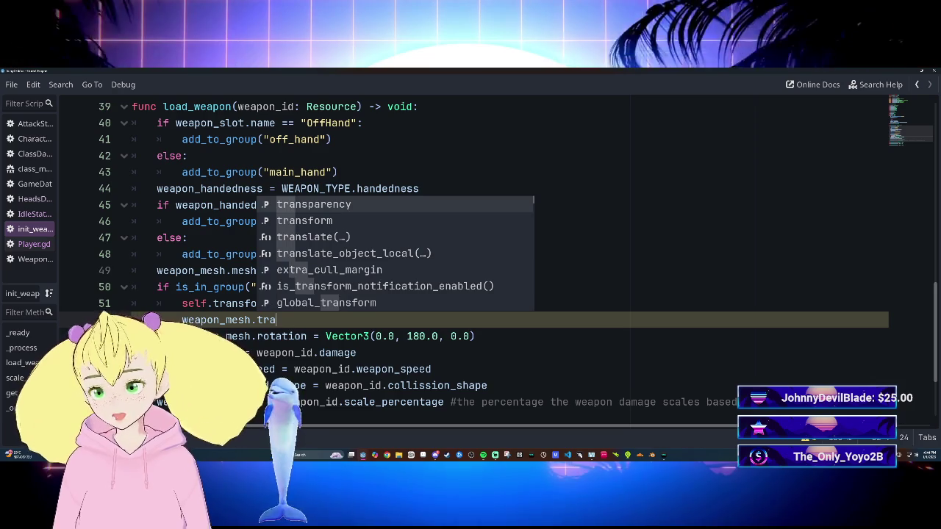
pyautogui.press('Down')
pyautogui.press('Return')
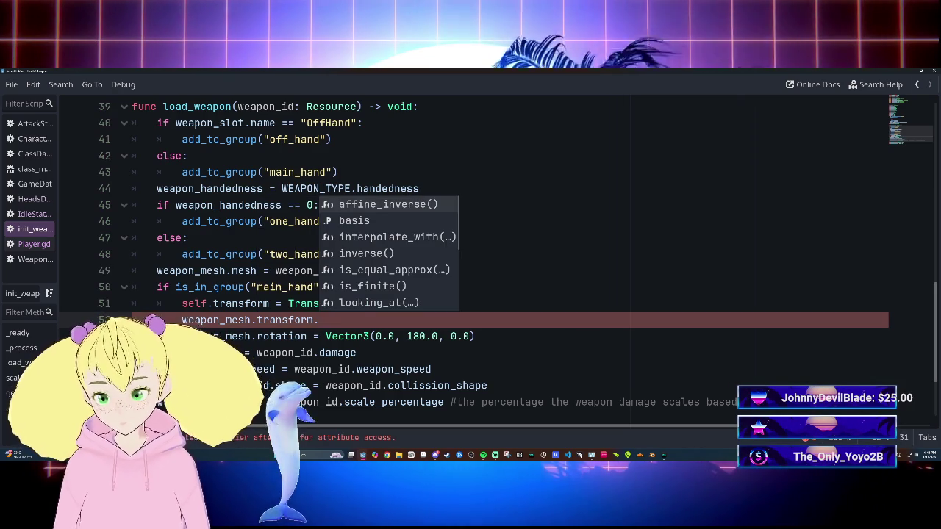
# Assign Transform3D.IDENTITY to weapon_mesh.transform, fixing the typos along the way.
pyautogui.write('I')
pyautogui.press('BackSpace')
pyautogui.press('BackSpace')
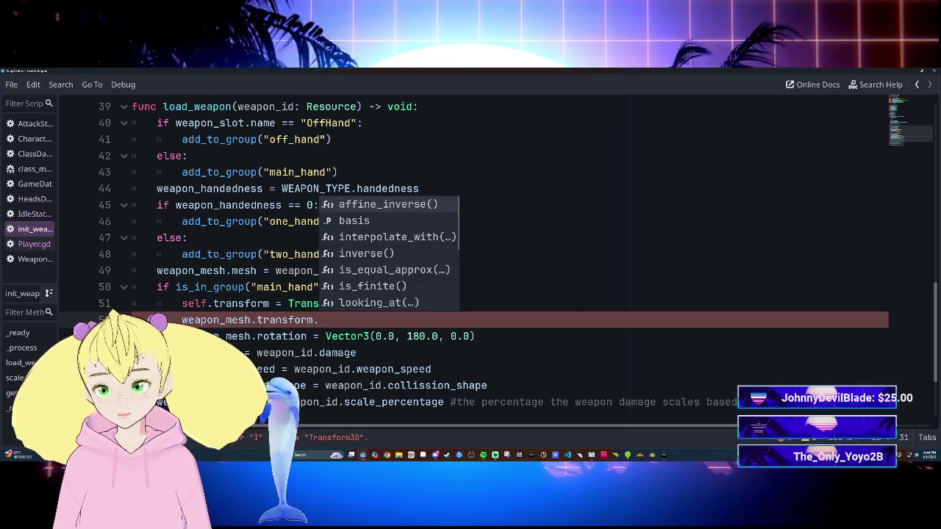
pyautogui.write('= tr')
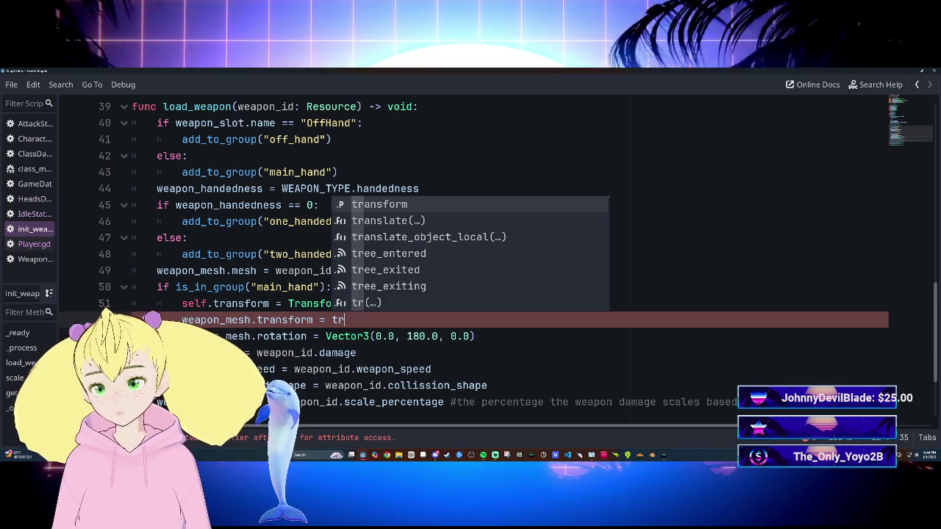
pyautogui.write('ra')
pyautogui.press('BackSpace')
pyautogui.press('BackSpace')
pyautogui.press('BackSpace')
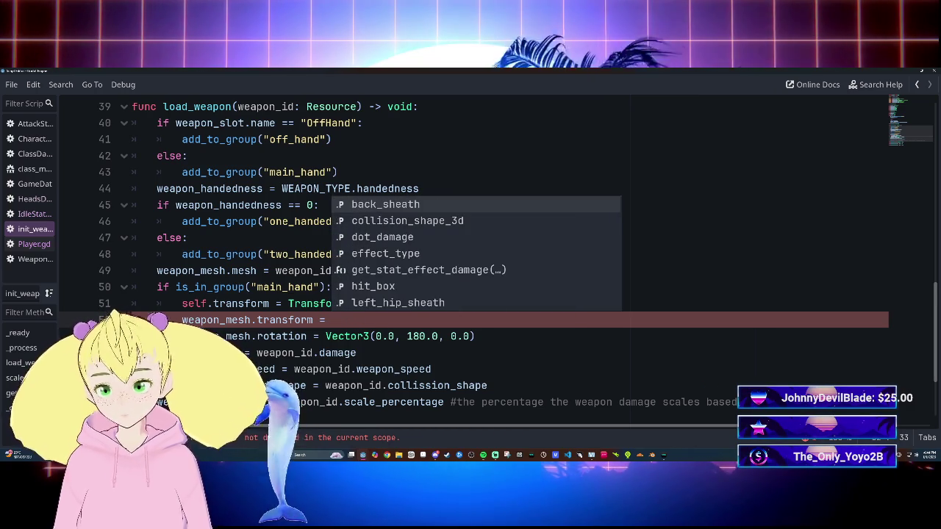
pyautogui.write('tra')
pyautogui.press('Down')
pyautogui.press('Down')
pyautogui.press('Down')
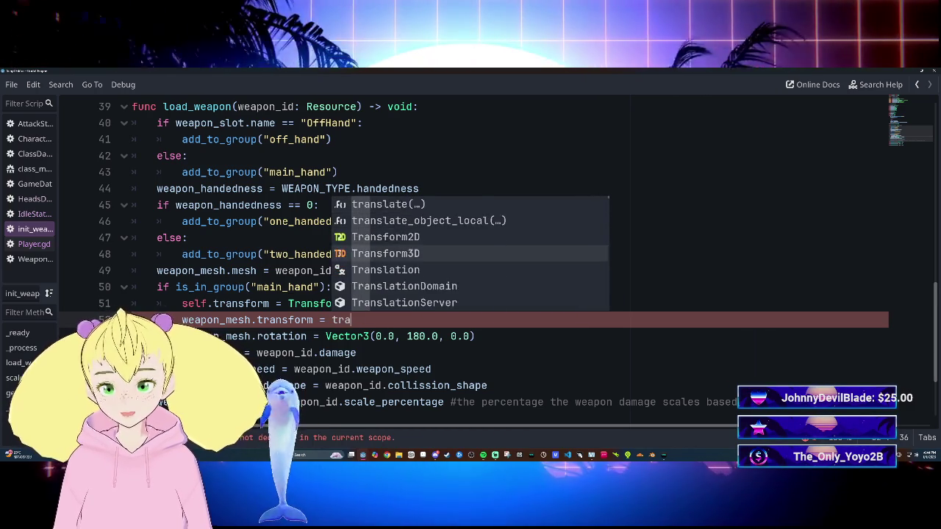
pyautogui.press('Return')
pyautogui.write('.I')
pyautogui.press('Return')
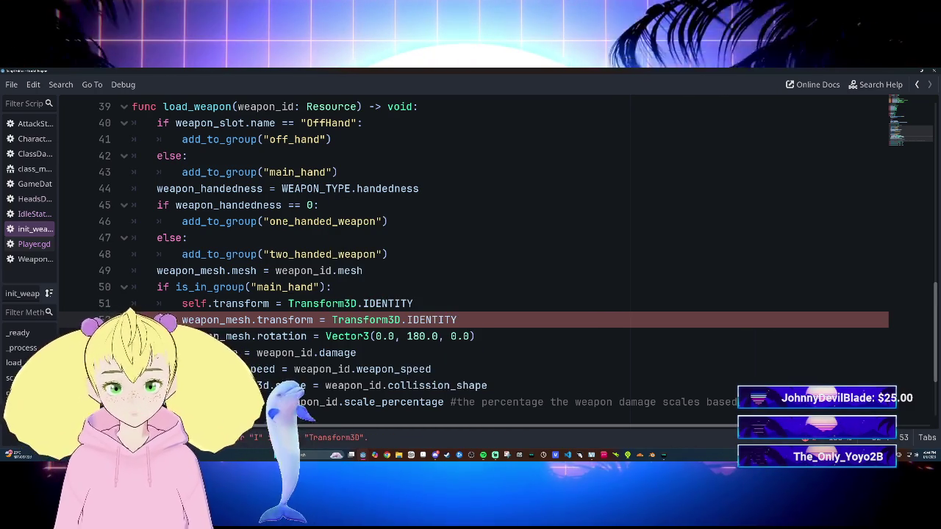
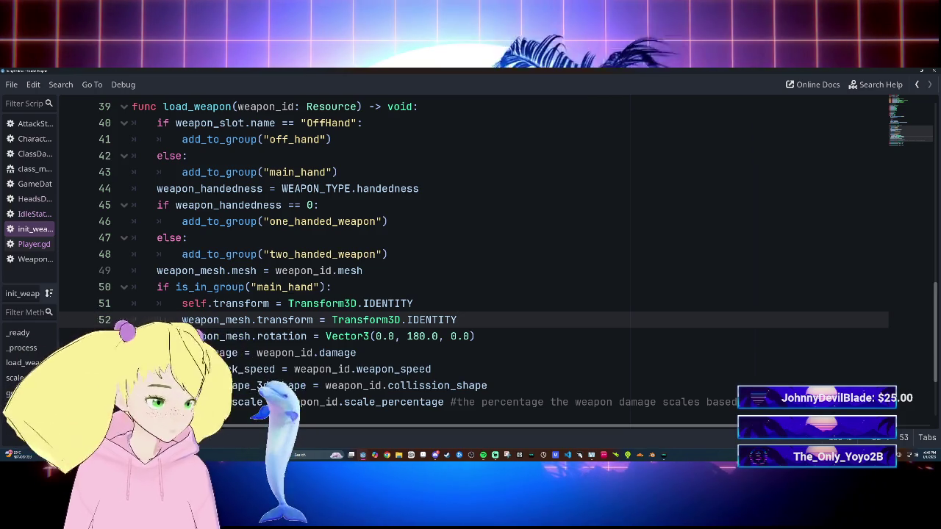
# Leave the script editor for the 3D scene and launch a test run of the game with F5.
pyautogui.scroll(-3, 470, 258)
pyautogui.scroll(15, 471, 258)
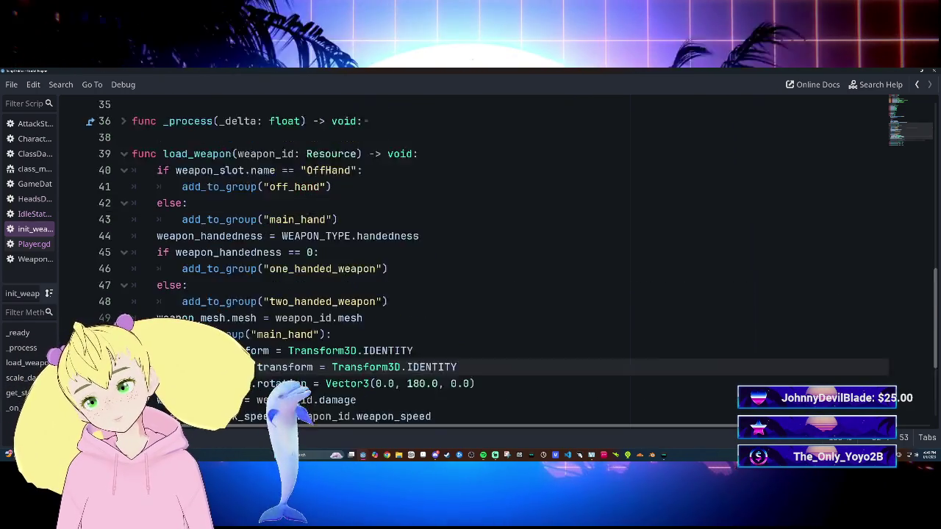
pyautogui.scroll(-15, 470, 257)
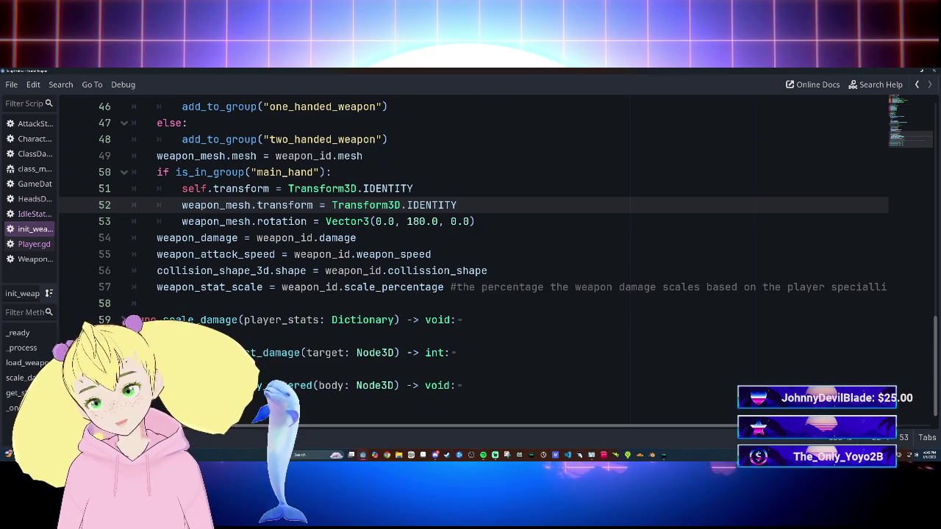
pyautogui.moveTo(435, 206)
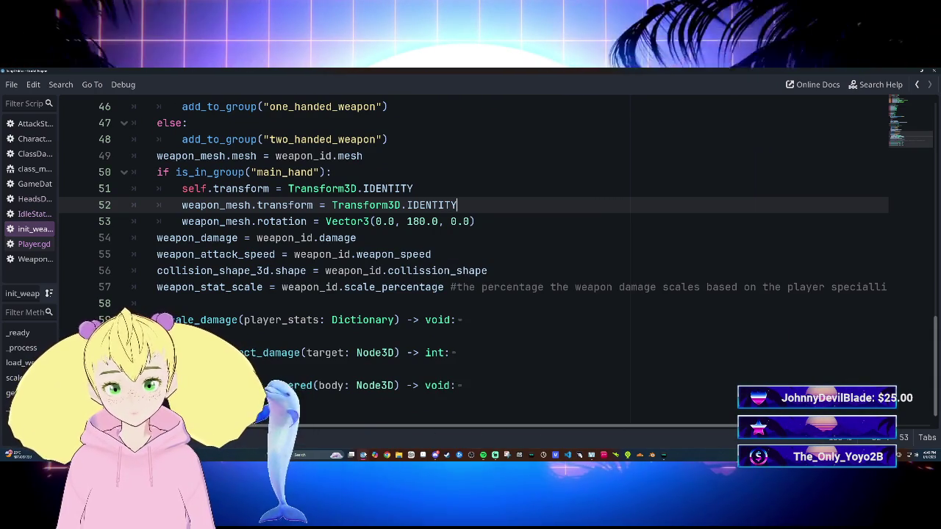
pyautogui.hotkey('ctrl', 'F2')
pyautogui.press('F5')
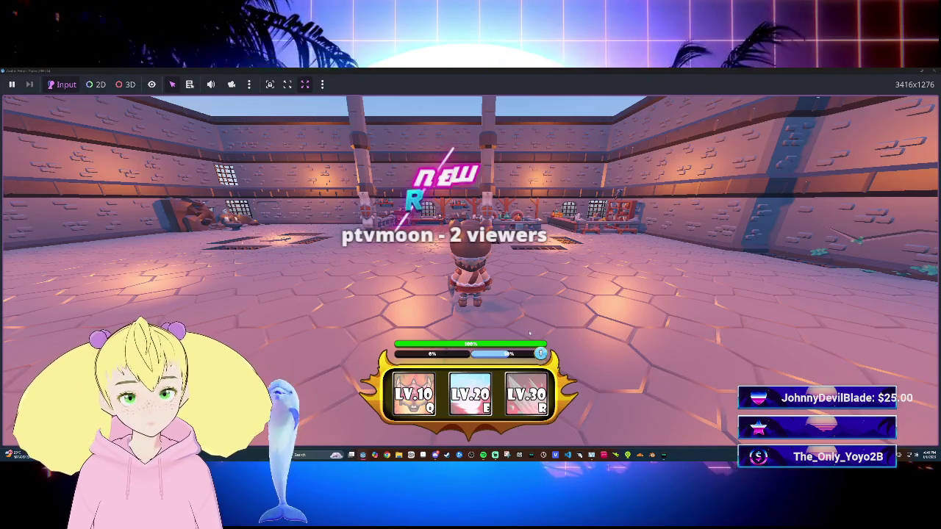
# Walk the character around the lobby with S, W and D, then stop the game with F8.
pyautogui.press('s')
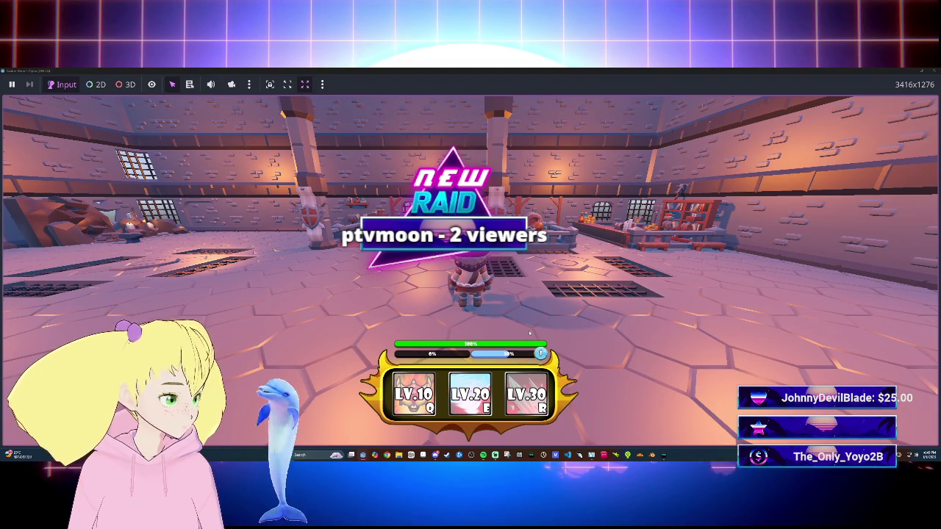
pyautogui.press('s')
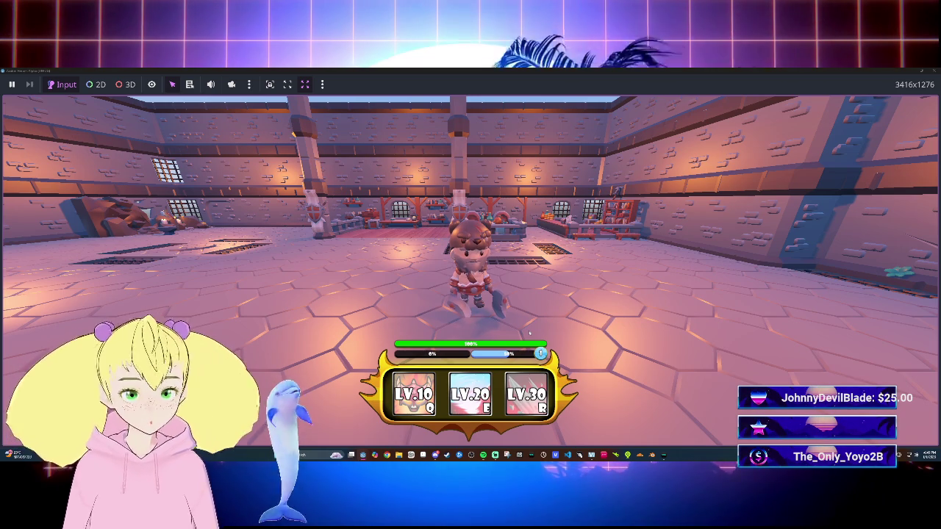
pyautogui.press('w')
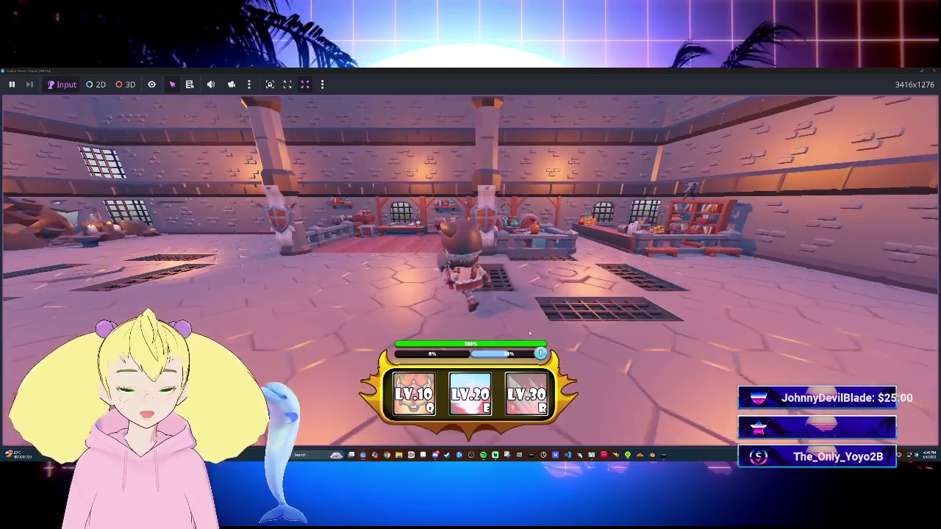
pyautogui.press('s')
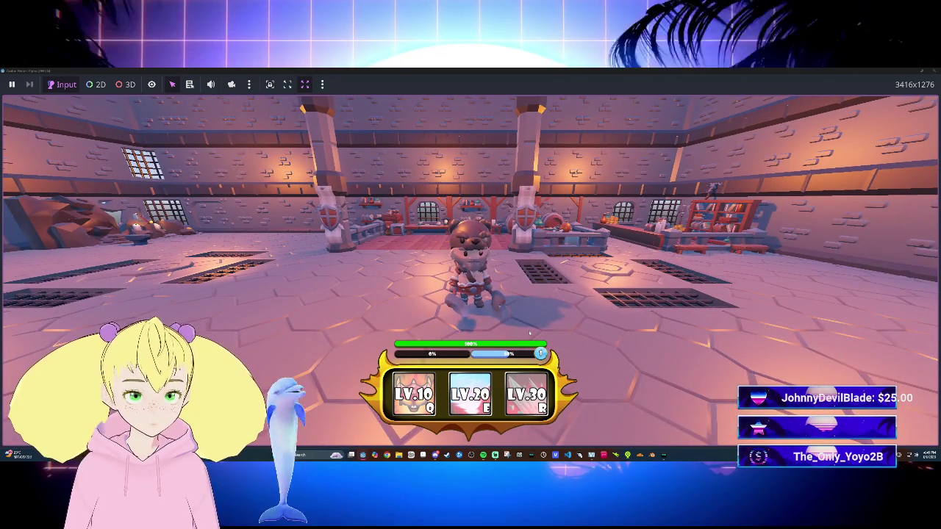
pyautogui.press('d')
pyautogui.press('s')
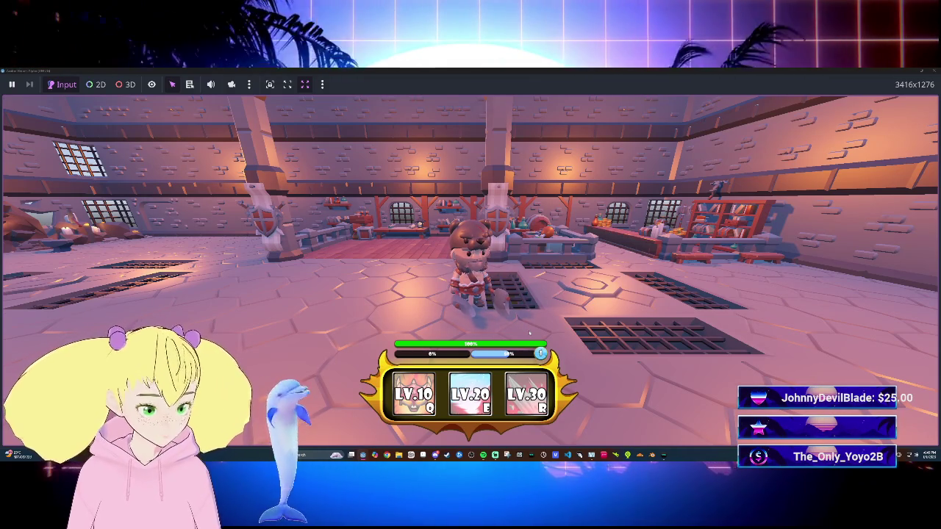
pyautogui.press('s')
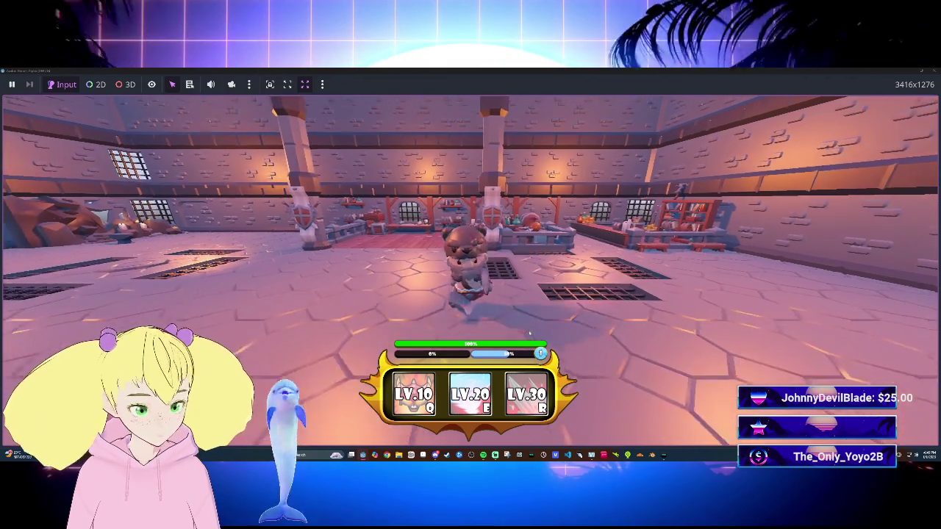
pyautogui.press('w')
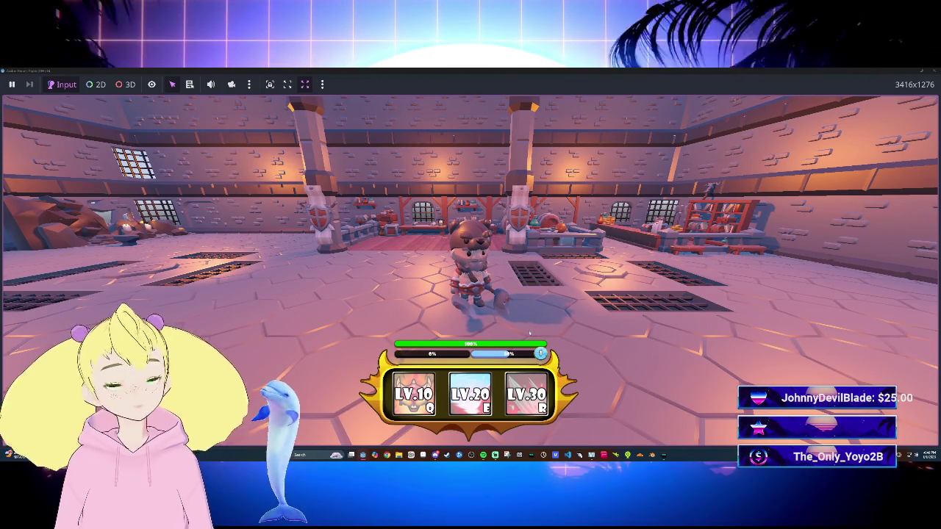
pyautogui.press('F8')
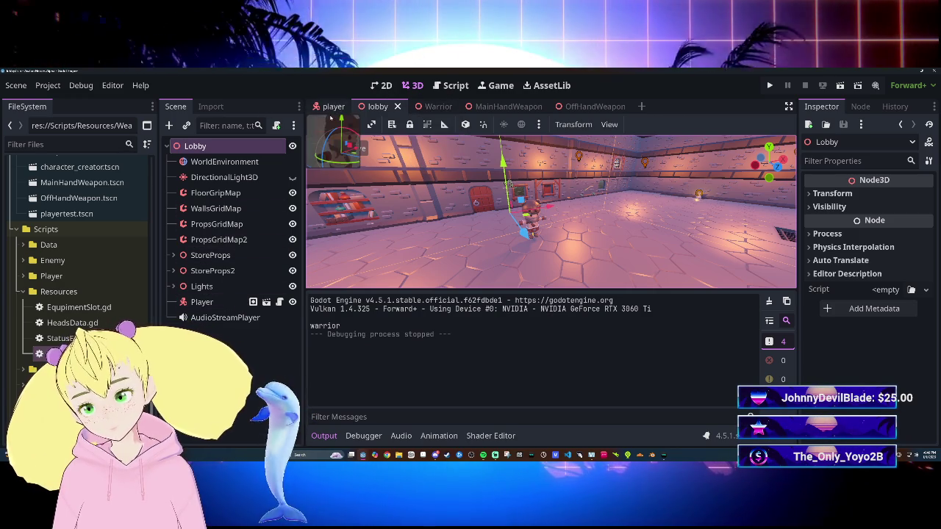
# Delete the old Player node from the Lobby scene.
pyautogui.click(213, 301)
pyautogui.press('Delete')
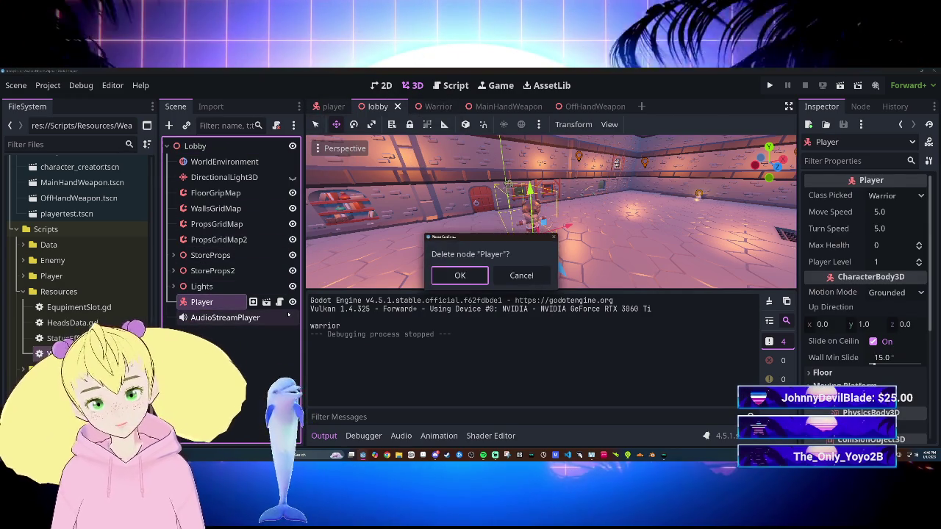
pyautogui.press('Return')
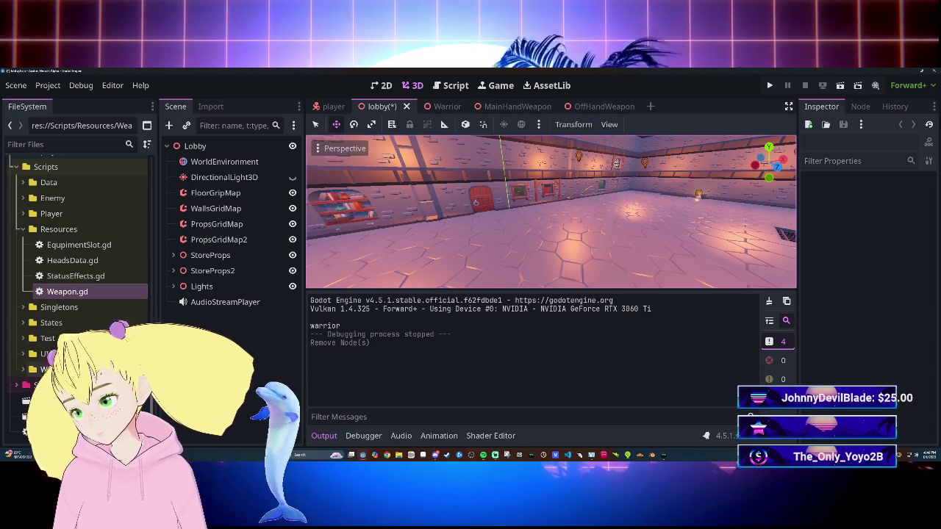
# Expand the Player folder in FileSystem and briefly open, then close, the player scene.
pyautogui.scroll(5, 77, 235)
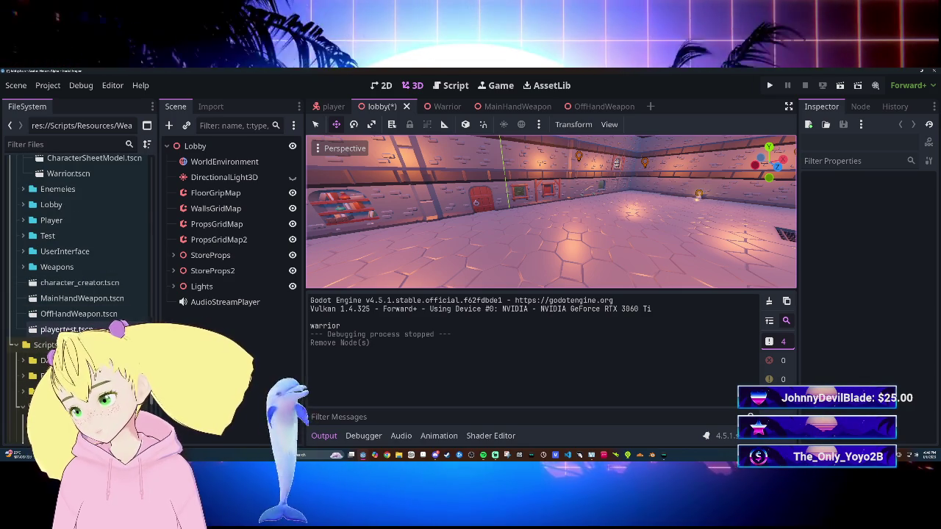
pyautogui.click(23, 220)
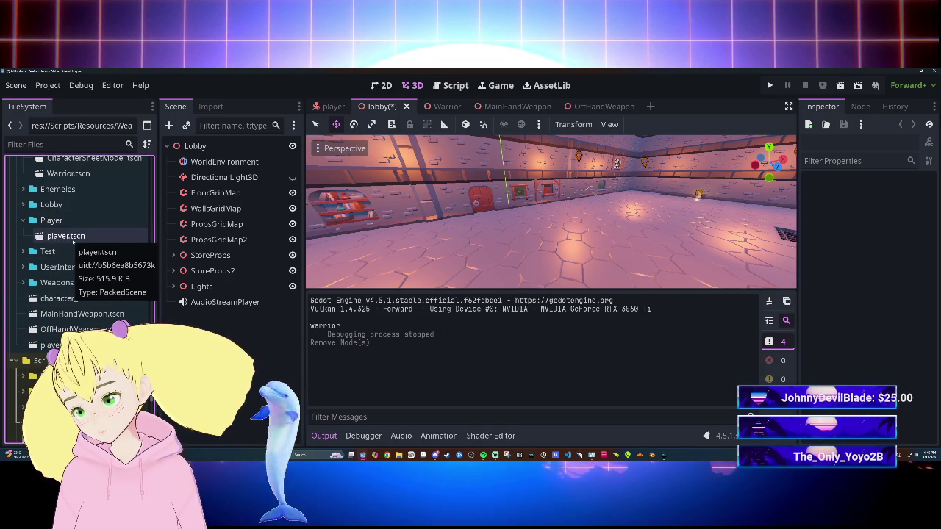
pyautogui.doubleClick(73, 238)
pyautogui.scroll(-2, 262, 376)
pyautogui.scroll(2, 262, 376)
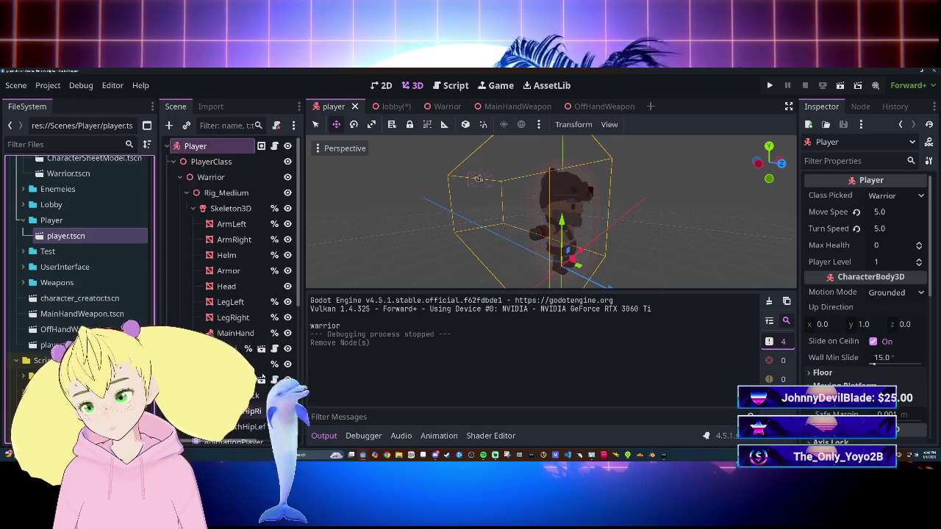
pyautogui.scroll(-5, 263, 377)
pyautogui.scroll(5, 250, 257)
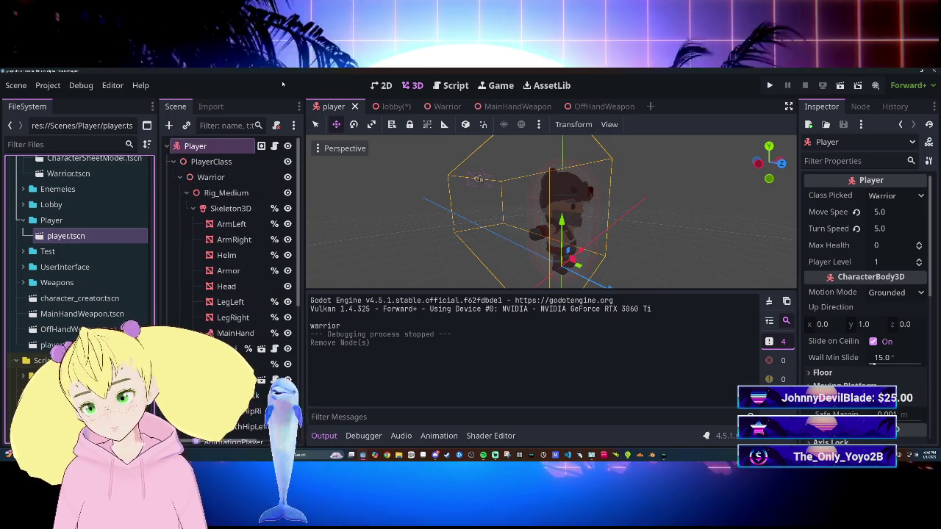
pyautogui.click(354, 107)
# Instance player.tscn under Lobby, raise it 0.375 units, save, and start the game.
pyautogui.moveTo(66, 235); pyautogui.dragTo(166, 319)
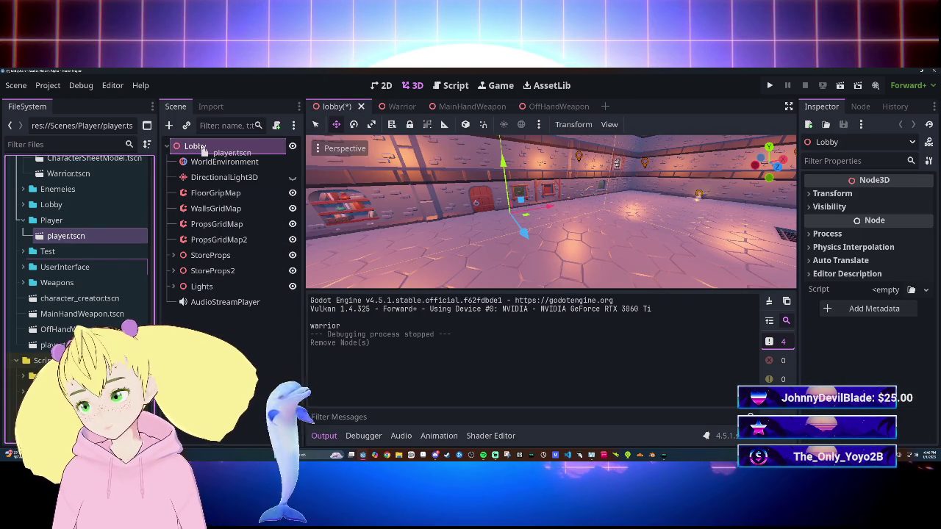
pyautogui.moveTo(203, 151); pyautogui.dragTo(203, 147)
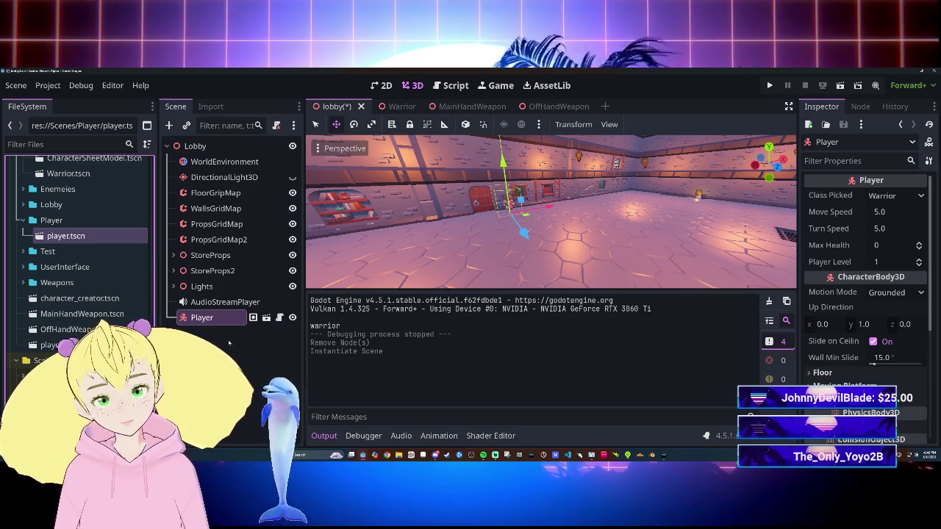
pyautogui.moveTo(545, 236); pyautogui.dragTo(527, 185)
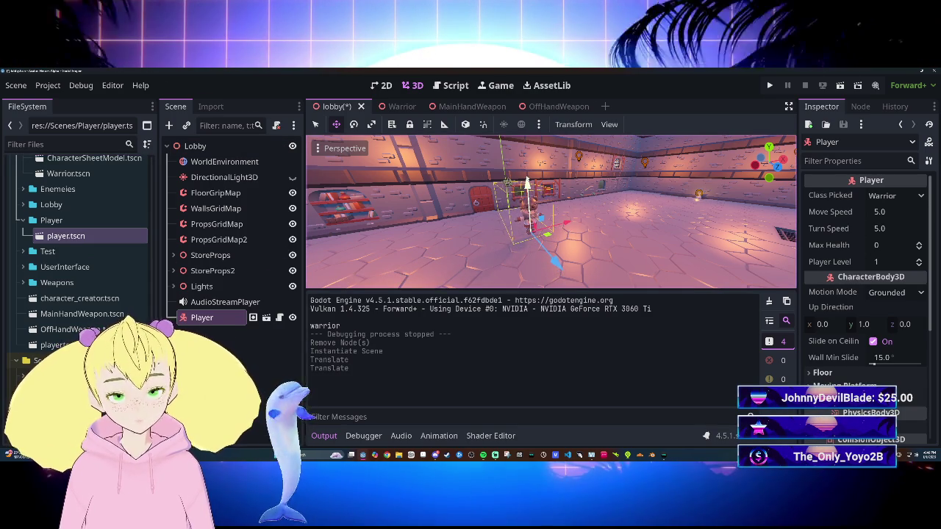
pyautogui.hotkey('ctrl', 's')
pyautogui.press('F5')
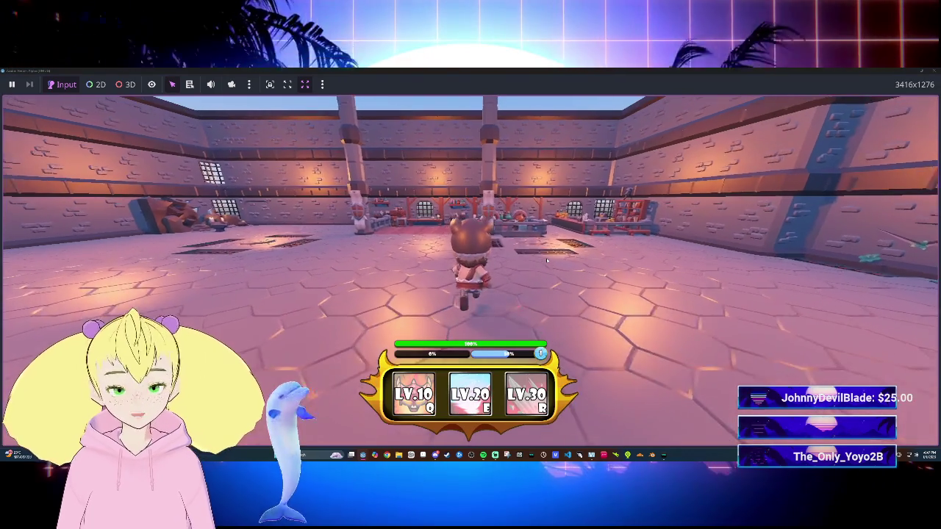
# Walk the character briefly toward the camera, then stop the game with F8.
pyautogui.press('s')
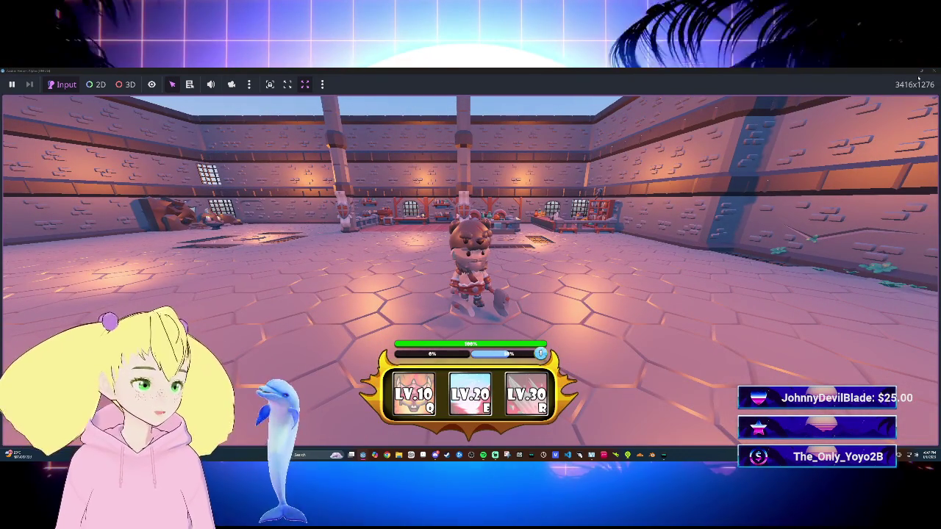
pyautogui.press('F8')
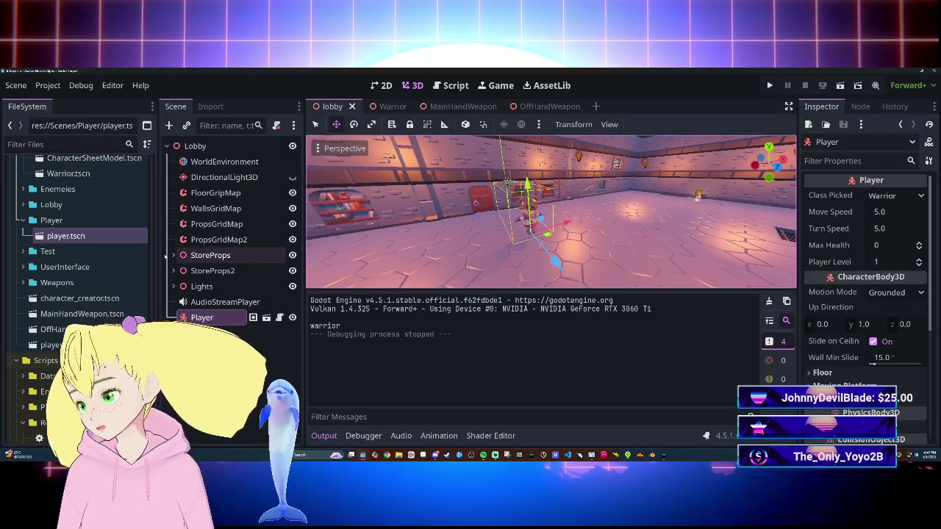
pyautogui.doubleClick(64, 235)
pyautogui.click(382, 107)
pyautogui.click(402, 107)
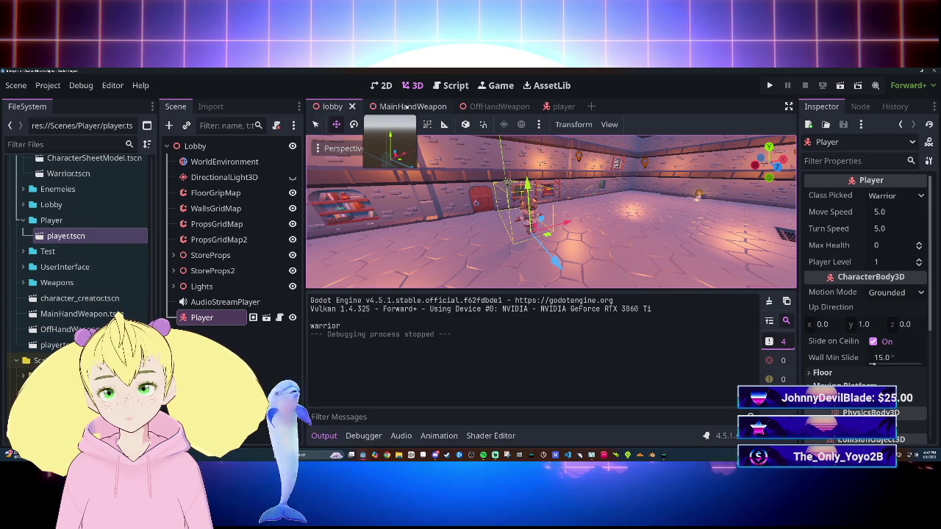
pyautogui.click(412, 107)
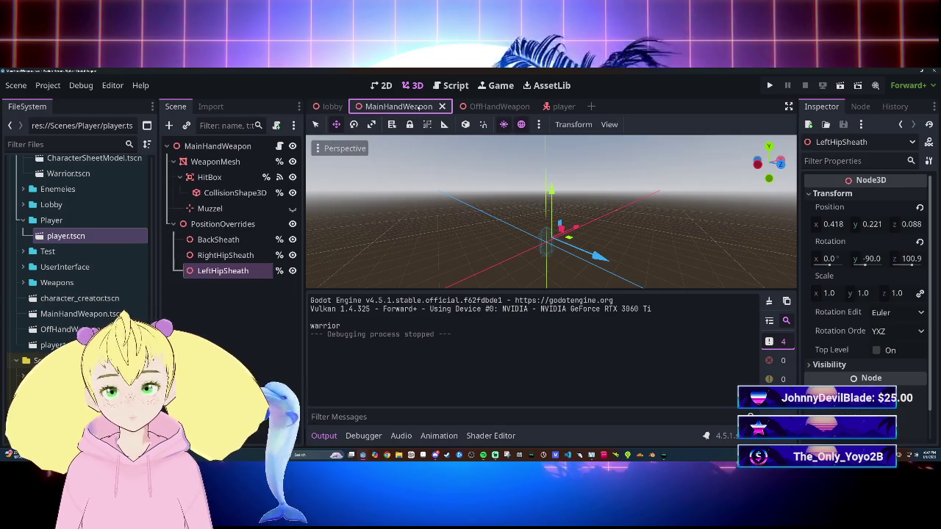
pyautogui.click(443, 107)
pyautogui.click(441, 107)
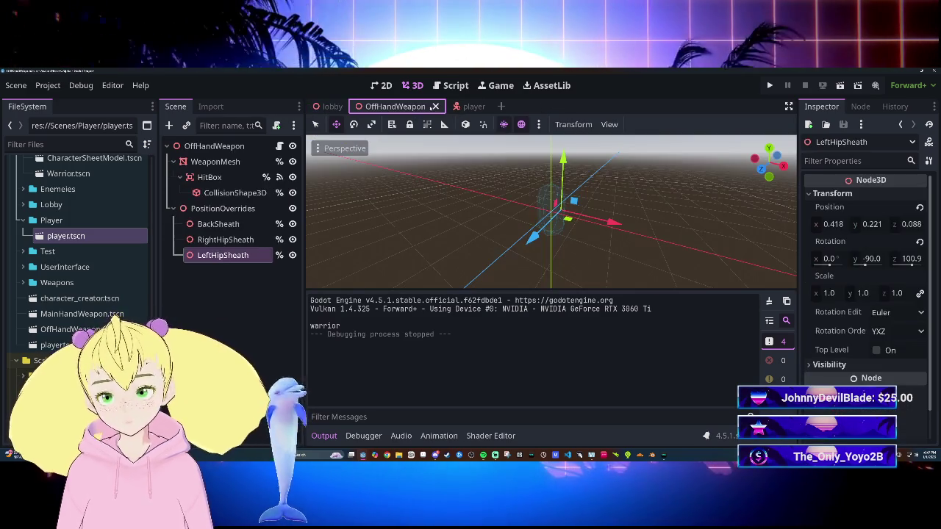
pyautogui.click(450, 107)
pyautogui.click(381, 106)
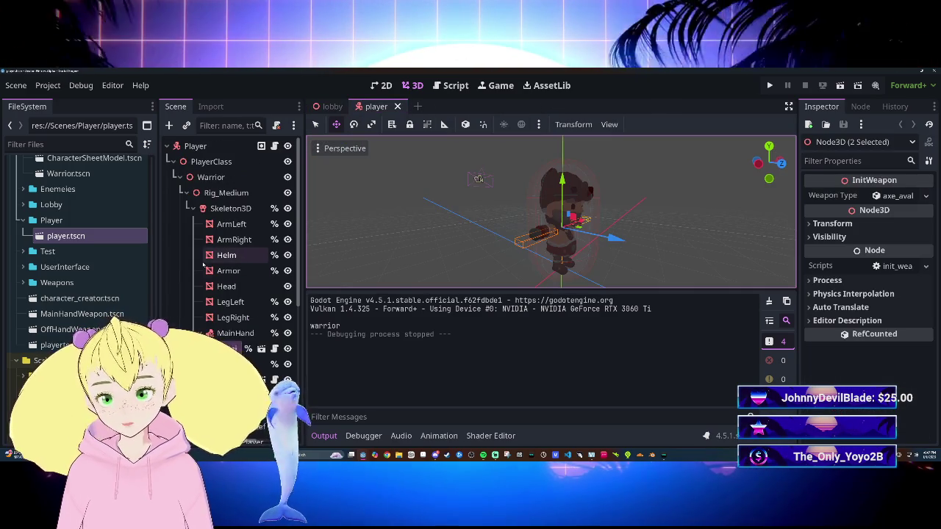
pyautogui.click(234, 333)
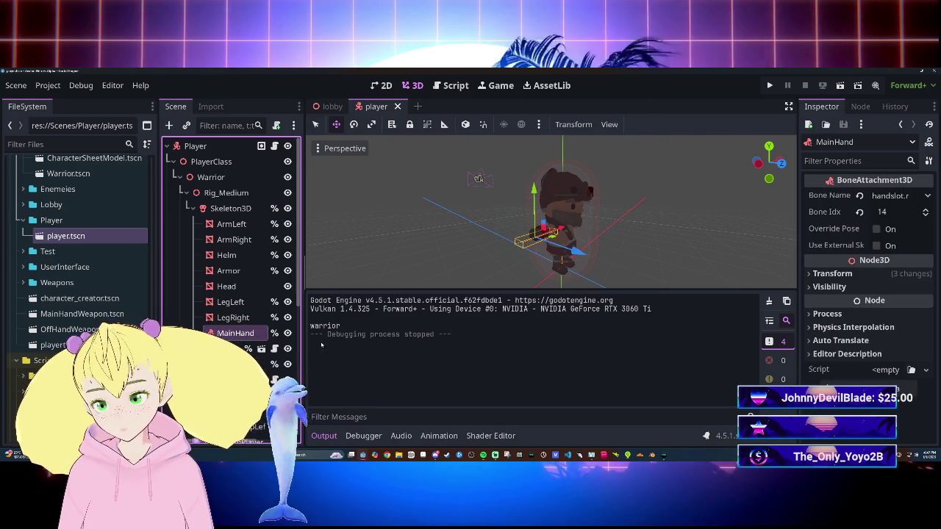
pyautogui.click(867, 274)
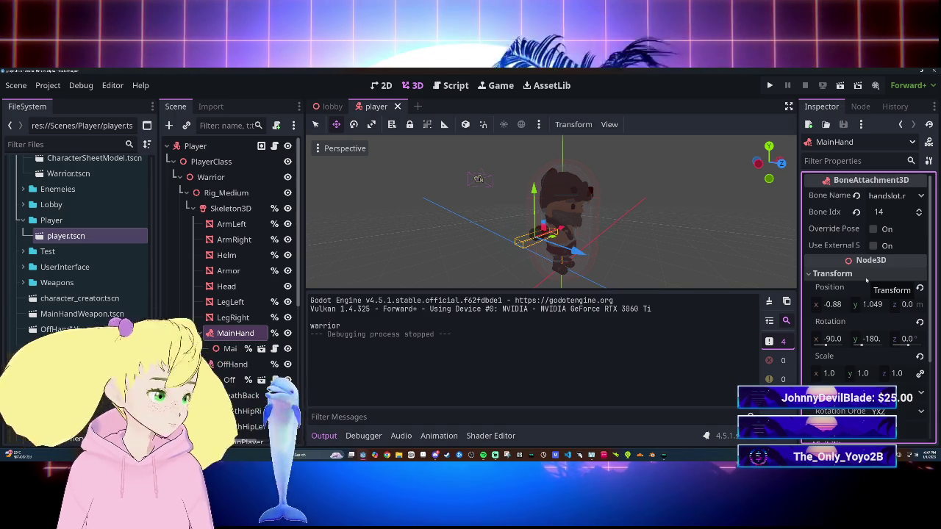
pyautogui.scroll(5, 614, 254)
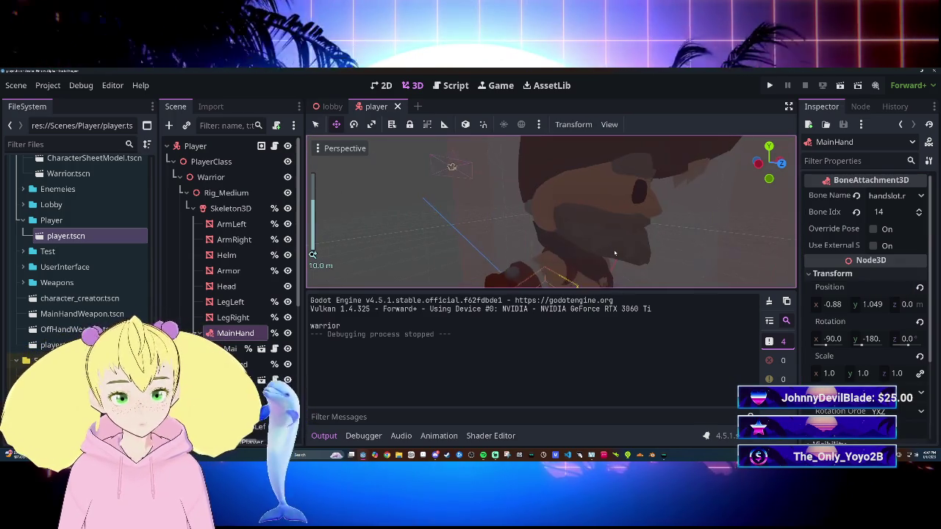
pyautogui.scroll(-5, 614, 254)
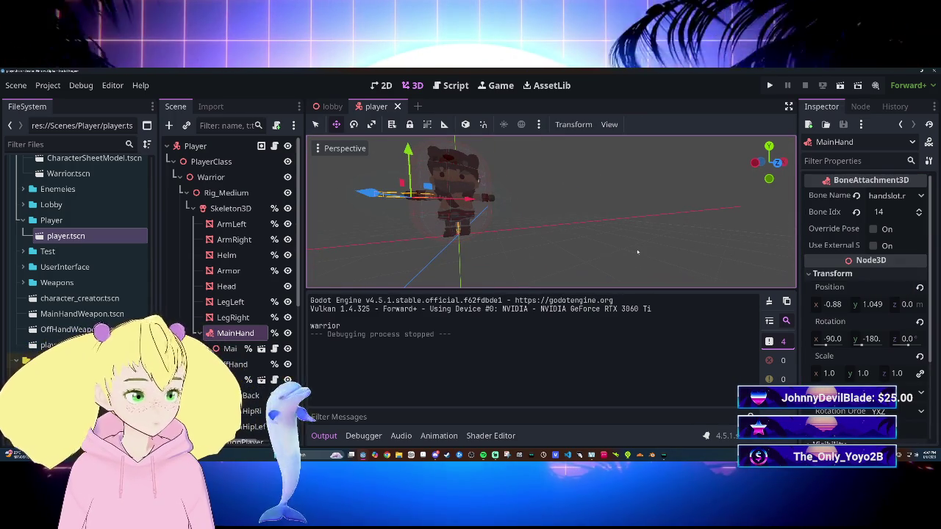
pyautogui.click(224, 324)
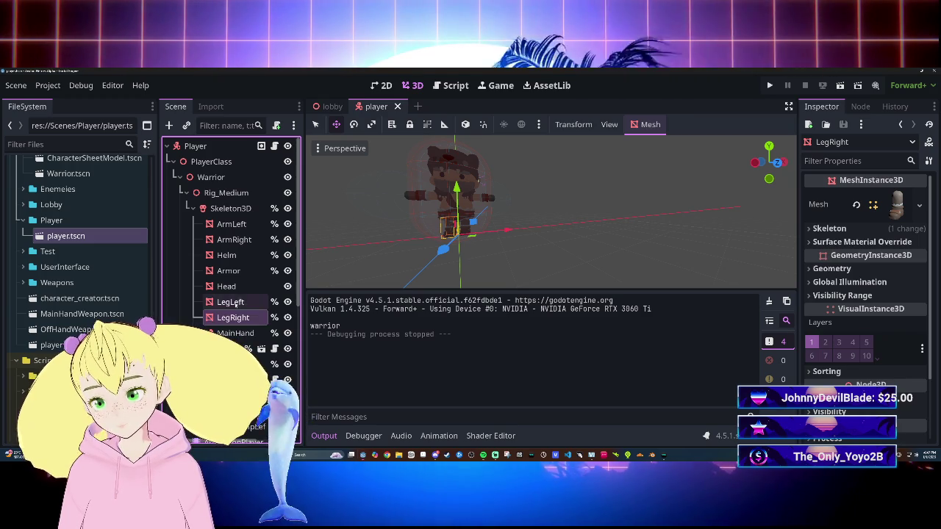
pyautogui.click(228, 271)
pyautogui.click(235, 333)
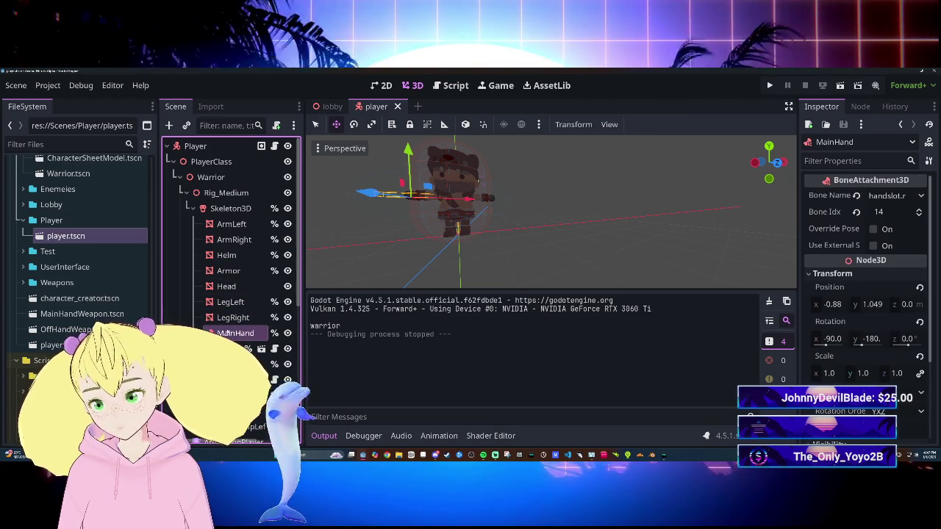
pyautogui.click(897, 196)
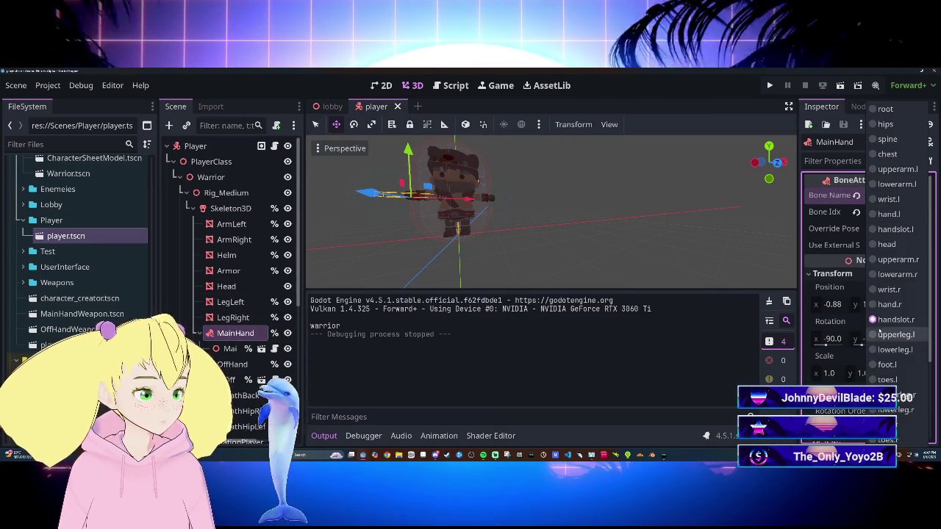
pyautogui.click(631, 349)
pyautogui.click(235, 348)
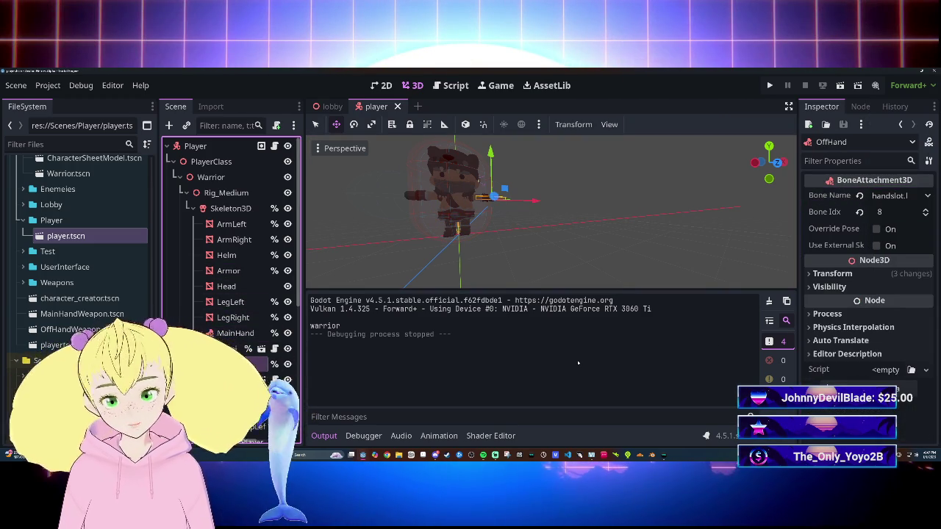
pyautogui.click(920, 195)
pyautogui.click(488, 345)
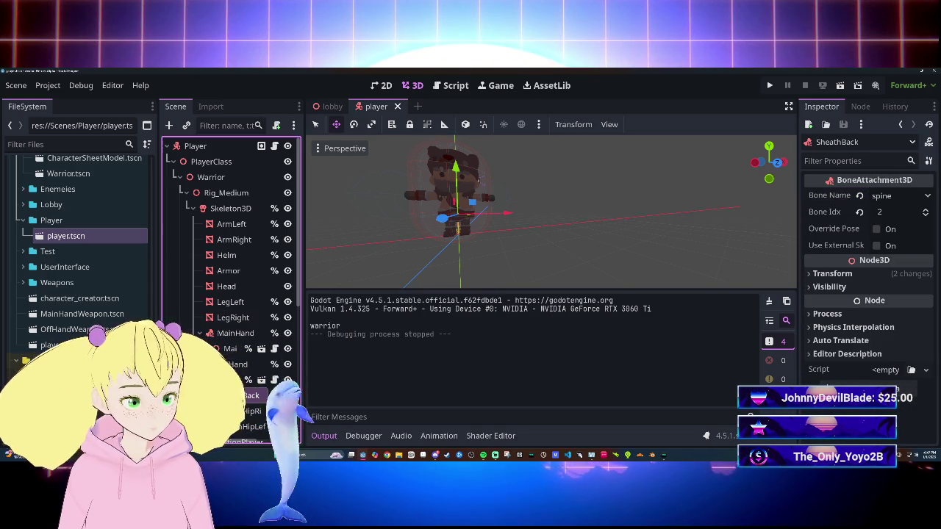
pyautogui.press('Down')
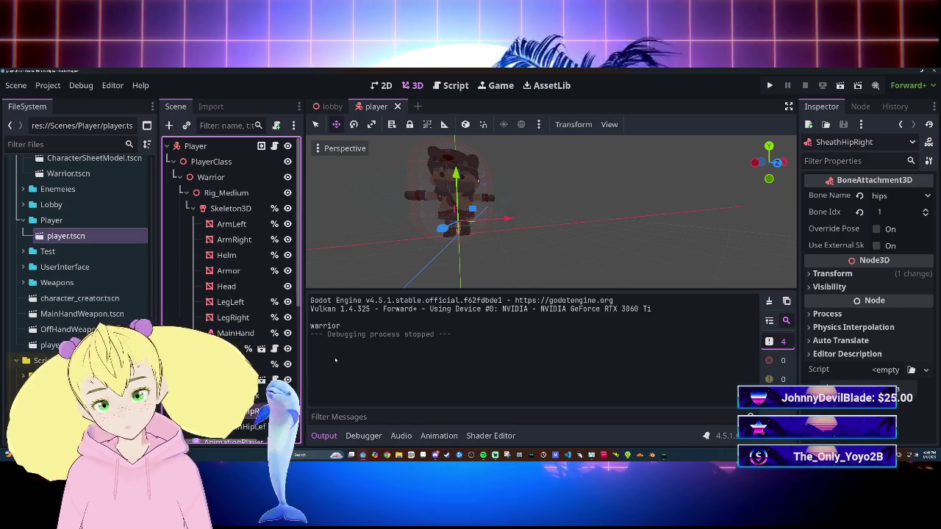
pyautogui.scroll(-3, 231, 294)
pyautogui.scroll(3, 231, 294)
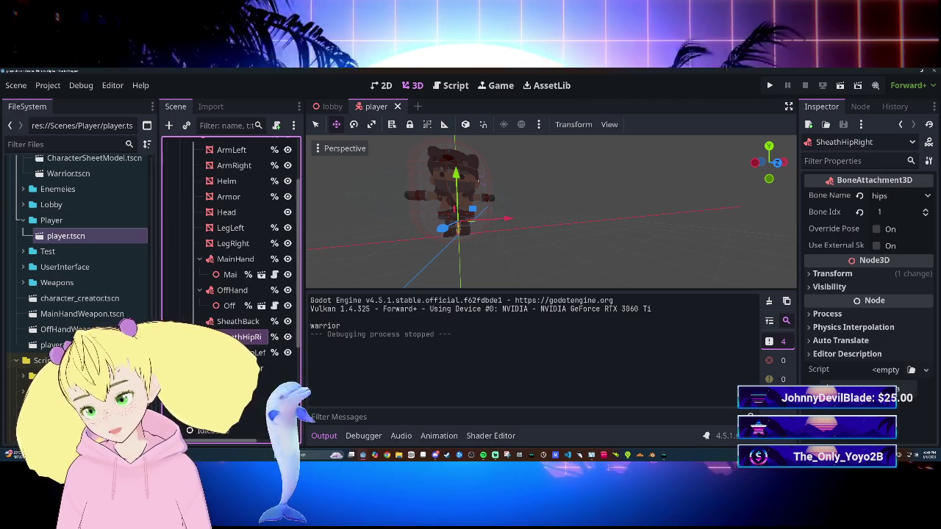
pyautogui.scroll(-2, 283, 350)
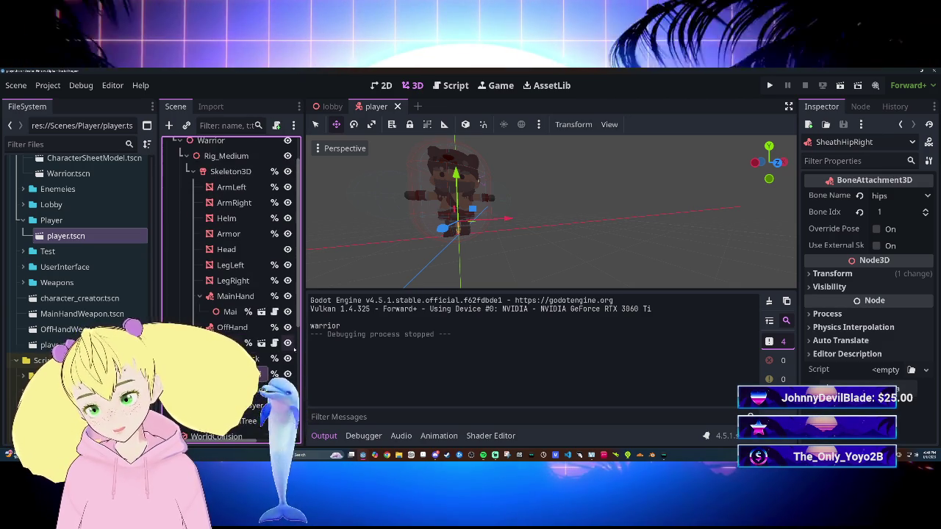
pyautogui.scroll(2, 284, 350)
pyautogui.click(235, 333)
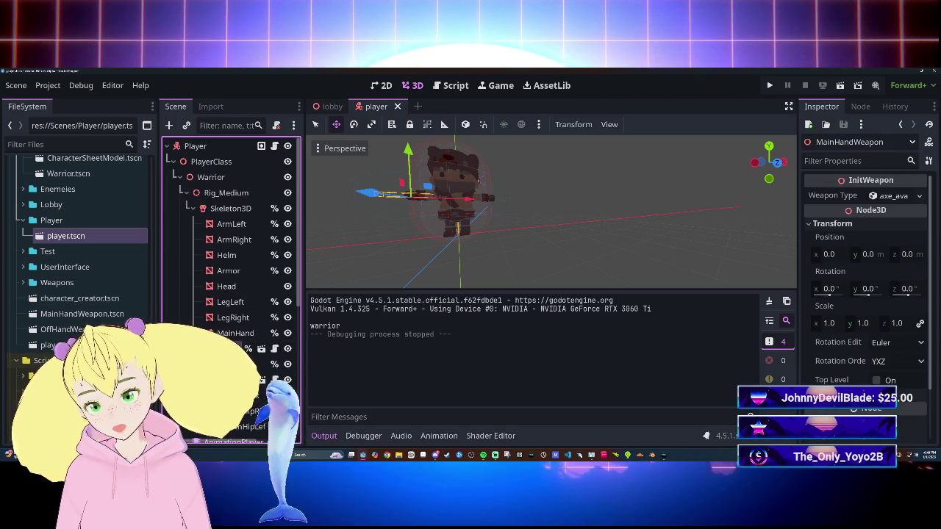
# Inspect the OffHandWeapon node's position and rotation.
pyautogui.click(235, 349)
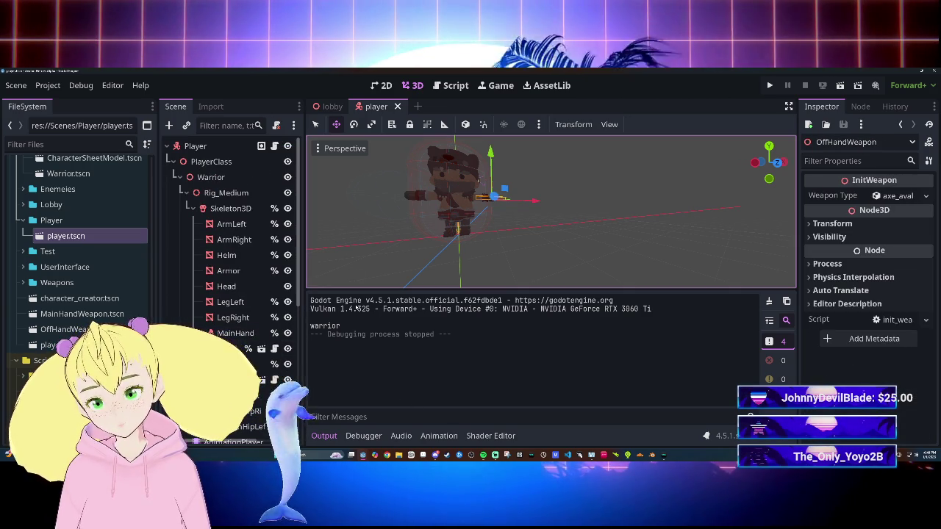
pyautogui.click(902, 226)
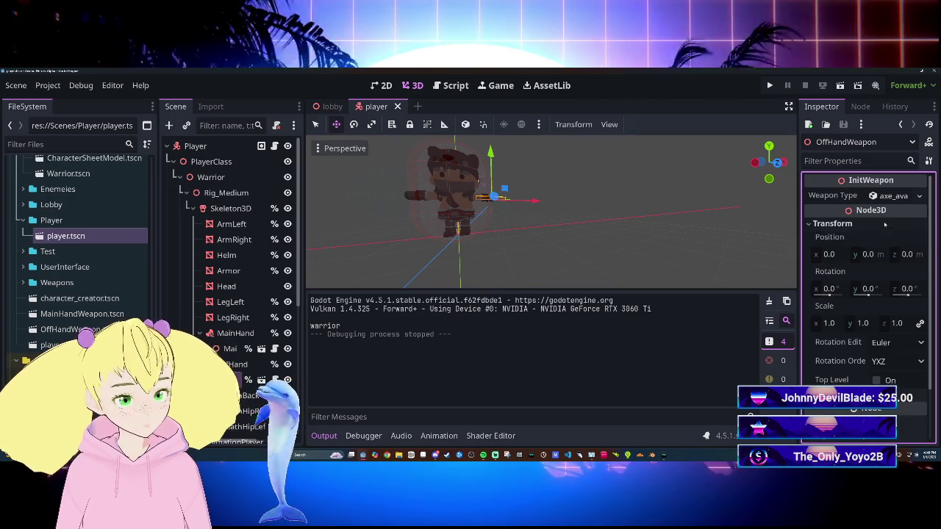
pyautogui.click(902, 226)
# Select MainHandWeapon, expand its Weapon Type resource, and open Weapon.gd in the script editor.
pyautogui.click(411, 196)
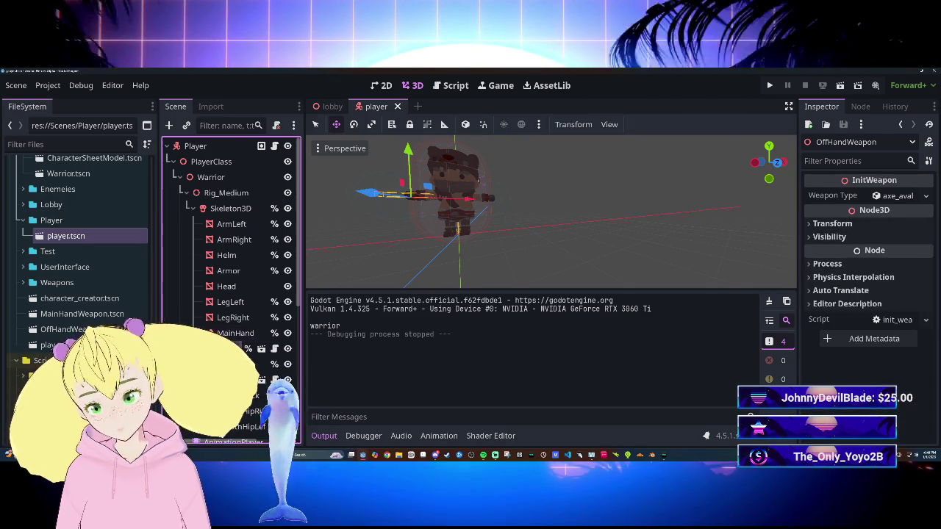
pyautogui.click(892, 223)
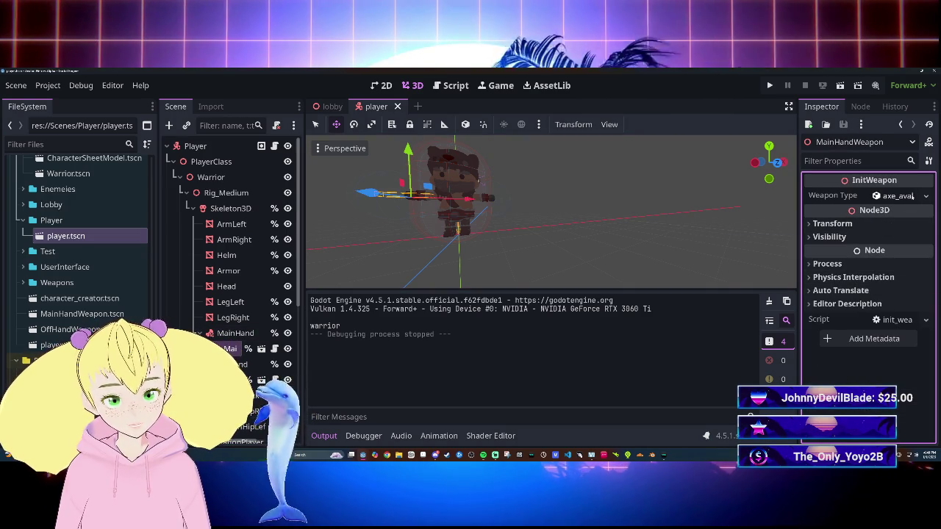
pyautogui.click(912, 196)
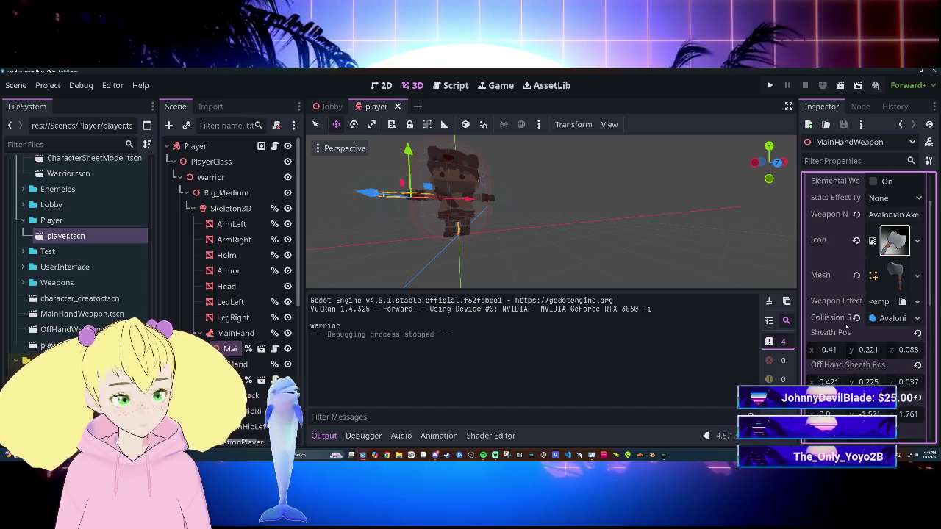
pyautogui.scroll(-1, 844, 309)
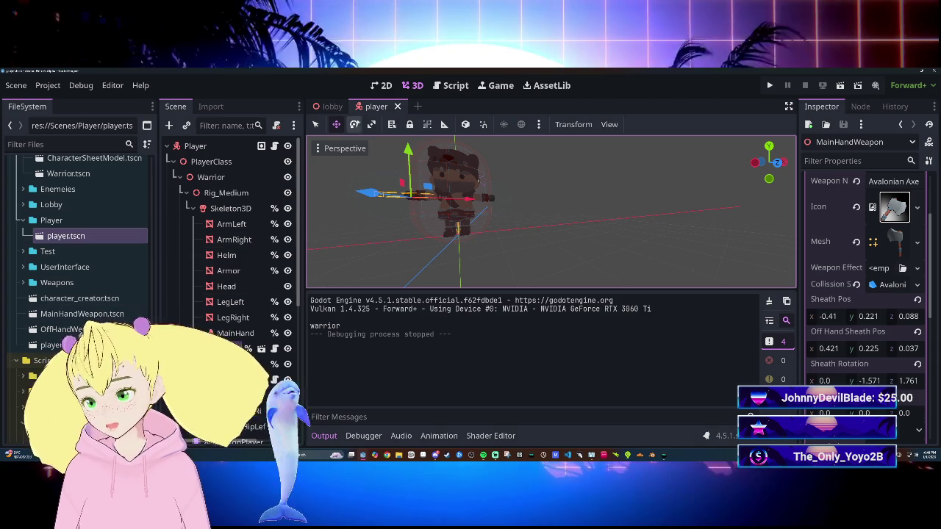
pyautogui.click(450, 86)
pyautogui.click(35, 259)
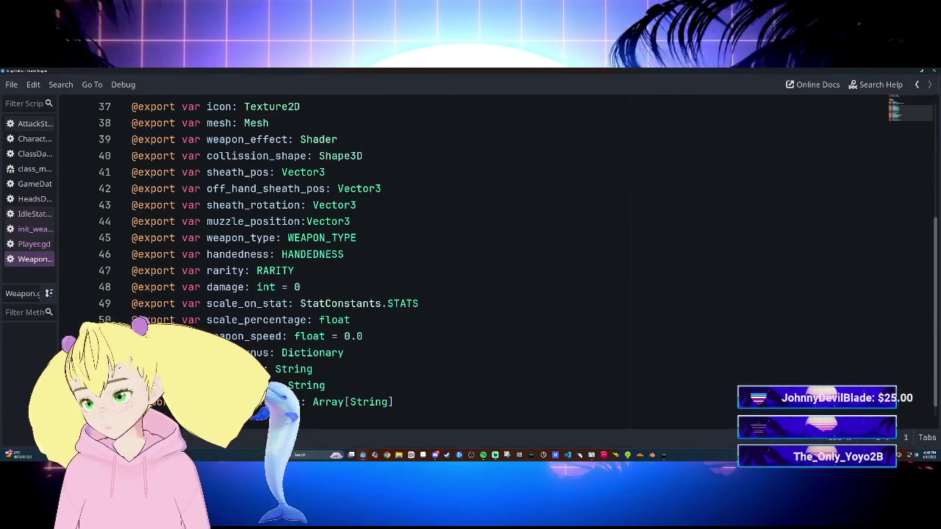
# Delete the sheath_pos, off_hand_sheath_pos and sheath_rotation exports on lines 41–43 of Weapon.gd.
pyautogui.scroll(5, 470, 258)
pyautogui.scroll(-5, 470, 257)
pyautogui.scroll(2, 470, 257)
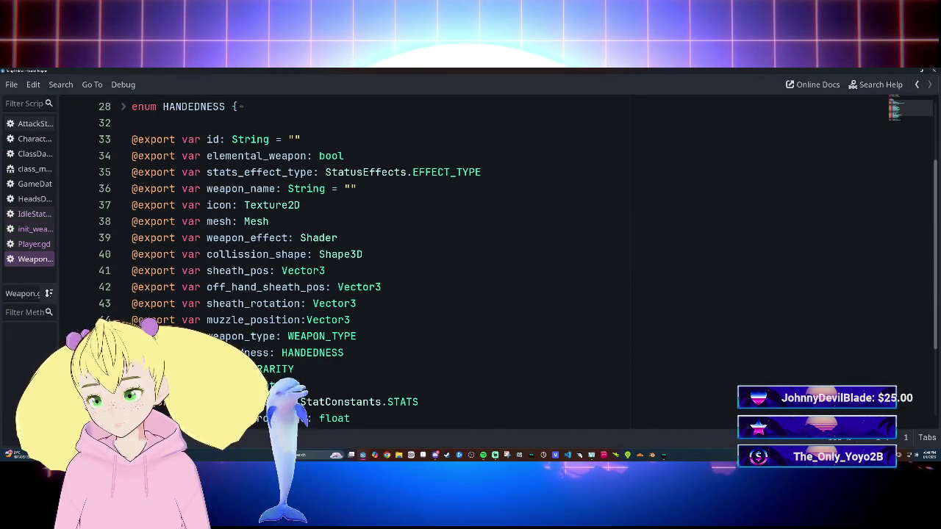
pyautogui.moveTo(131, 272)
pyautogui.mouseDown()
pyautogui.moveTo(326, 272)
pyautogui.moveTo(358, 304)
pyautogui.mouseUp()
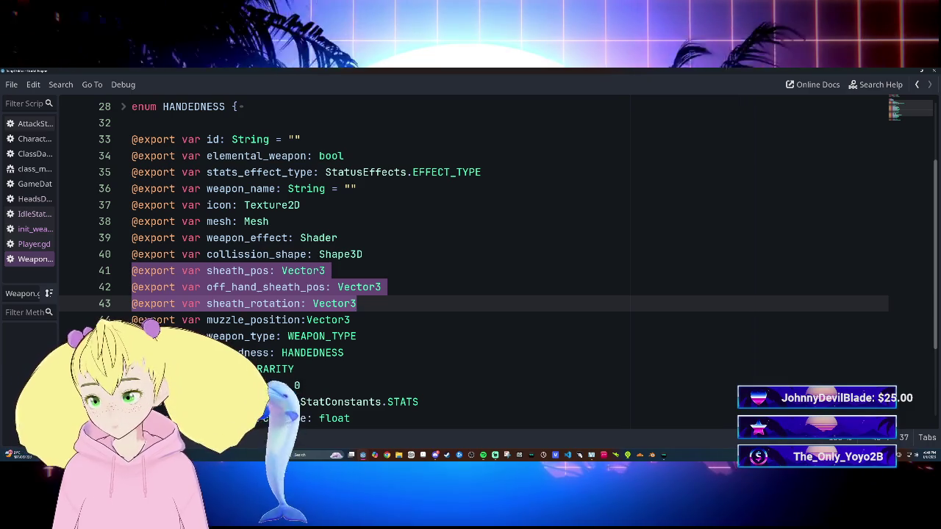
pyautogui.press('BackSpace')
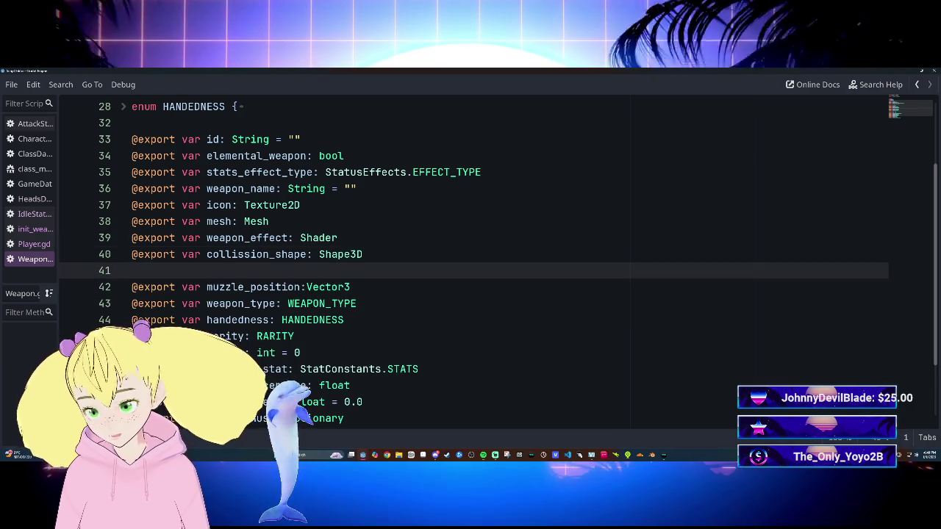
pyautogui.press('BackSpace')
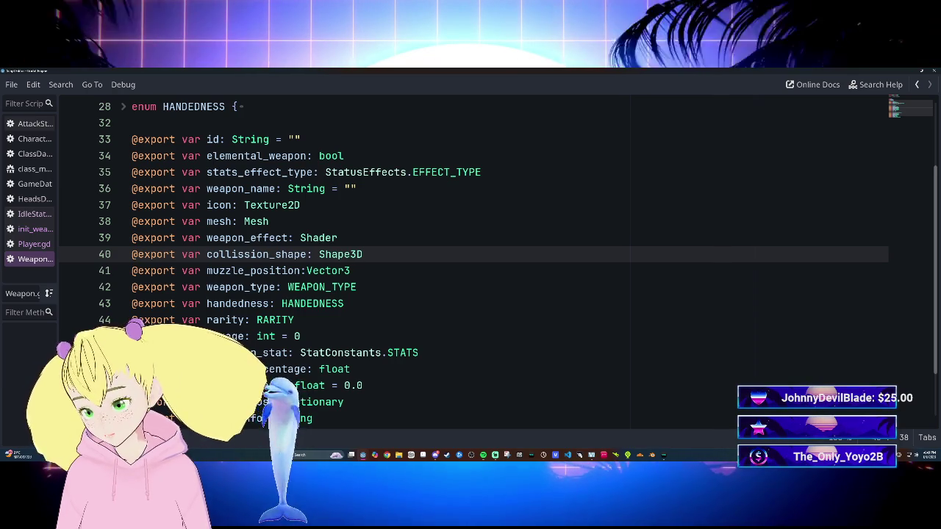
# Finish the 'weapon_speed: float = 0.0' export line and leave the floating script window.
pyautogui.scroll(-2, 471, 258)
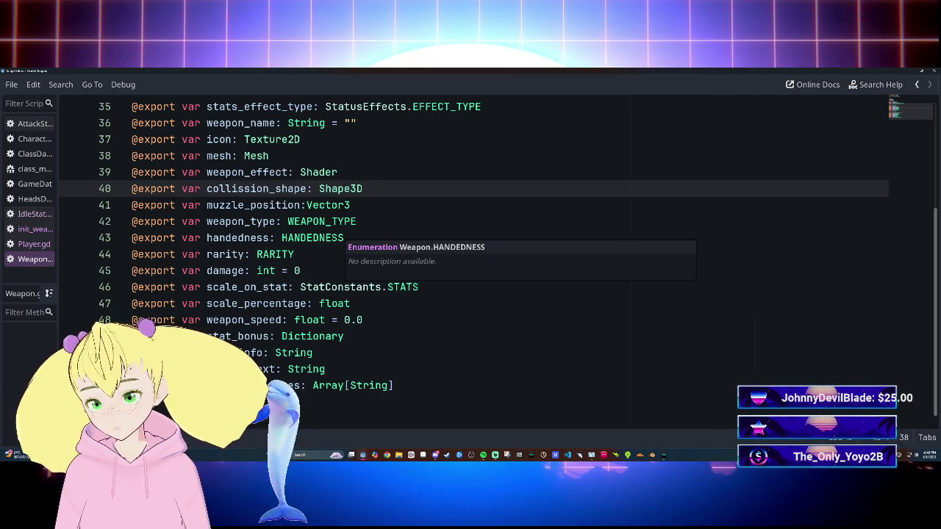
pyautogui.scroll(2, 470, 257)
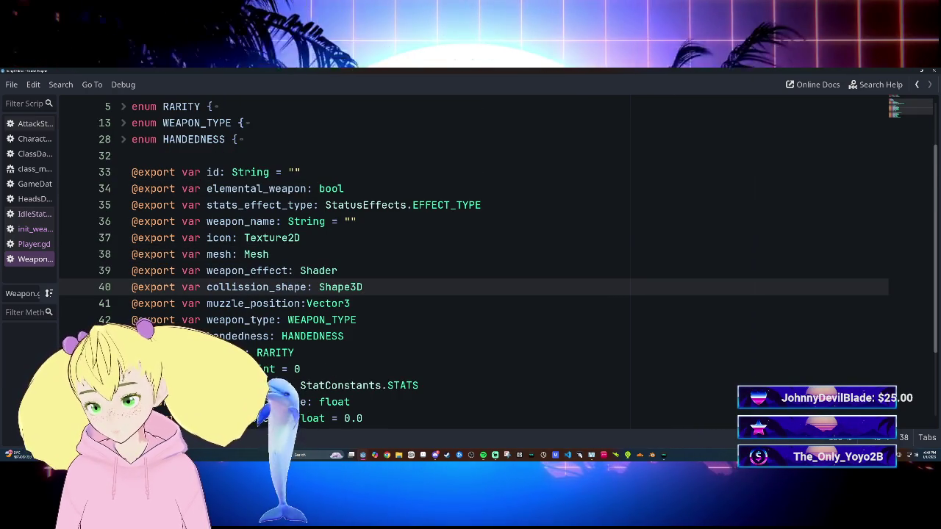
pyautogui.scroll(-3, 353, 261)
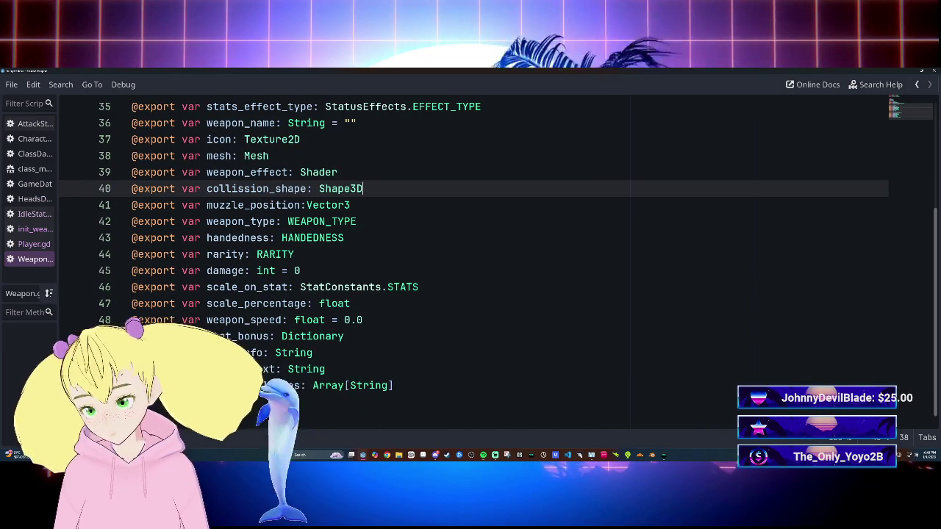
pyautogui.click(363, 320)
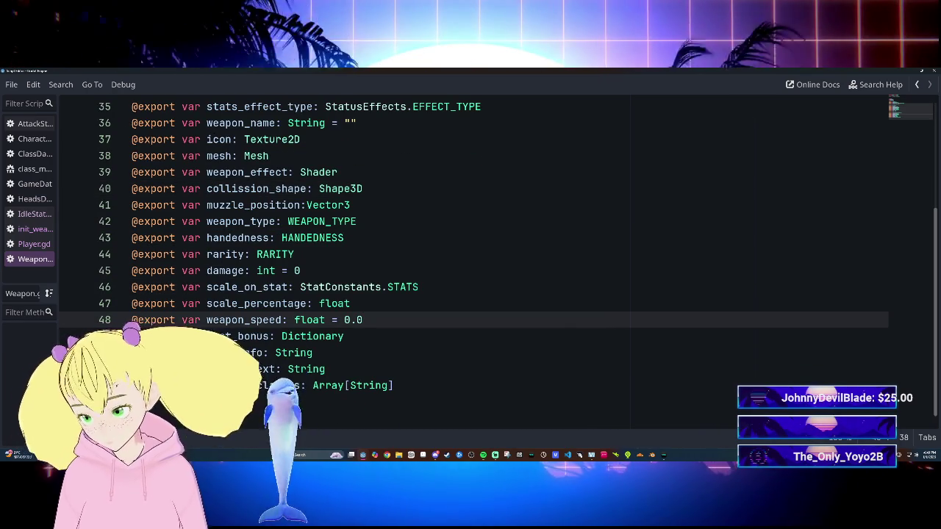
pyautogui.scroll(3, 471, 258)
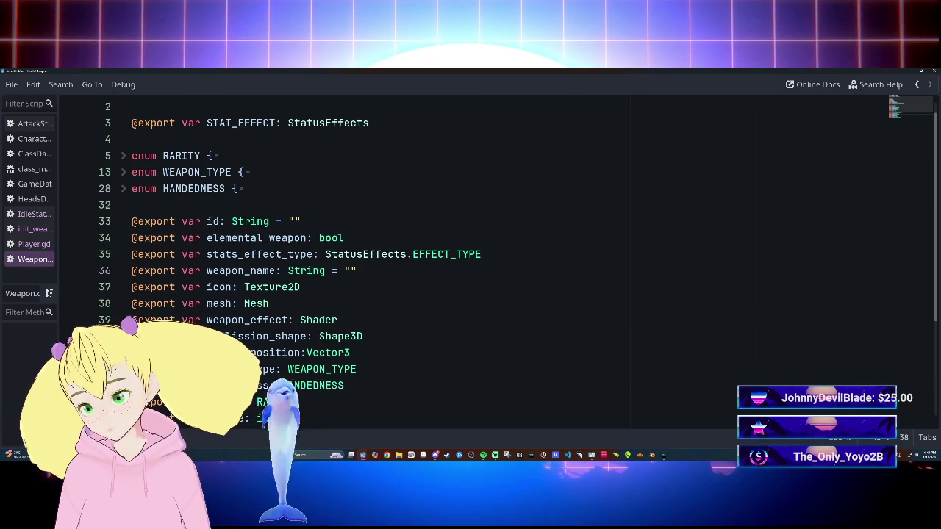
pyautogui.scroll(-2, 471, 257)
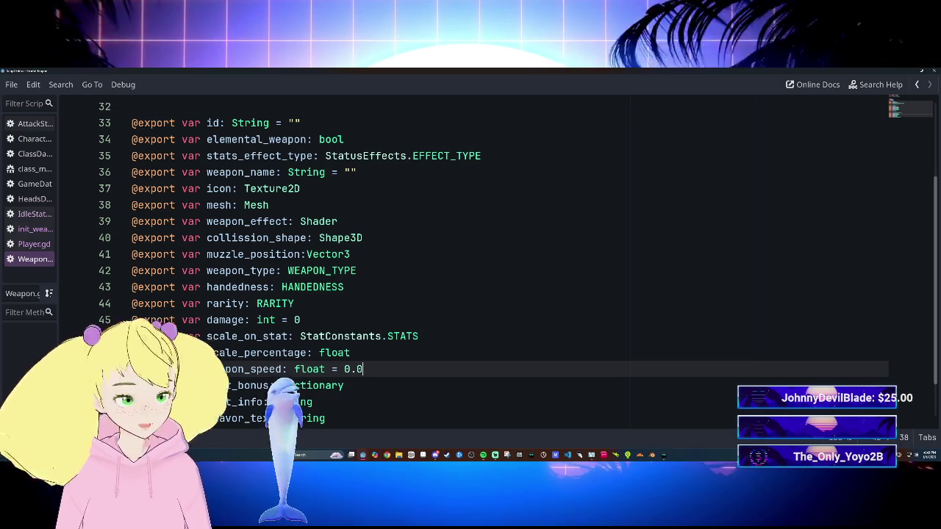
pyautogui.hotkey('alt', 'Tab')
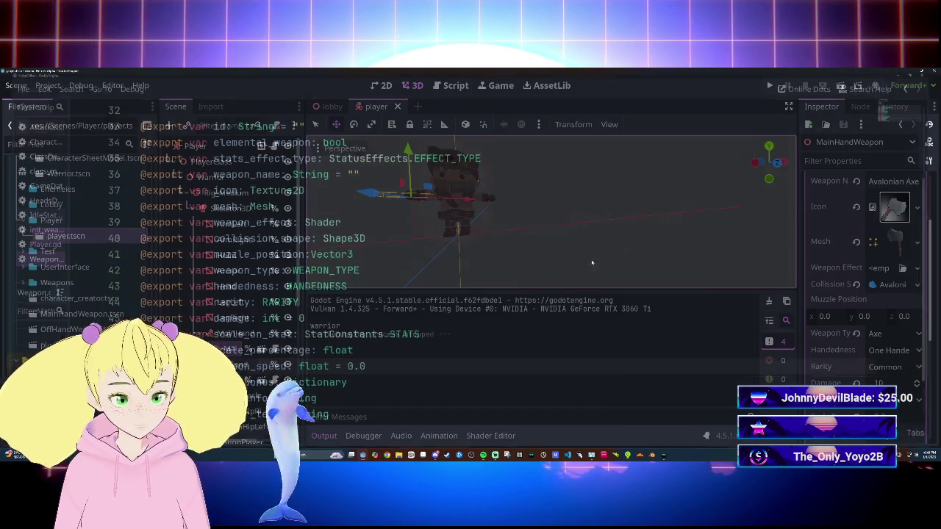
# Run the Lobby scene, walk the Warrior around the room with WASD, then stop the game.
pyautogui.hotkey('ctrl', 'Tab')
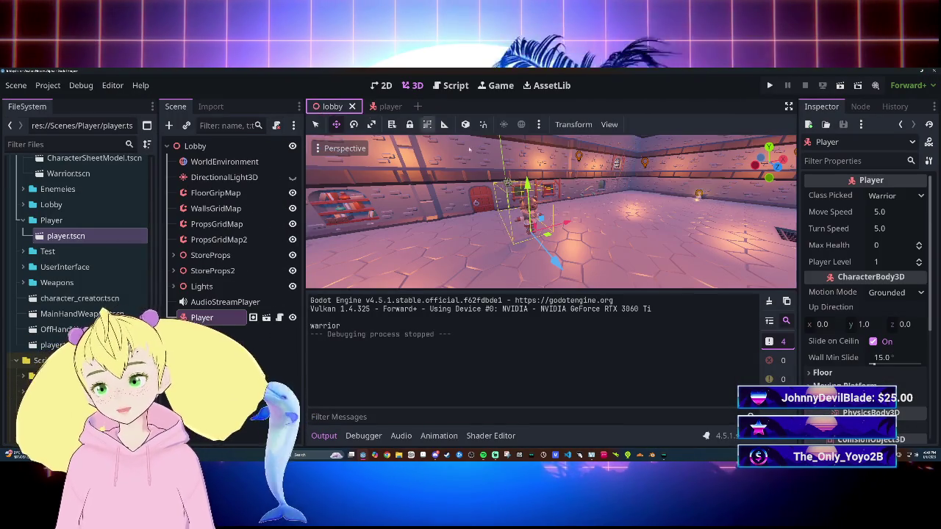
pyautogui.press('F5')
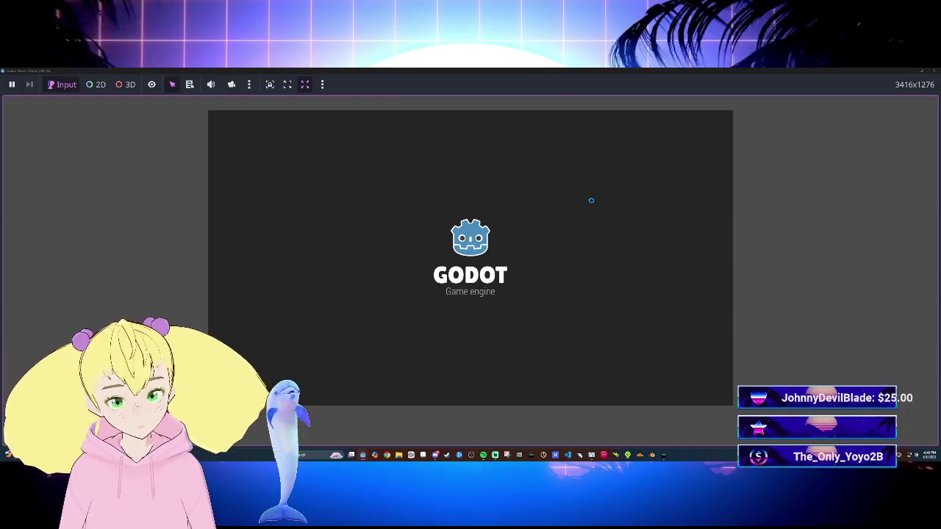
pyautogui.press('w')
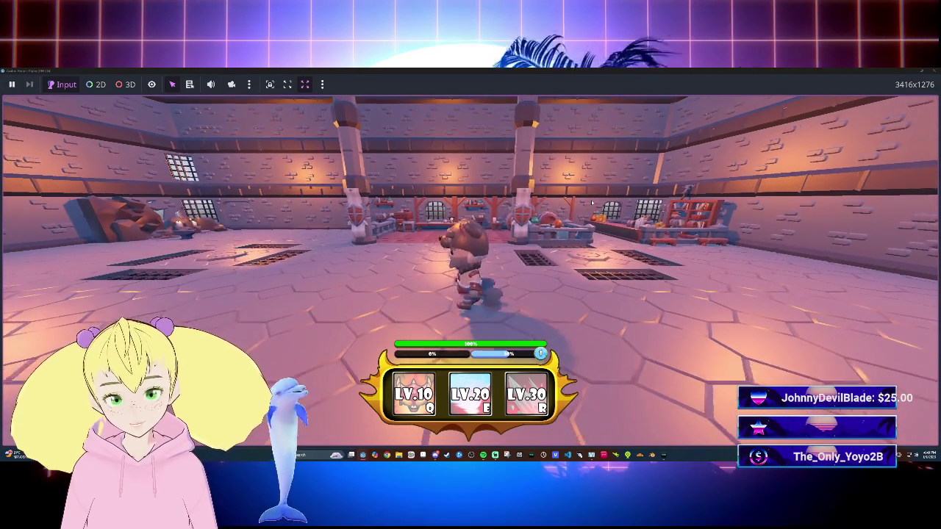
pyautogui.press('a')
pyautogui.press('s')
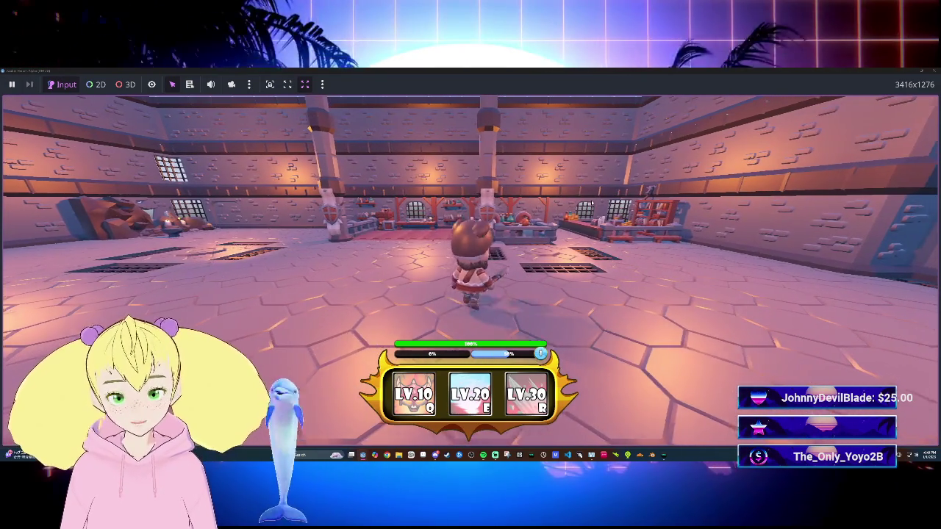
pyautogui.press('w')
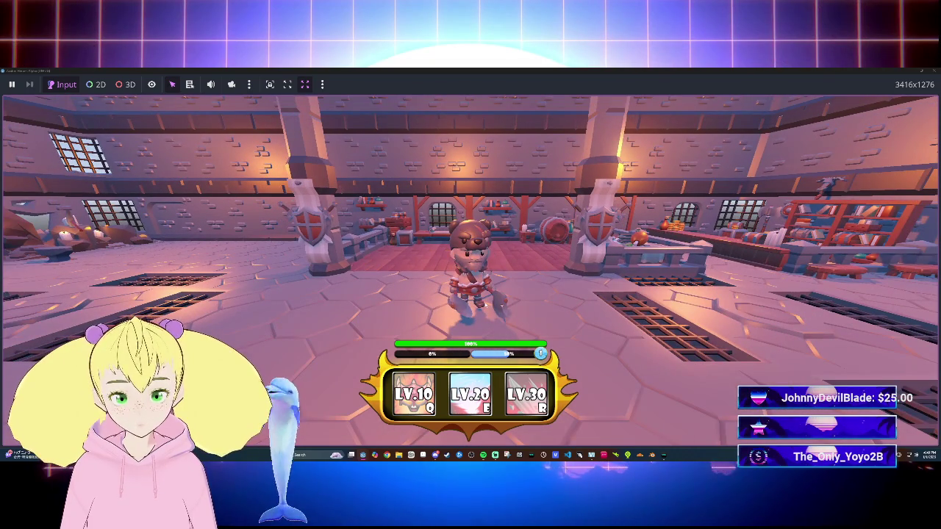
pyautogui.press('d')
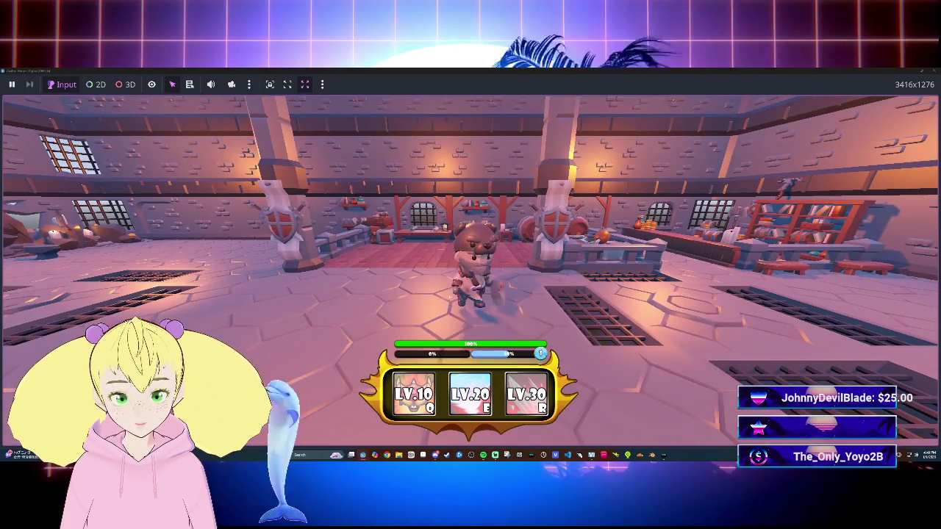
pyautogui.press('a')
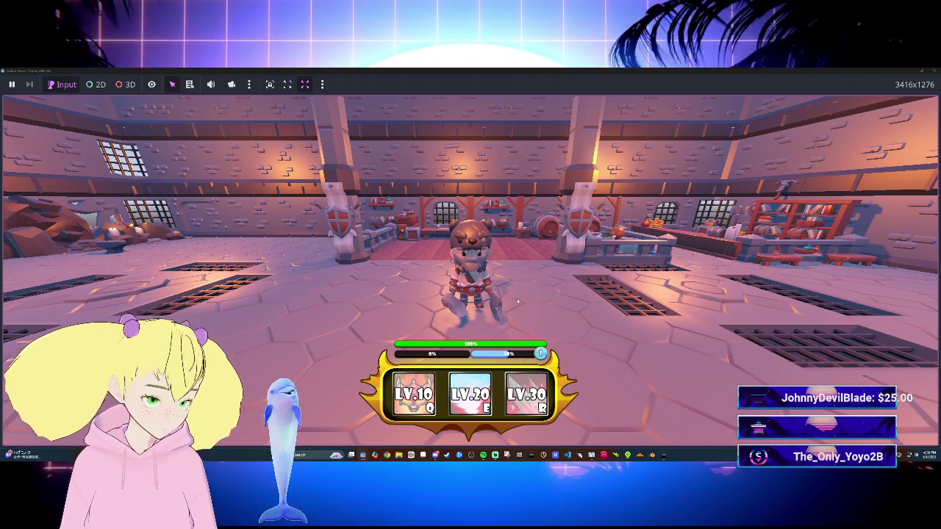
pyautogui.press('w')
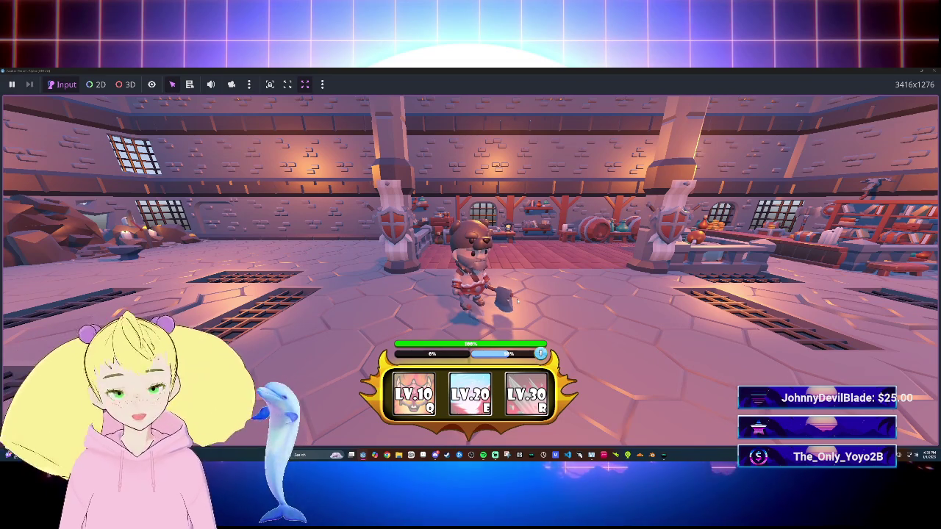
pyautogui.press('s')
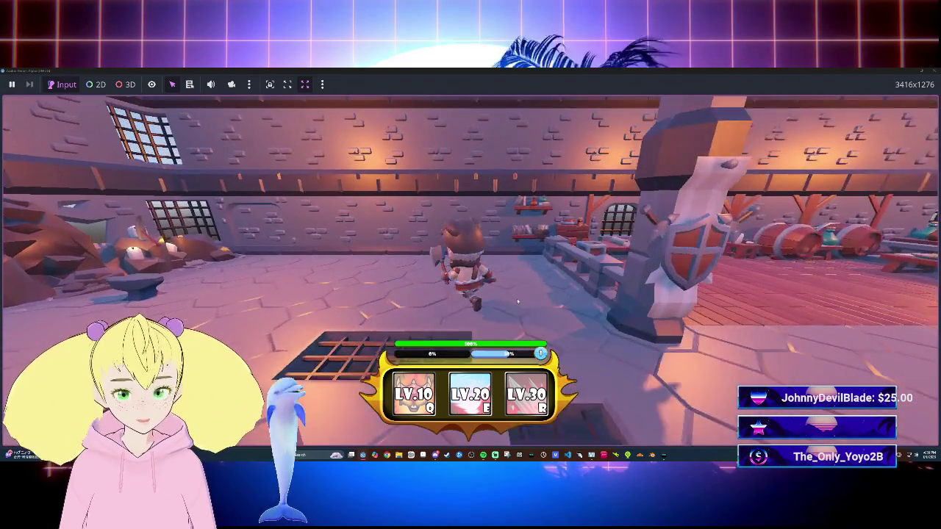
pyautogui.press('w')
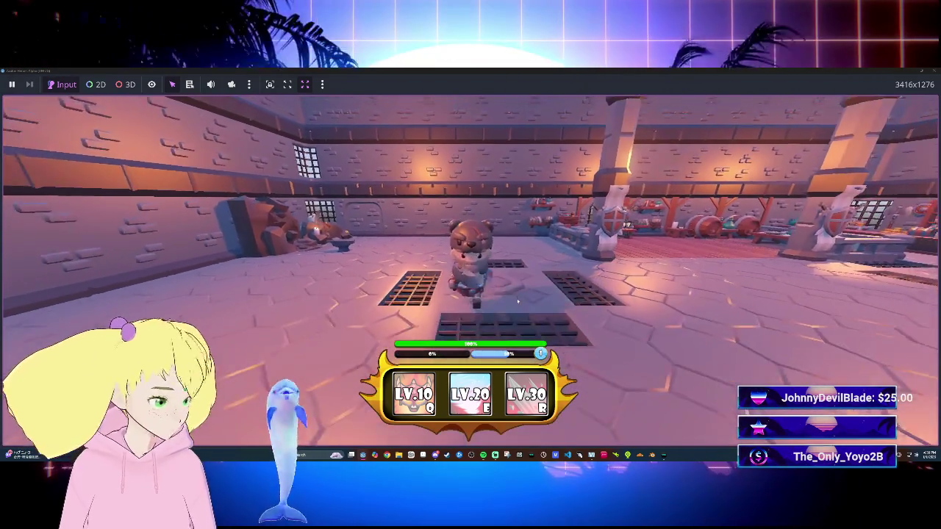
pyautogui.press('w')
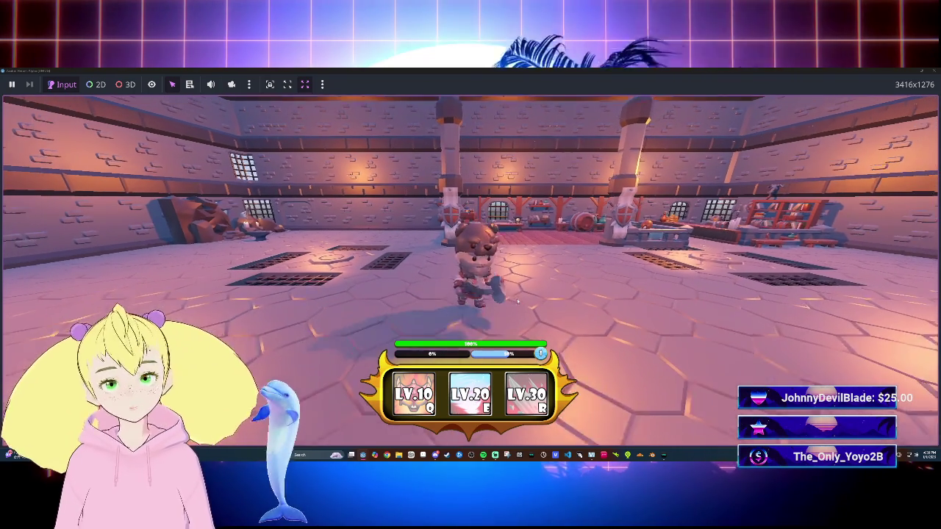
pyautogui.press('w')
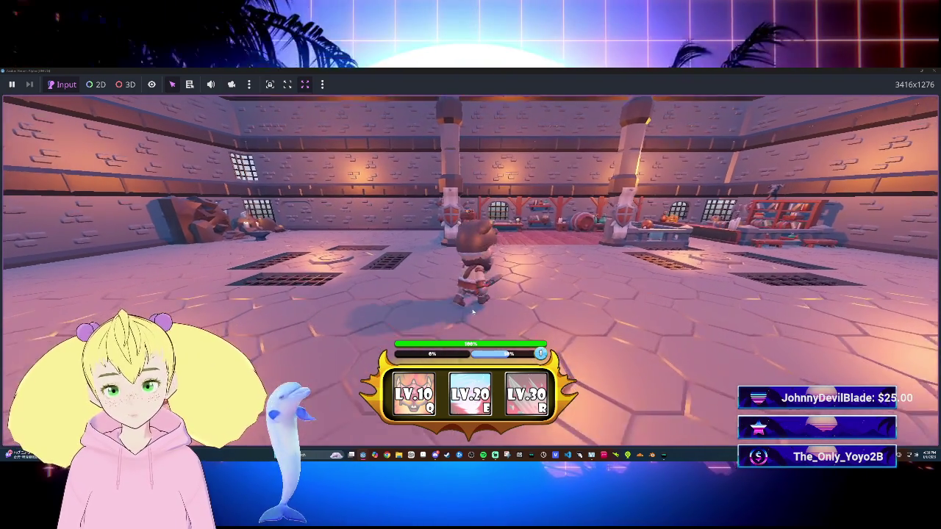
pyautogui.press('s')
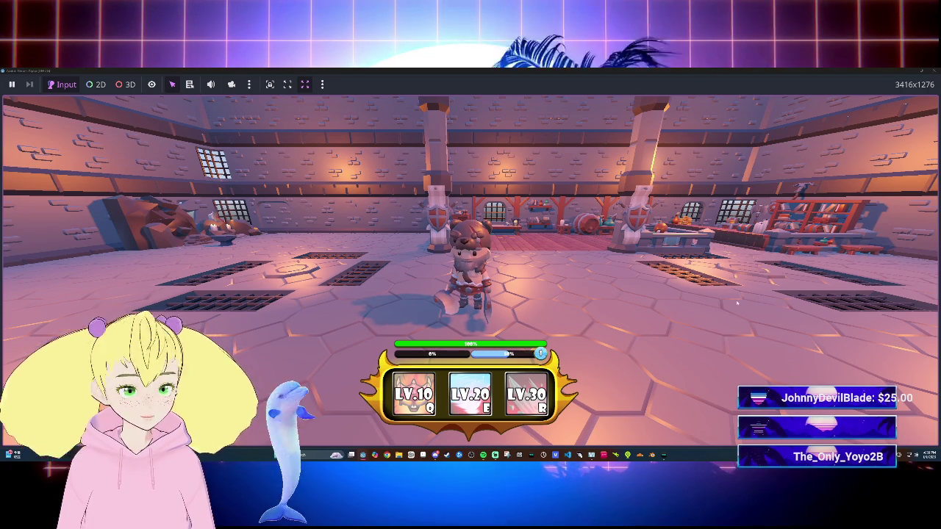
pyautogui.press('F8')
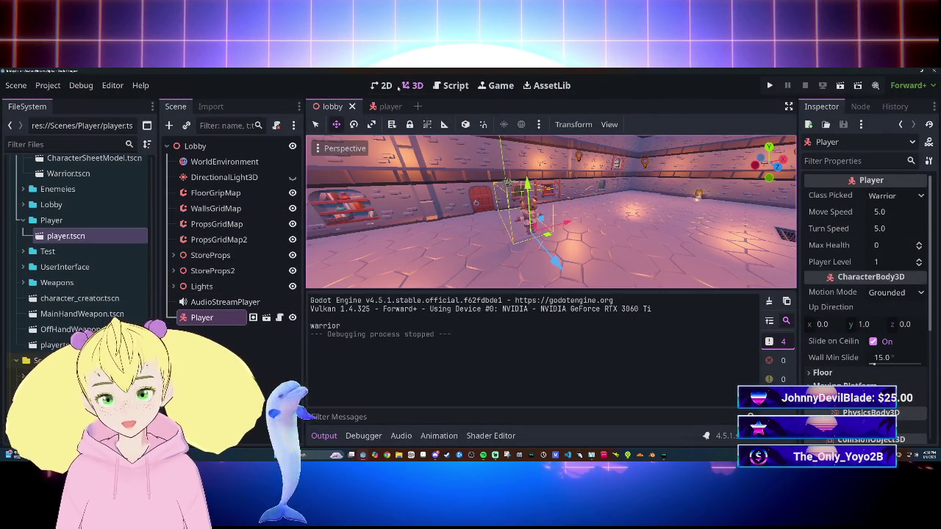
# Return to the player scene's 3D view and select the MainHand bone attachment (handslot.r, bone 14).
pyautogui.click(450, 86)
pyautogui.click(425, 86)
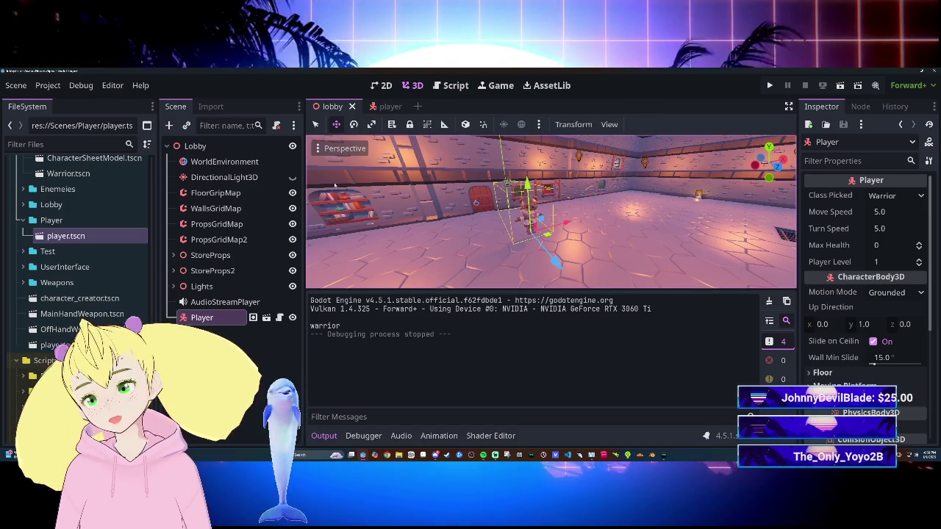
pyautogui.click(387, 106)
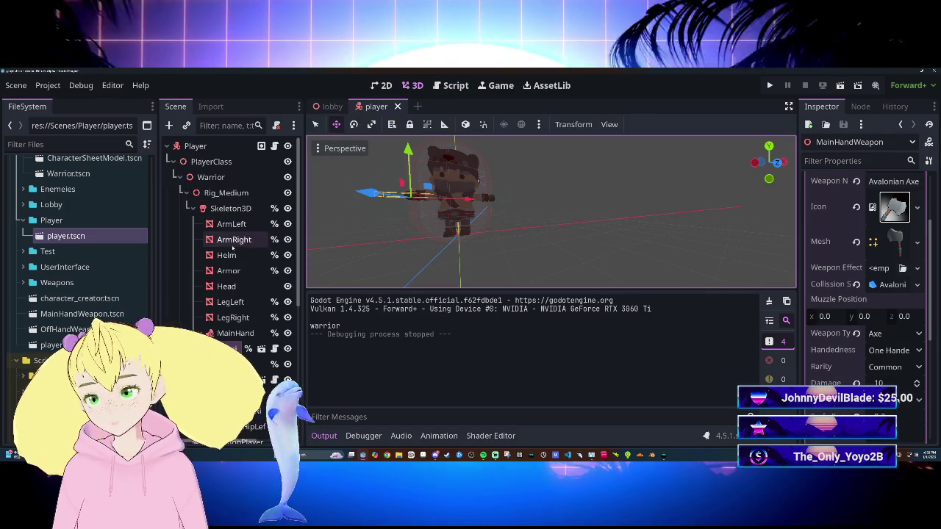
pyautogui.click(236, 333)
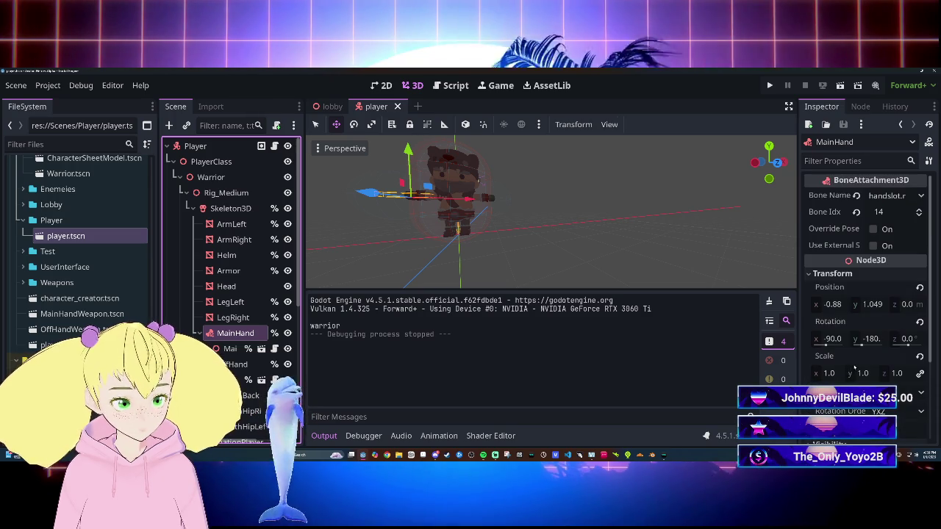
# Re-apply MainHand's position and rotation at their existing values, then select the ArmLeft mesh.
pyautogui.click(919, 288)
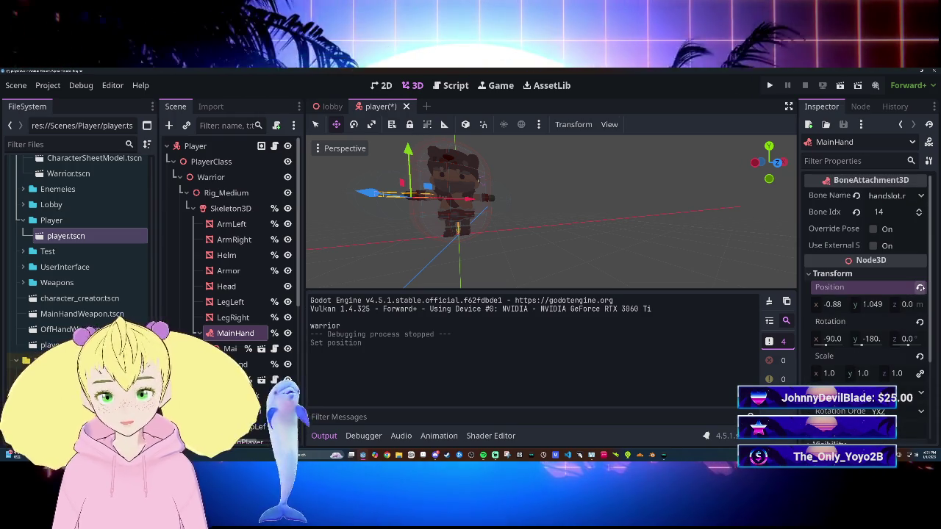
pyautogui.click(919, 322)
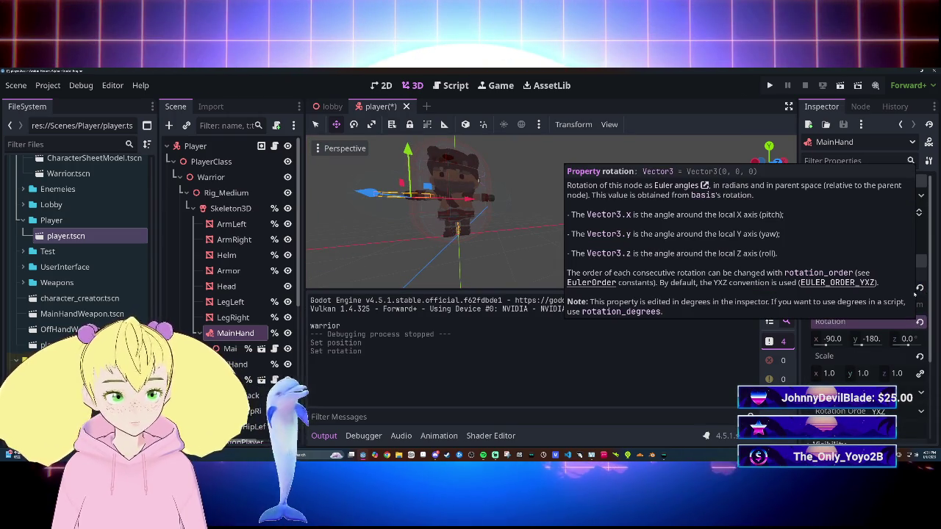
pyautogui.click(919, 287)
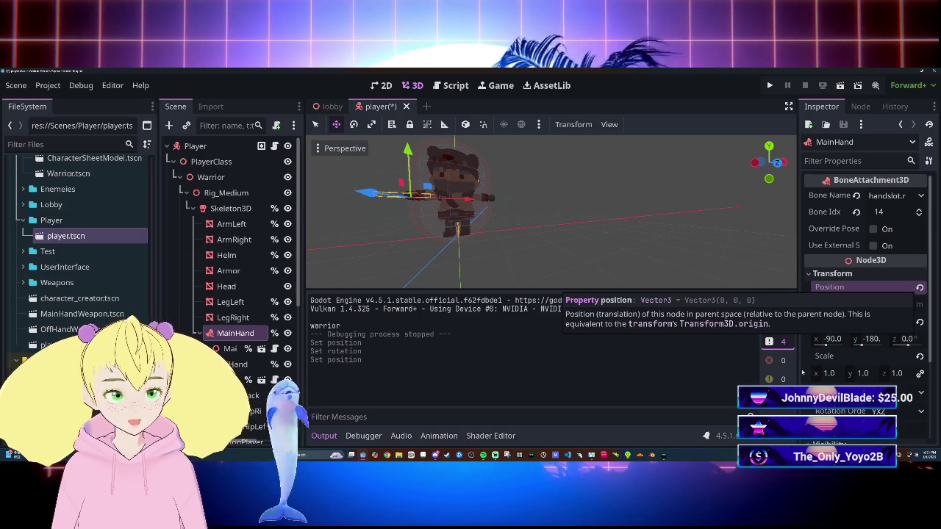
pyautogui.click(919, 322)
pyautogui.click(920, 322)
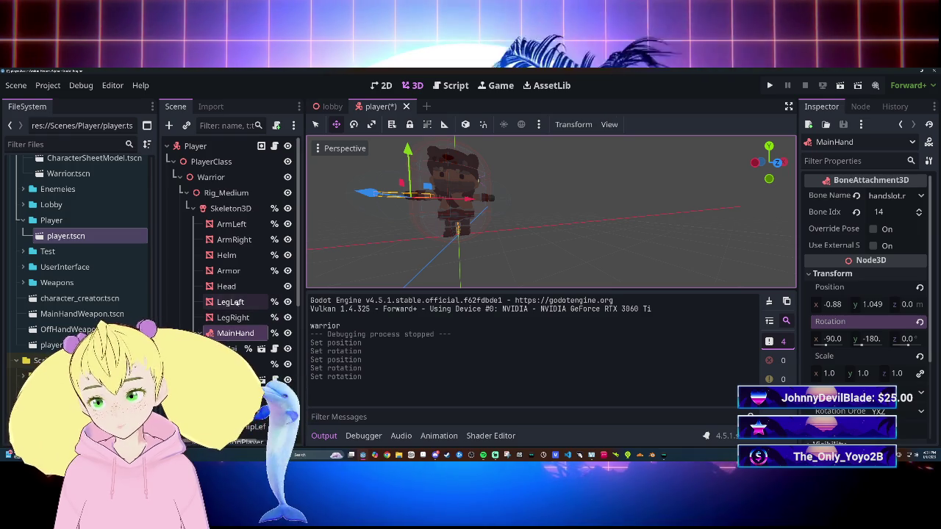
pyautogui.click(232, 224)
pyautogui.click(242, 239)
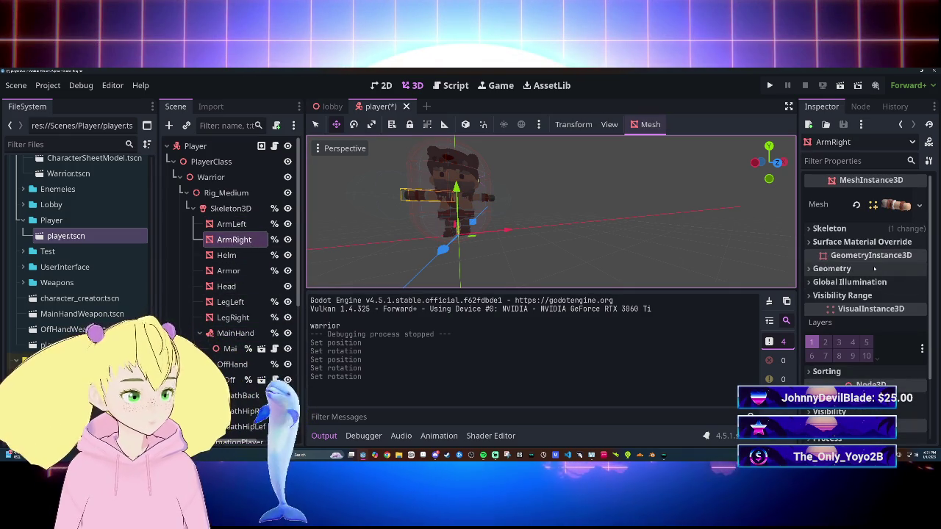
pyautogui.click(871, 228)
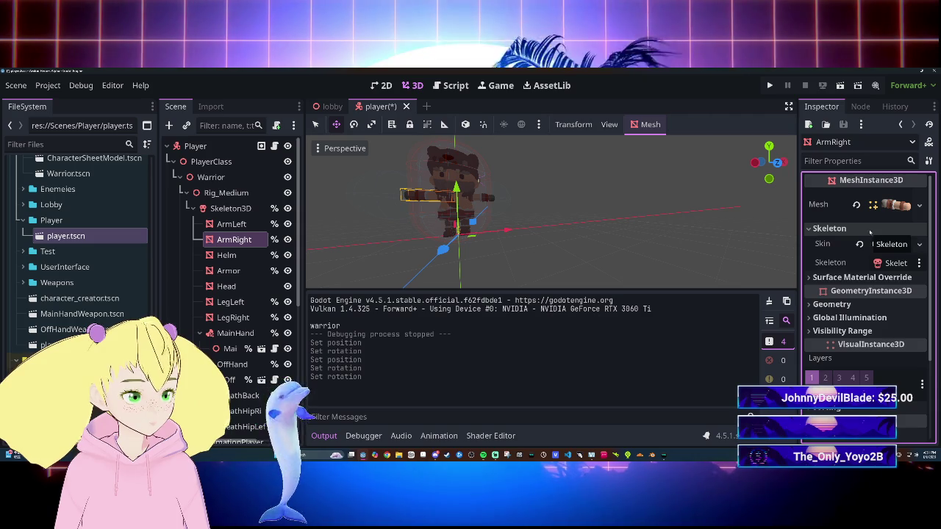
pyautogui.click(871, 228)
pyautogui.scroll(-3, 865, 341)
pyautogui.click(873, 317)
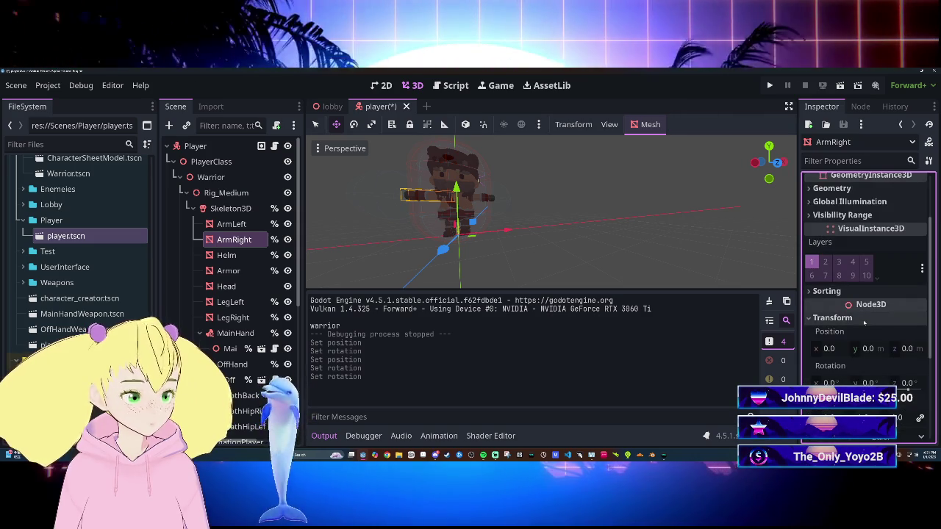
pyautogui.click(873, 318)
pyautogui.scroll(5, 873, 331)
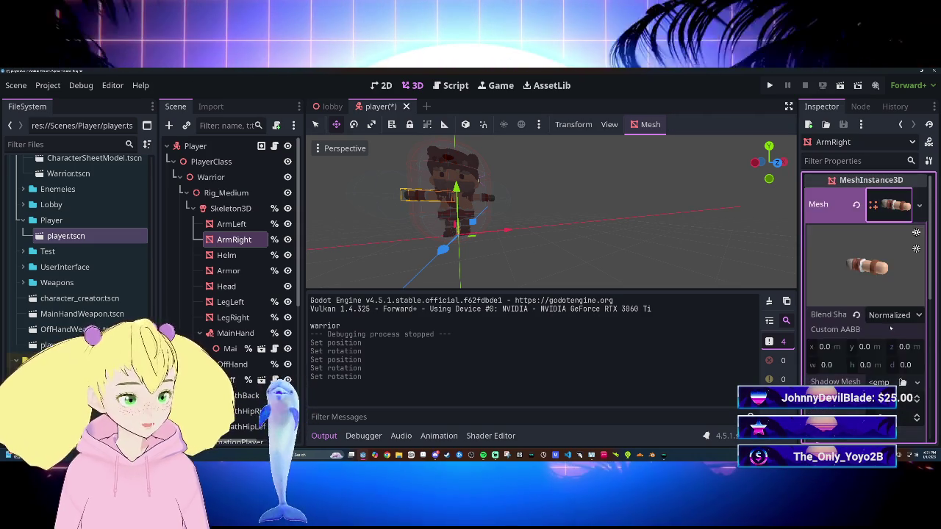
pyautogui.scroll(-2, 890, 333)
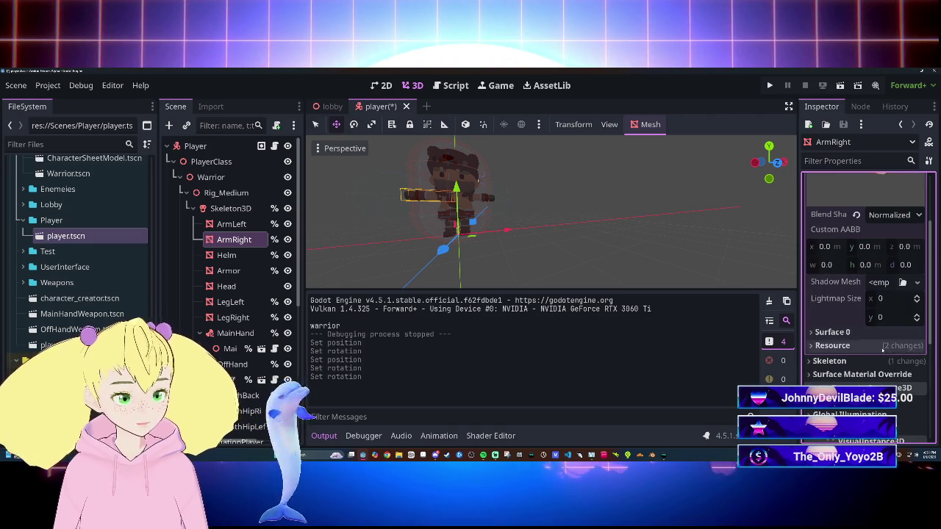
pyautogui.click(845, 360)
pyautogui.scroll(-2, 852, 345)
pyautogui.click(852, 296)
pyautogui.click(851, 296)
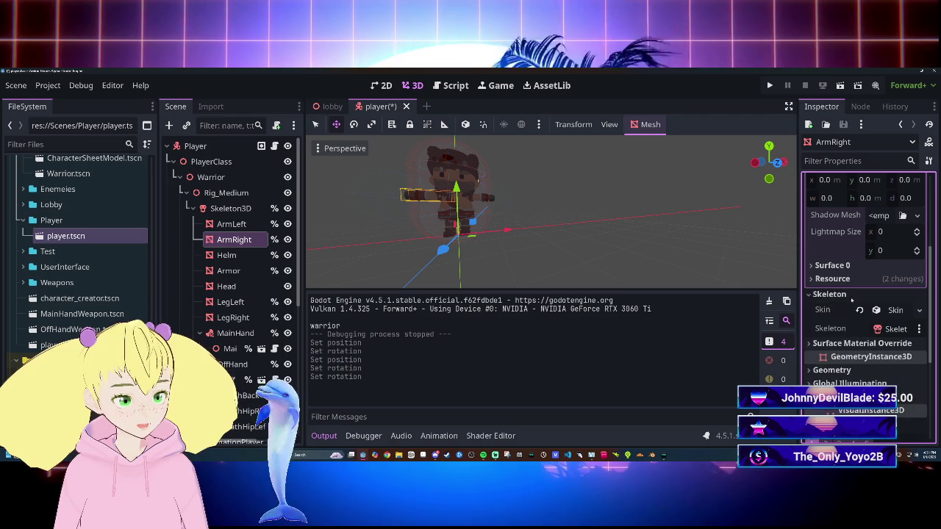
pyautogui.click(852, 296)
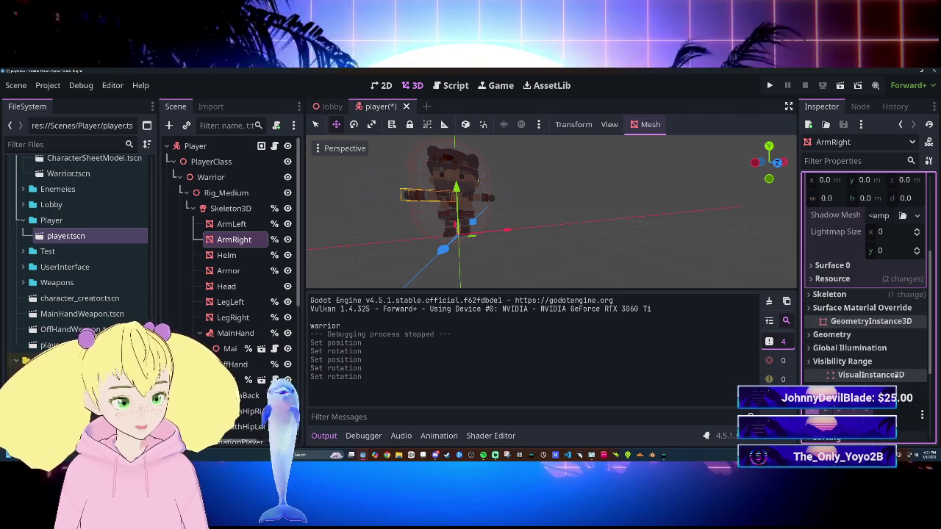
pyautogui.click(898, 294)
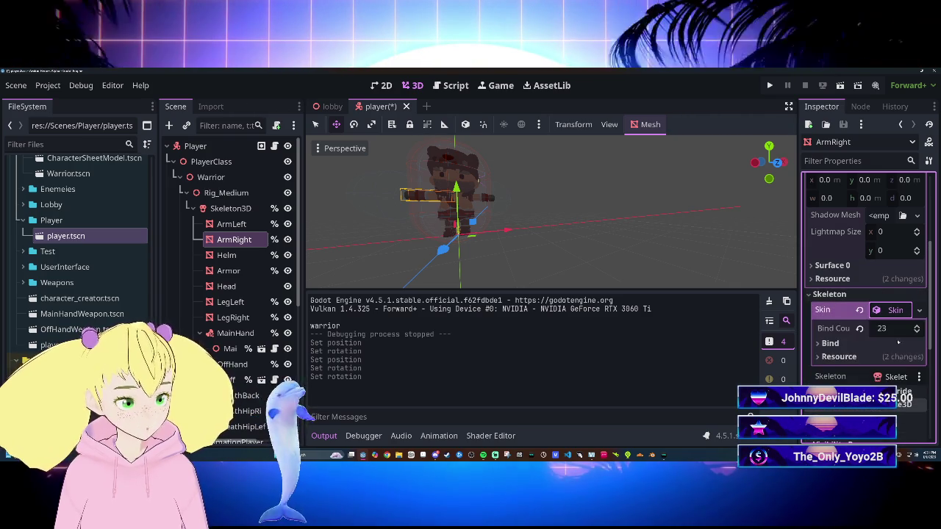
pyautogui.click(829, 343)
pyautogui.scroll(-4, 844, 350)
pyautogui.scroll(4, 844, 349)
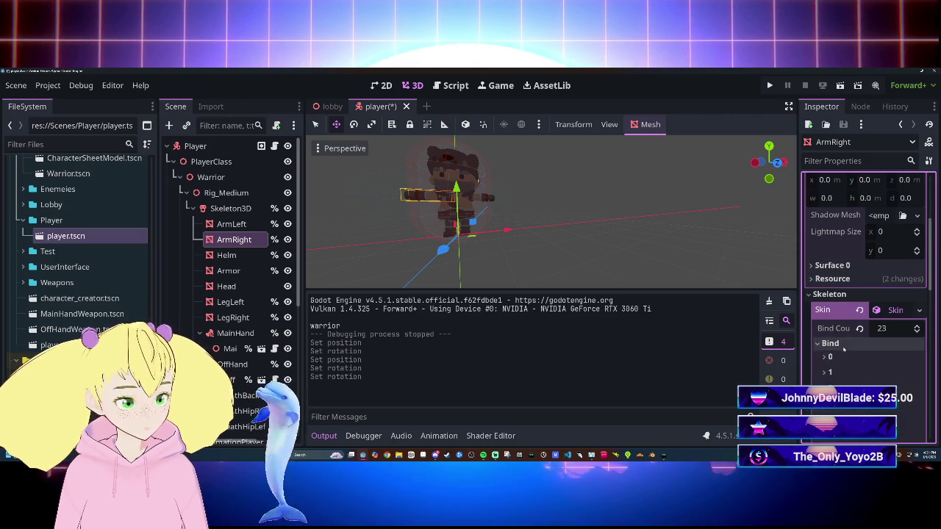
pyautogui.click(895, 309)
pyautogui.scroll(-3, 882, 309)
pyautogui.scroll(6, 896, 243)
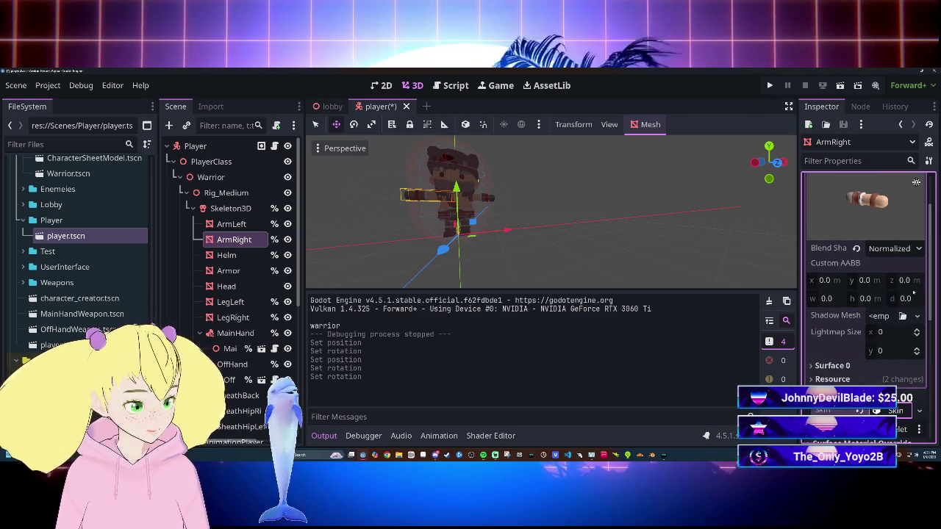
pyautogui.scroll(3, 916, 182)
pyautogui.click(890, 205)
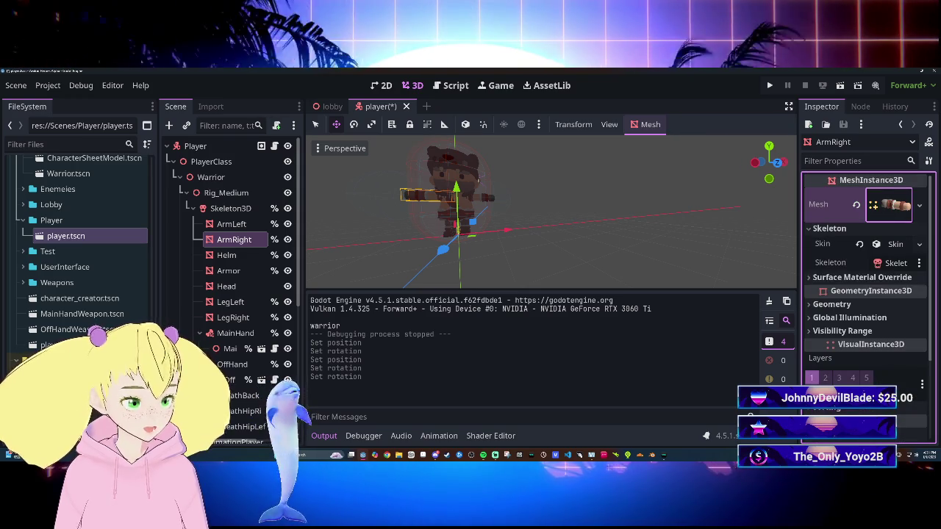
pyautogui.scroll(-4, 882, 242)
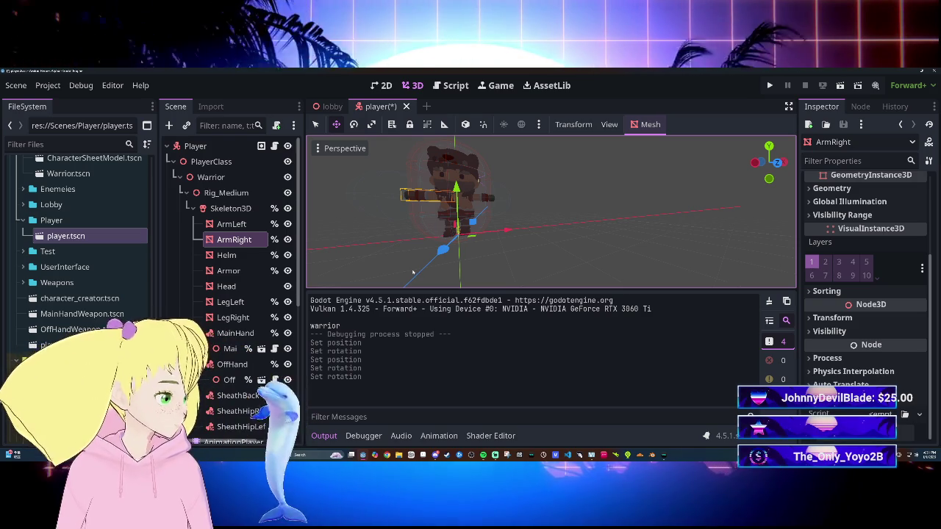
pyautogui.scroll(-2, 481, 261)
pyautogui.moveTo(481, 261)
pyautogui.mouseDown()
pyautogui.moveTo(514, 246)
pyautogui.moveTo(335, 145)
pyautogui.moveTo(433, 185)
pyautogui.mouseUp()
pyautogui.scroll(3, 368, 158)
pyautogui.scroll(-3, 397, 169)
pyautogui.scroll(3, 478, 221)
pyautogui.scroll(-3, 477, 221)
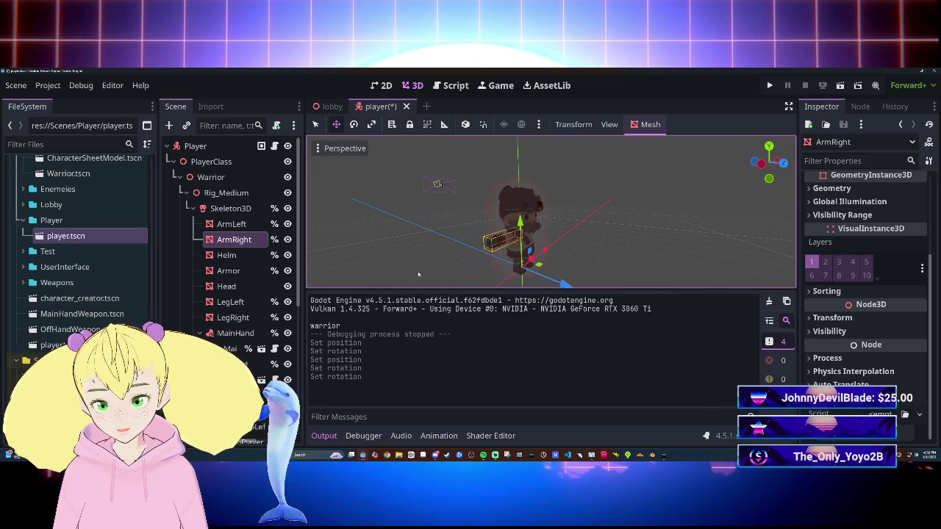
pyautogui.moveTo(418, 275)
pyautogui.mouseDown()
pyautogui.moveTo(429, 269)
pyautogui.moveTo(422, 264)
pyautogui.mouseUp()
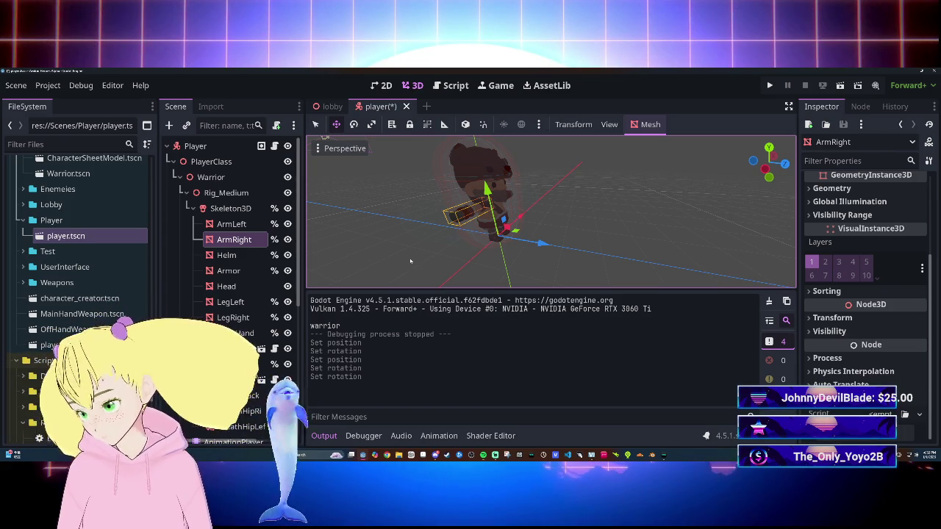
pyautogui.scroll(8, 411, 251)
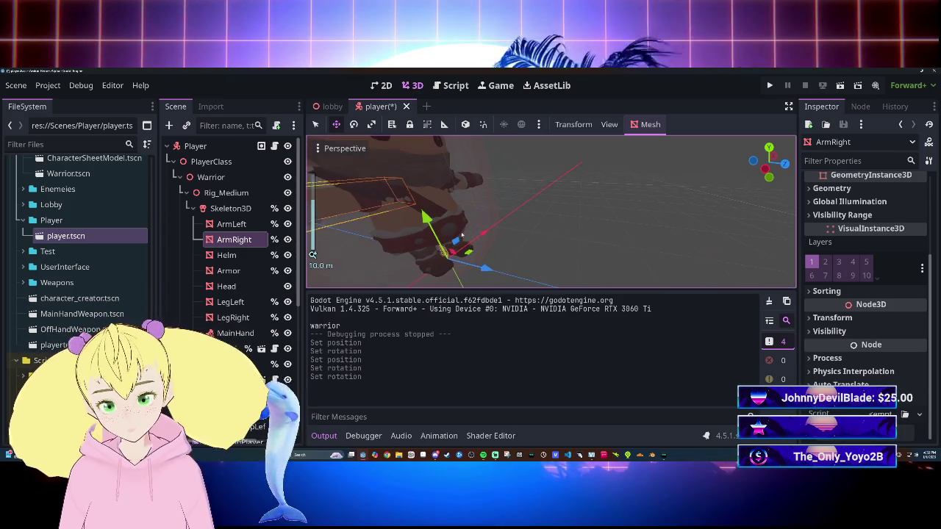
pyautogui.scroll(-6, 521, 224)
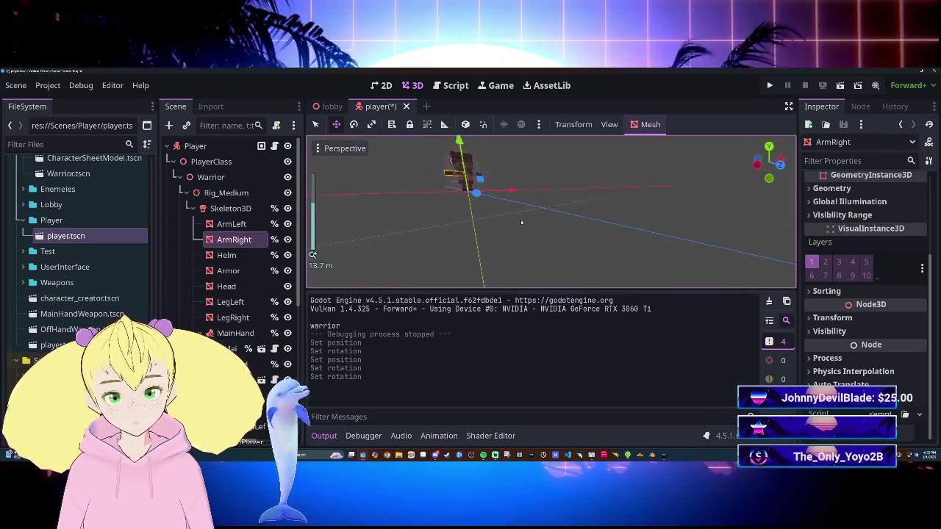
pyautogui.moveTo(515, 221); pyautogui.dragTo(520, 190)
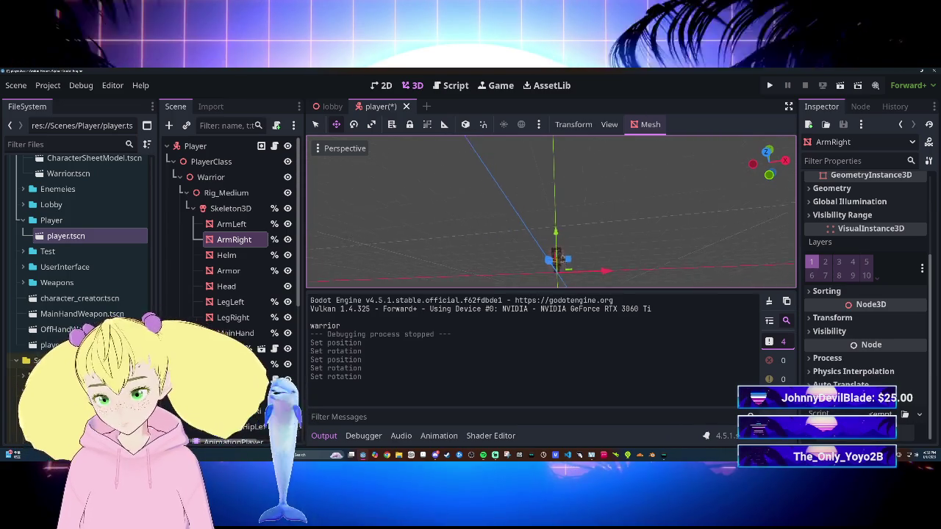
pyautogui.moveTo(463, 196)
pyautogui.mouseDown()
pyautogui.moveTo(522, 173)
pyautogui.moveTo(559, 222)
pyautogui.moveTo(509, 215)
pyautogui.mouseUp()
pyautogui.click(231, 209)
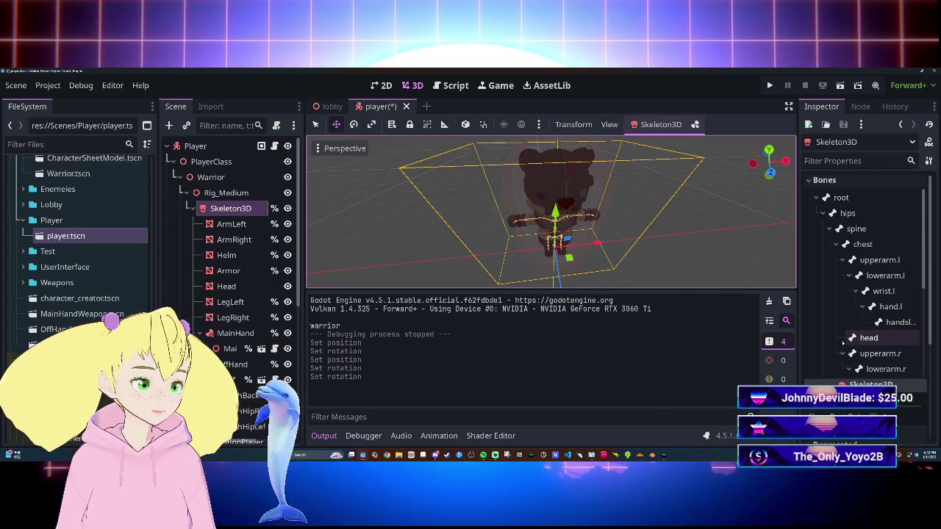
pyautogui.scroll(-5, 842, 341)
pyautogui.scroll(8, 842, 343)
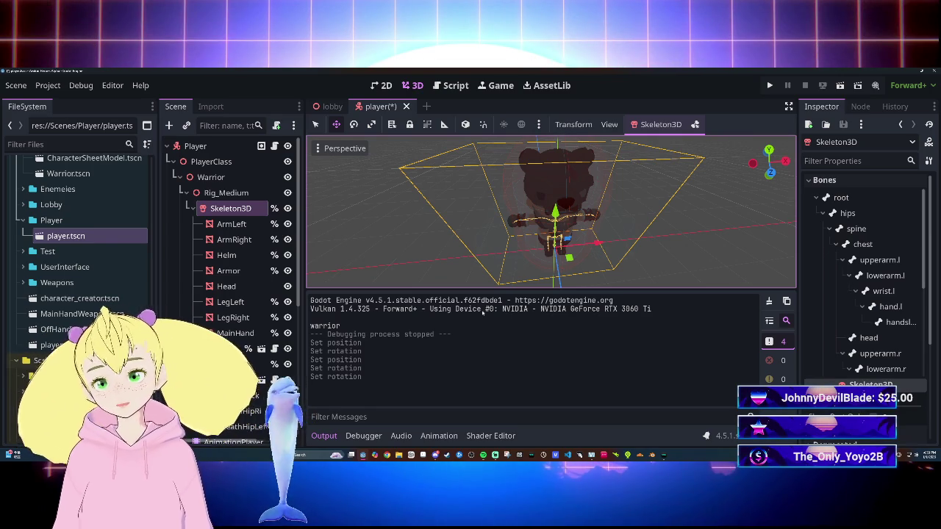
pyautogui.scroll(-2, 269, 258)
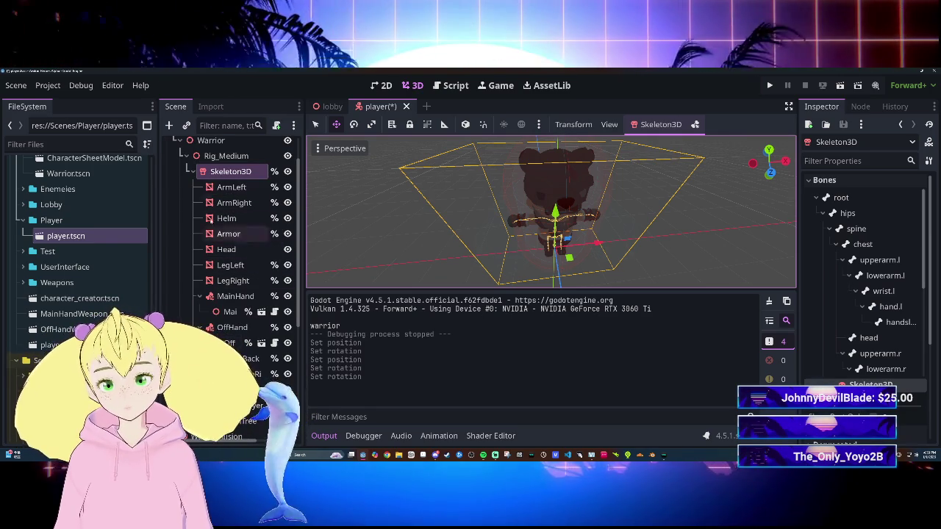
pyautogui.click(192, 171)
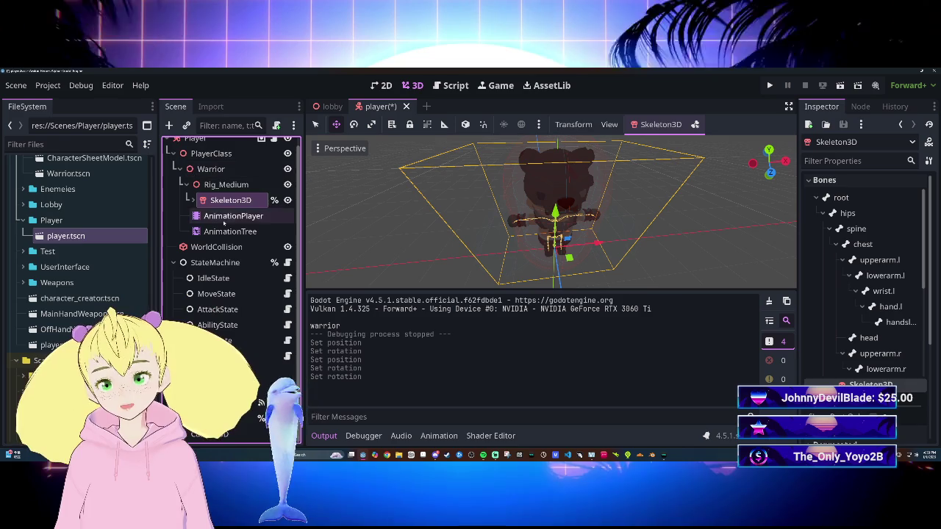
pyautogui.click(181, 169)
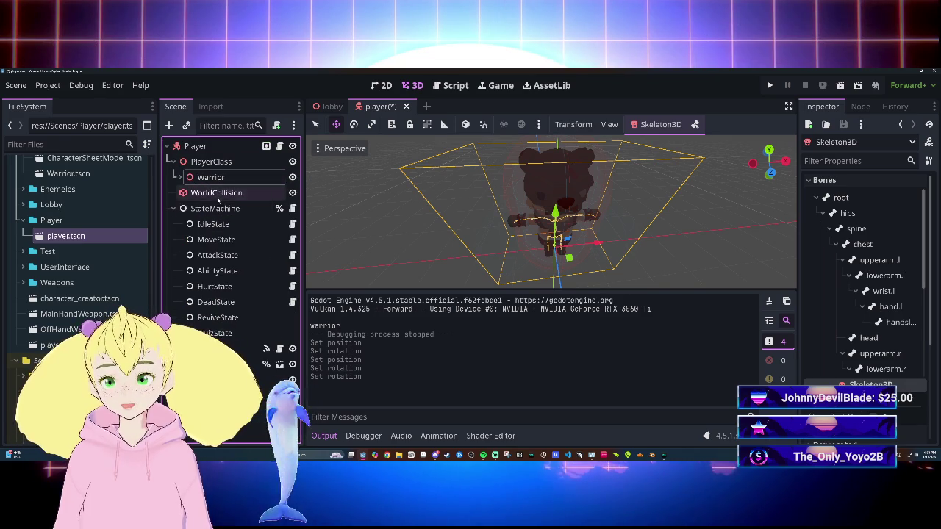
pyautogui.click(181, 177)
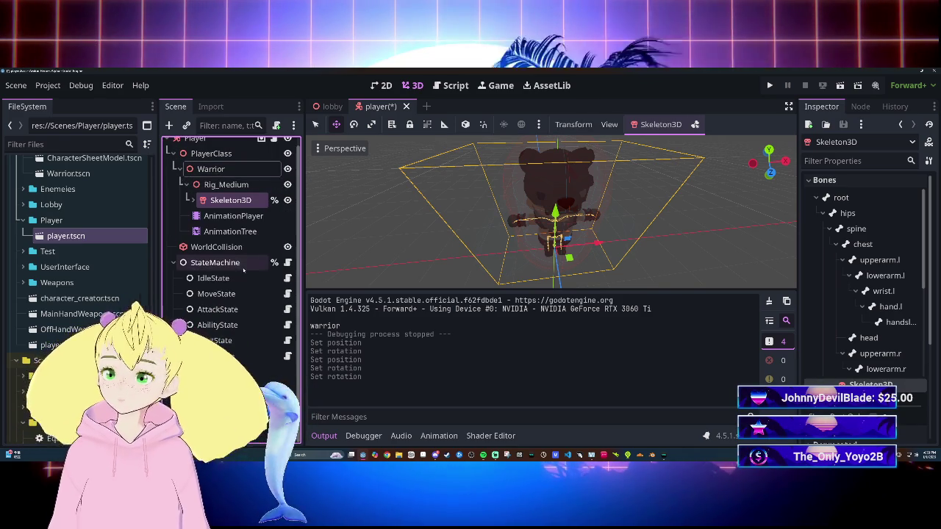
pyautogui.scroll(1, 243, 271)
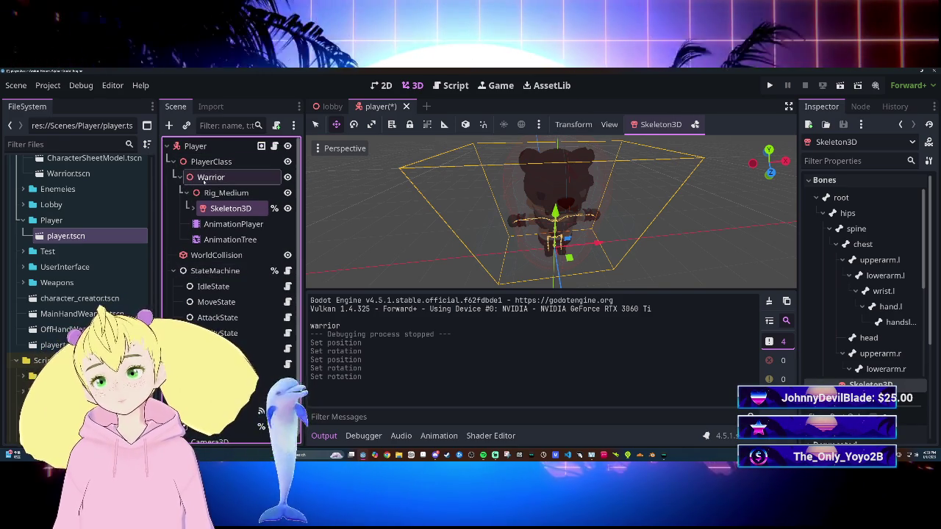
pyautogui.click(181, 177)
pyautogui.click(211, 177)
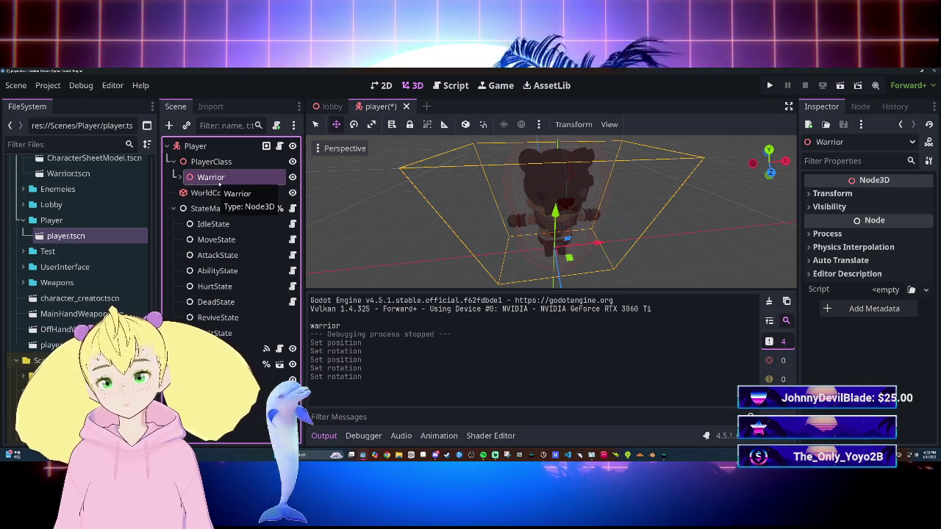
# Remove the Warrior node and its children, keeping its name and confirming the deletion.
pyautogui.doubleClick(219, 182)
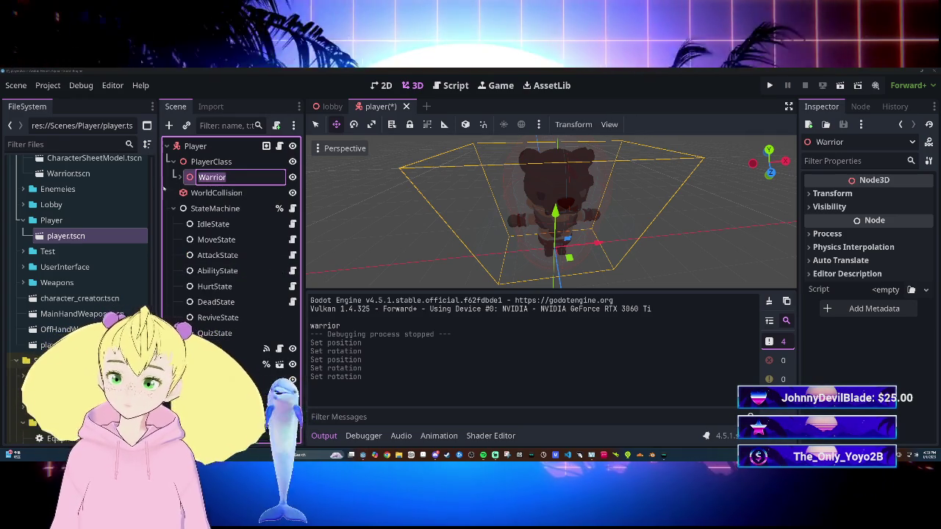
pyautogui.press('Return')
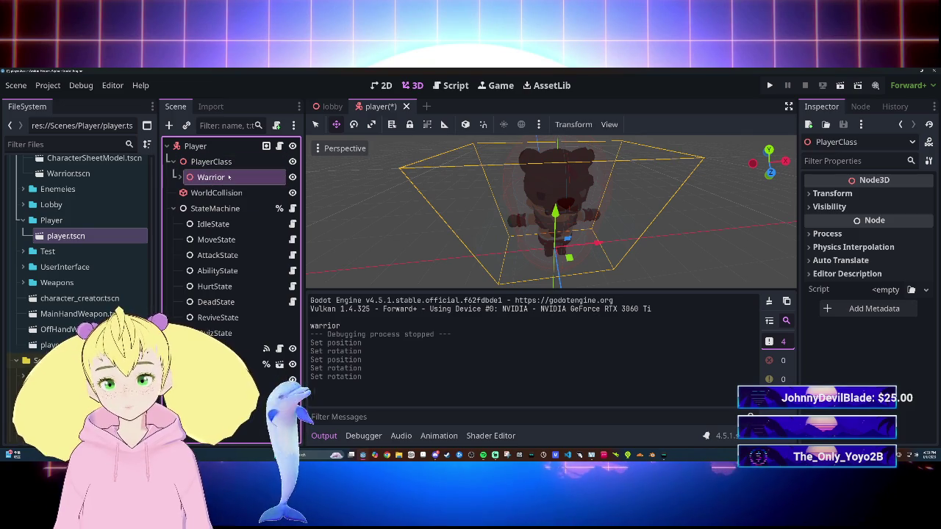
pyautogui.press('Delete')
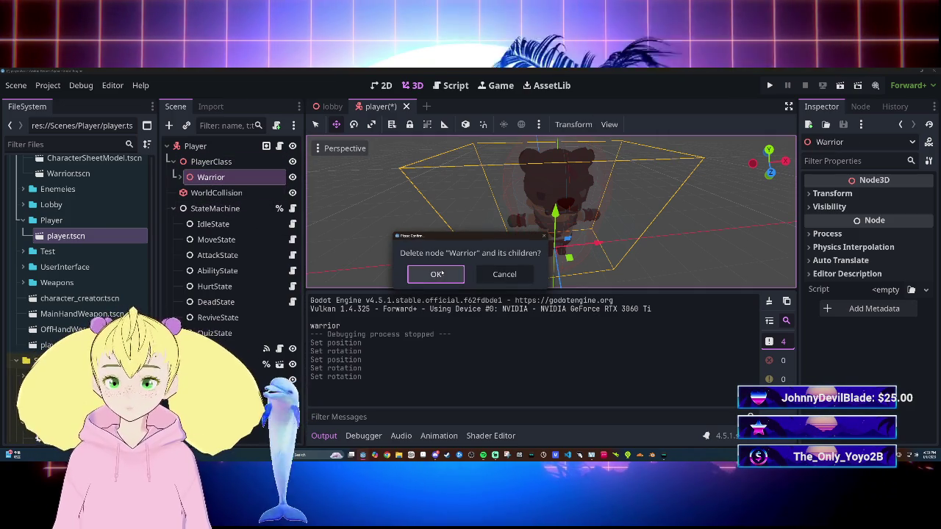
pyautogui.click(436, 274)
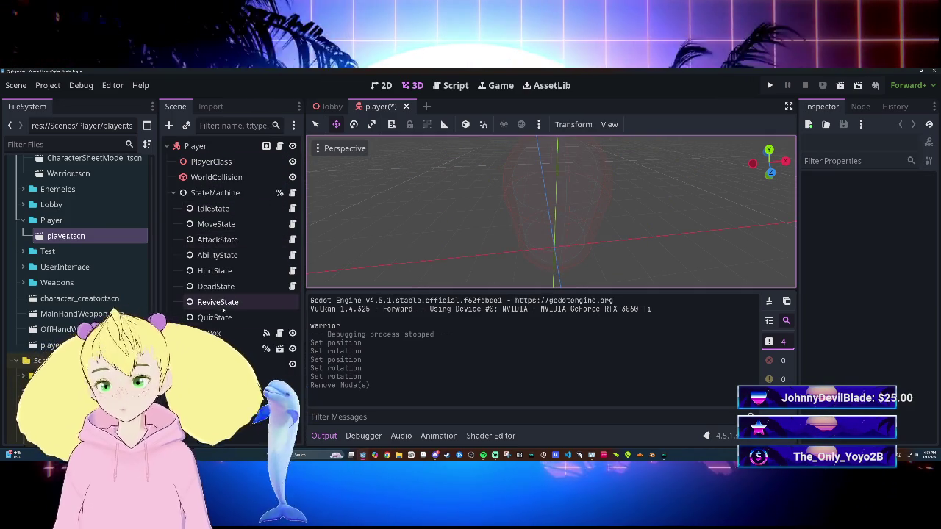
# Instance Warrior.tscn under PlayerClass and make it local to expose its skeleton and weapon nodes.
pyautogui.scroll(5, 73, 235)
pyautogui.moveTo(68, 282); pyautogui.dragTo(223, 163)
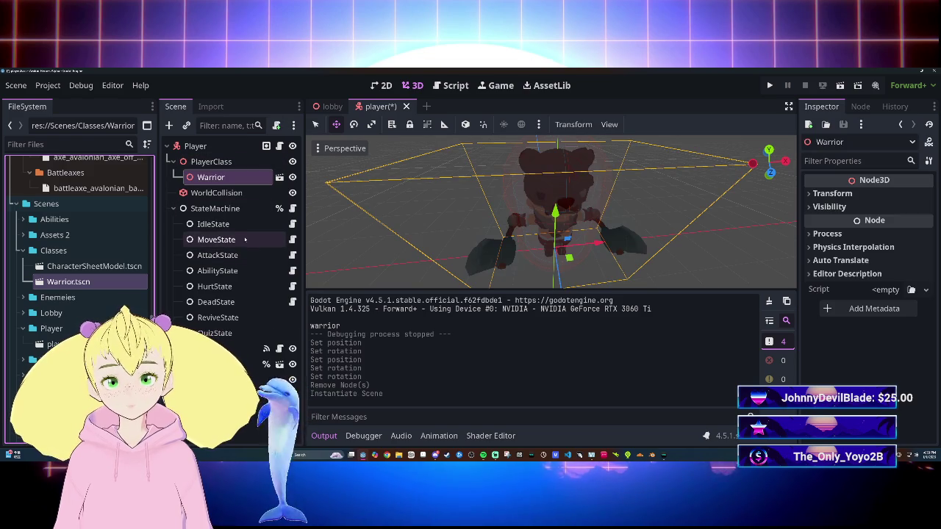
pyautogui.rightClick(248, 184)
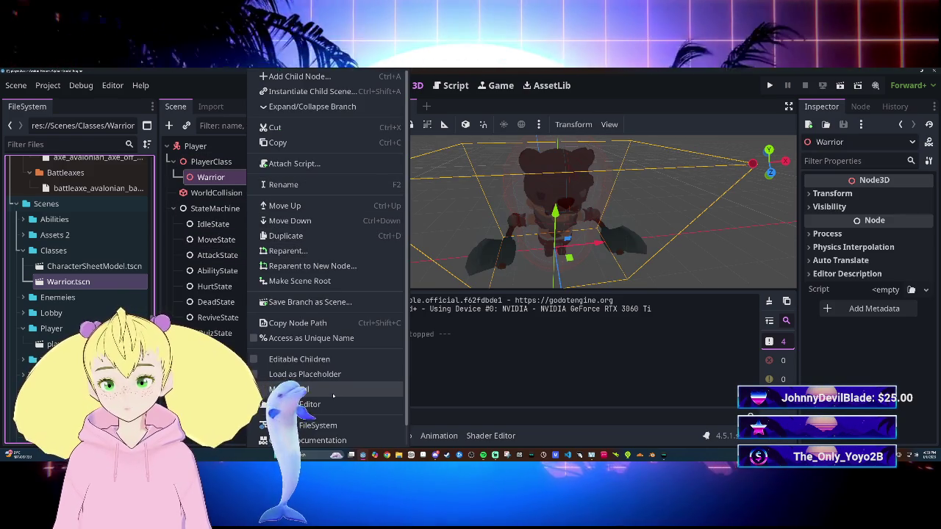
pyautogui.click(333, 396)
pyautogui.scroll(-2, 241, 245)
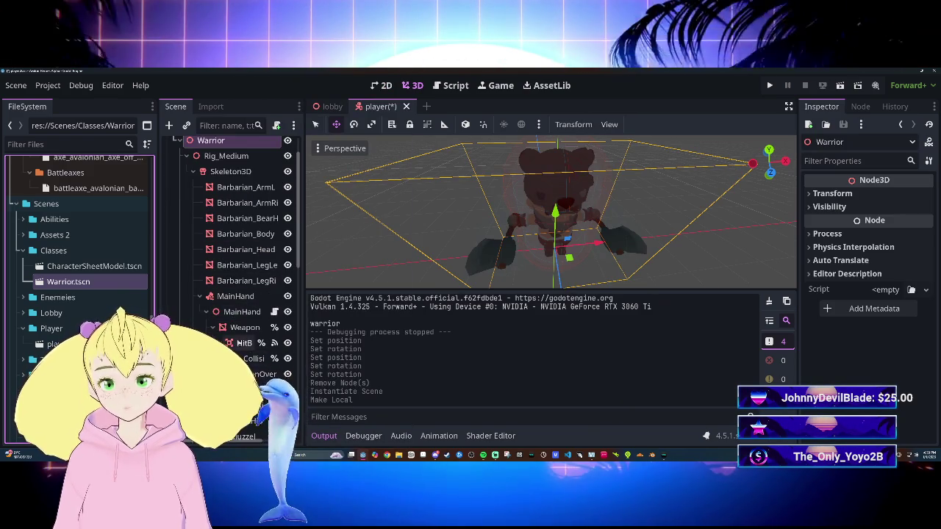